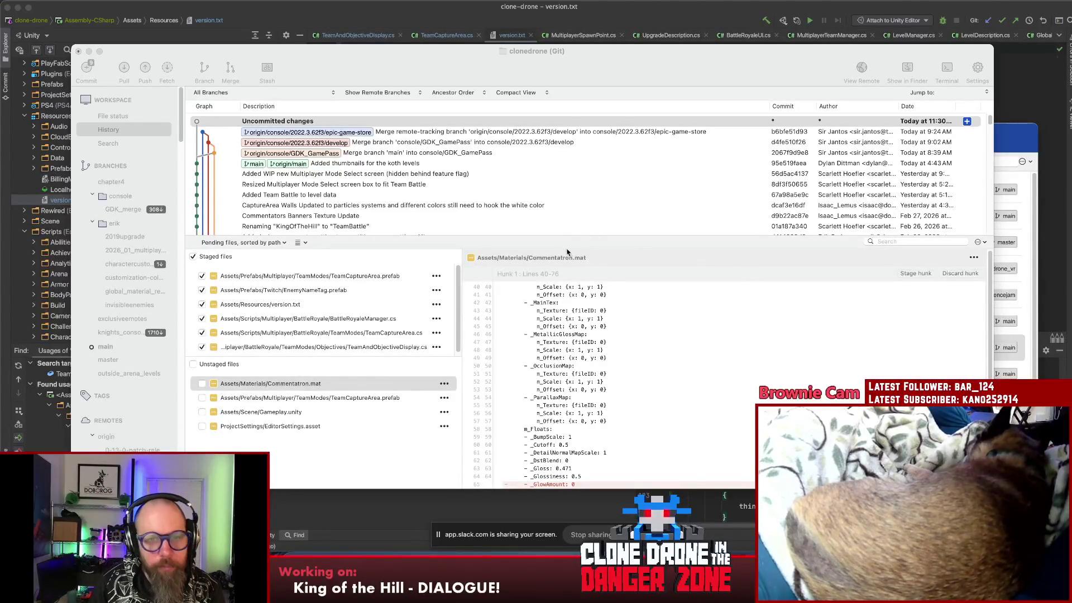
# - Enlarge the pending-files area and move the repository window aside to reveal Unity Hub
pyautogui.moveTo(560, 241); pyautogui.dragTo(558, 229)
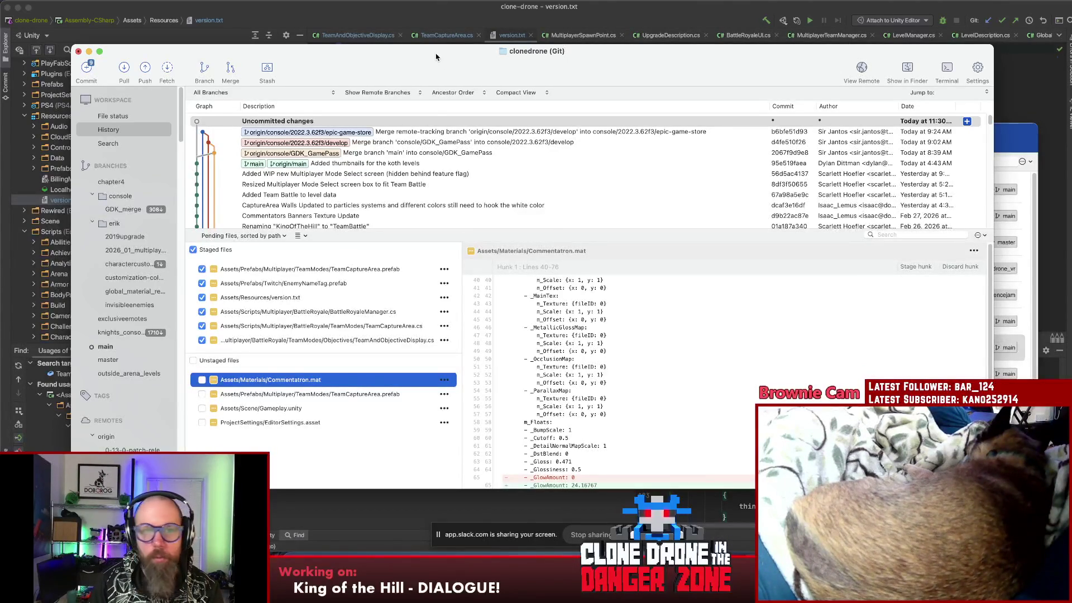
pyautogui.moveTo(435, 57); pyautogui.dragTo(457, 255)
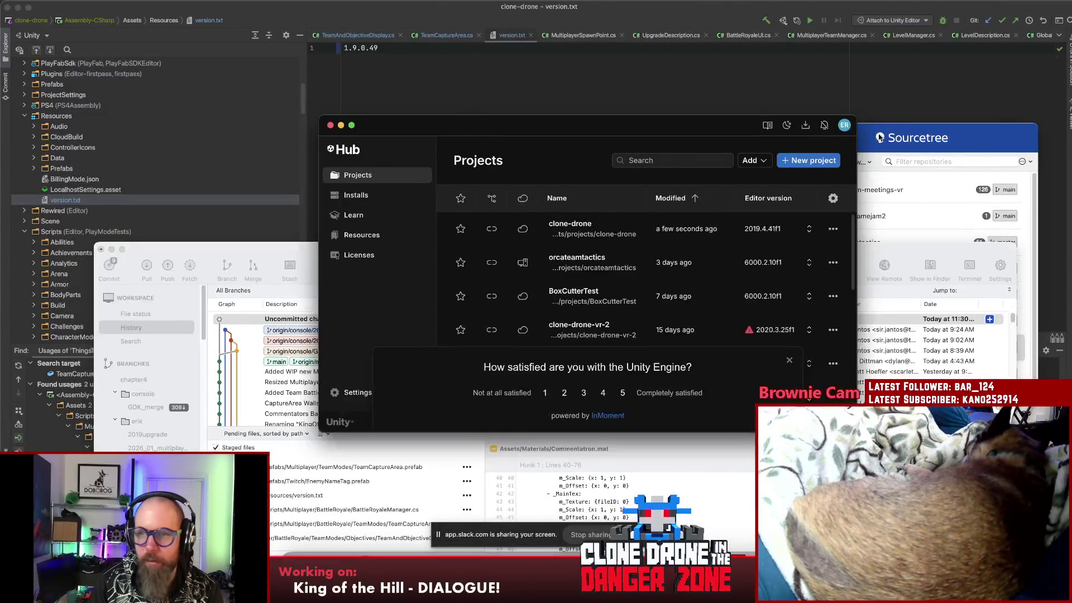
# - Launch the clone-drone project from Unity Hub's Projects list
pyautogui.click(906, 137)
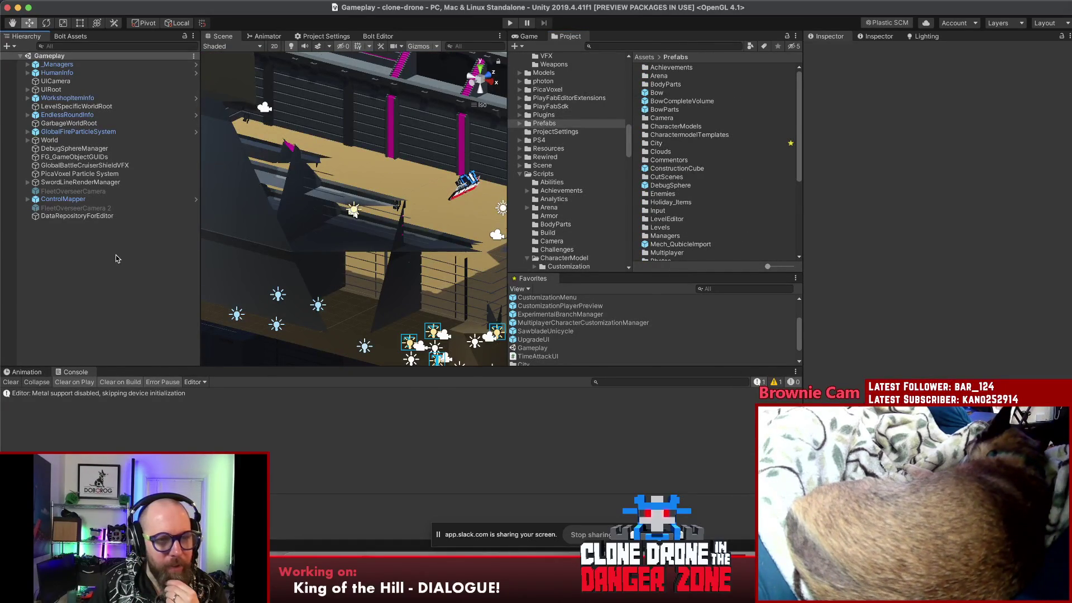
# - Find TeamCaptureArea via a 'teamca' search and place it in the Gameplay scene hierarchy
pyautogui.click(693, 46)
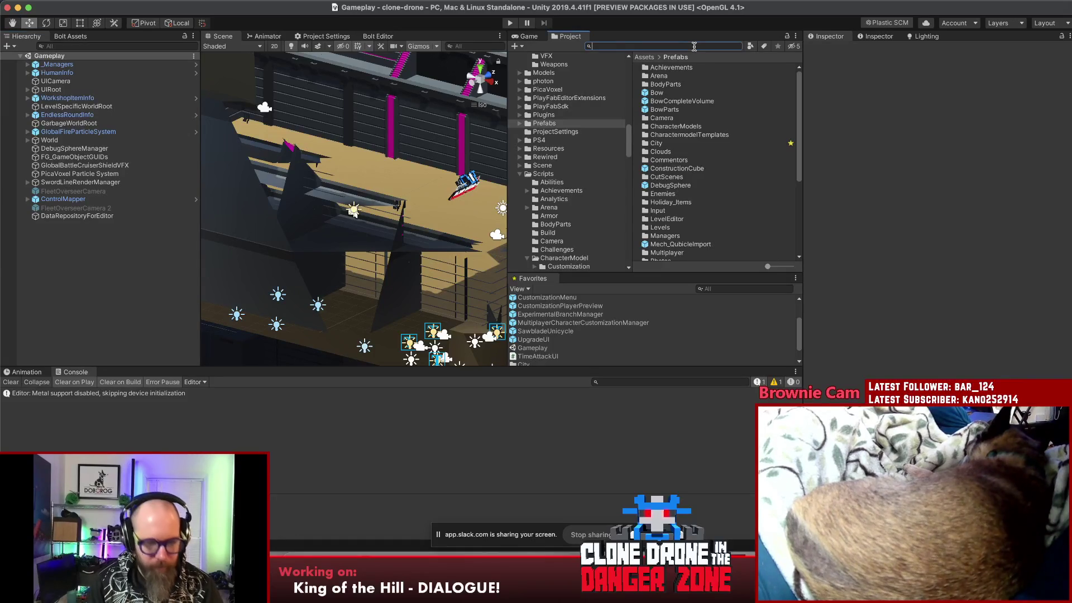
pyautogui.write('teamca')
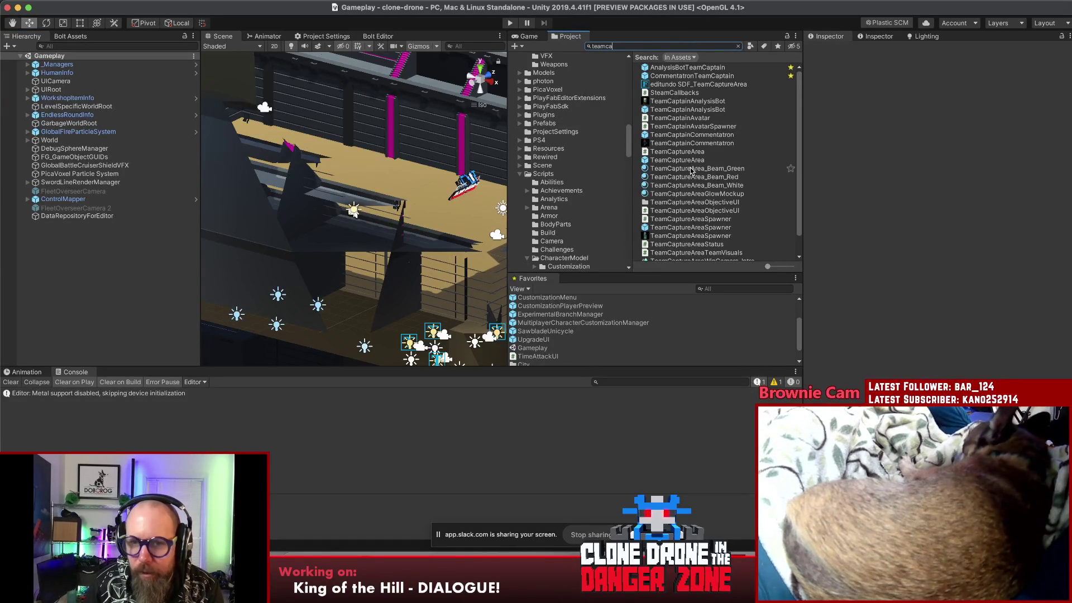
pyautogui.click(678, 159)
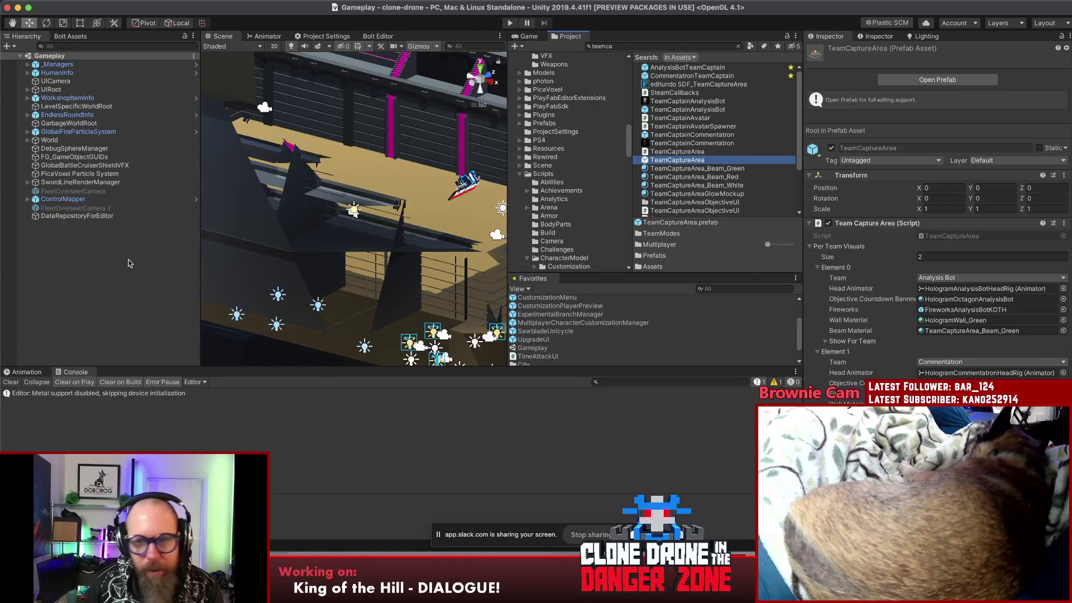
pyautogui.moveTo(124, 263); pyautogui.dragTo(125, 262)
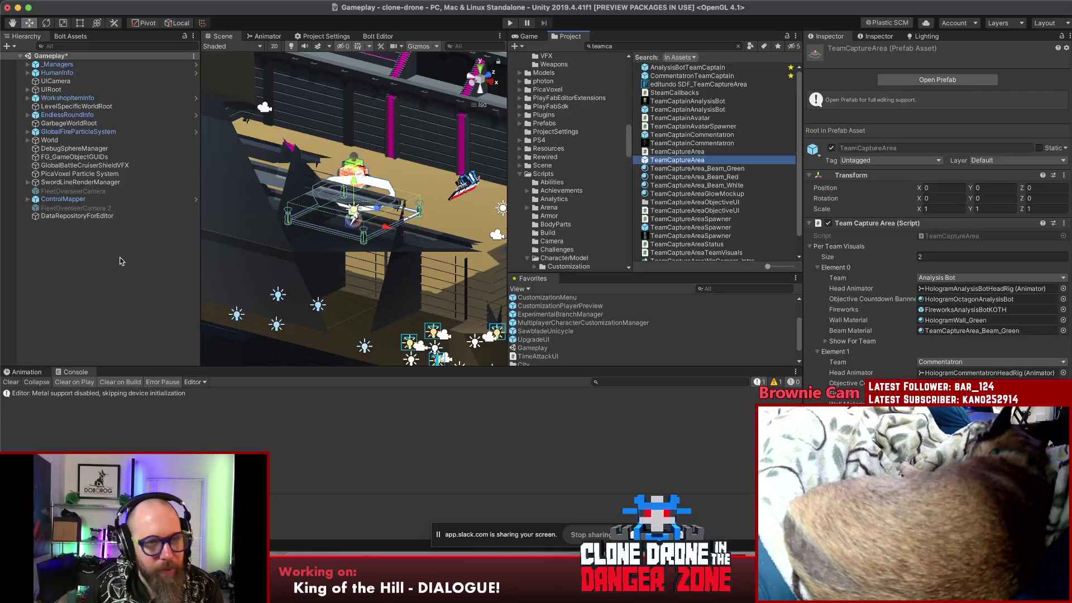
pyautogui.click(57, 226)
pyautogui.press('Right')
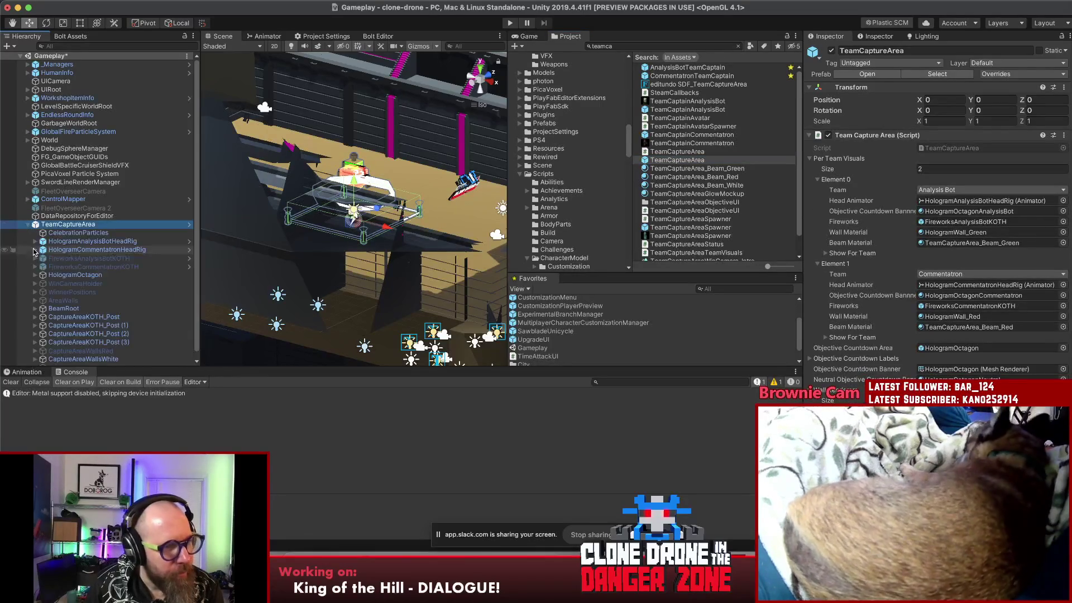
pyautogui.scroll(-1, 40, 266)
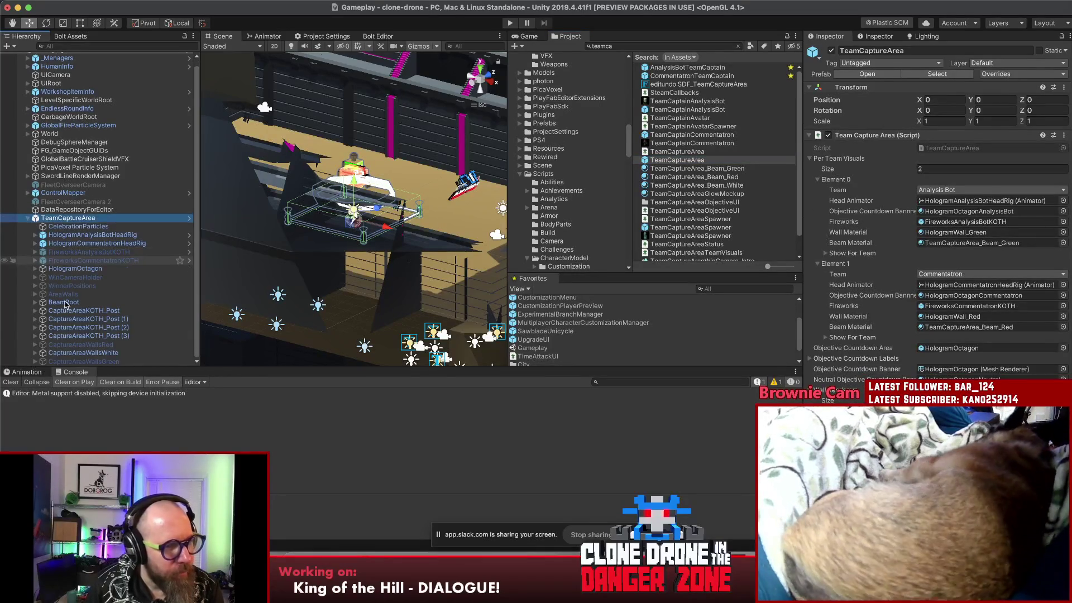
# - Frame the Stripes particles under CaptureAreaWallsWhite and screenshot the magenta walls
pyautogui.click(34, 356)
pyautogui.scroll(-1, 33, 356)
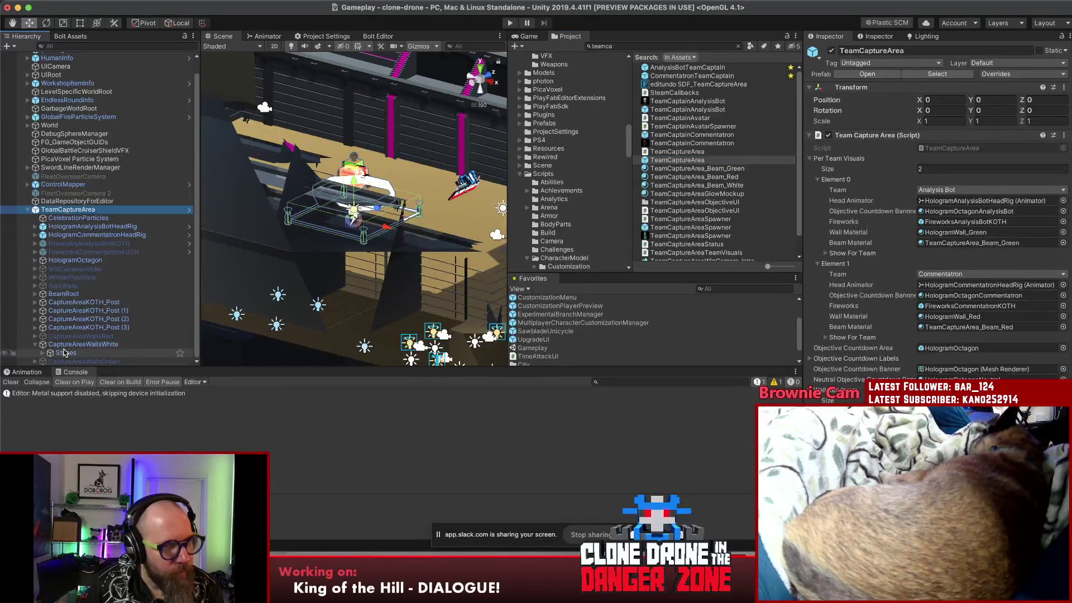
pyautogui.click(62, 352)
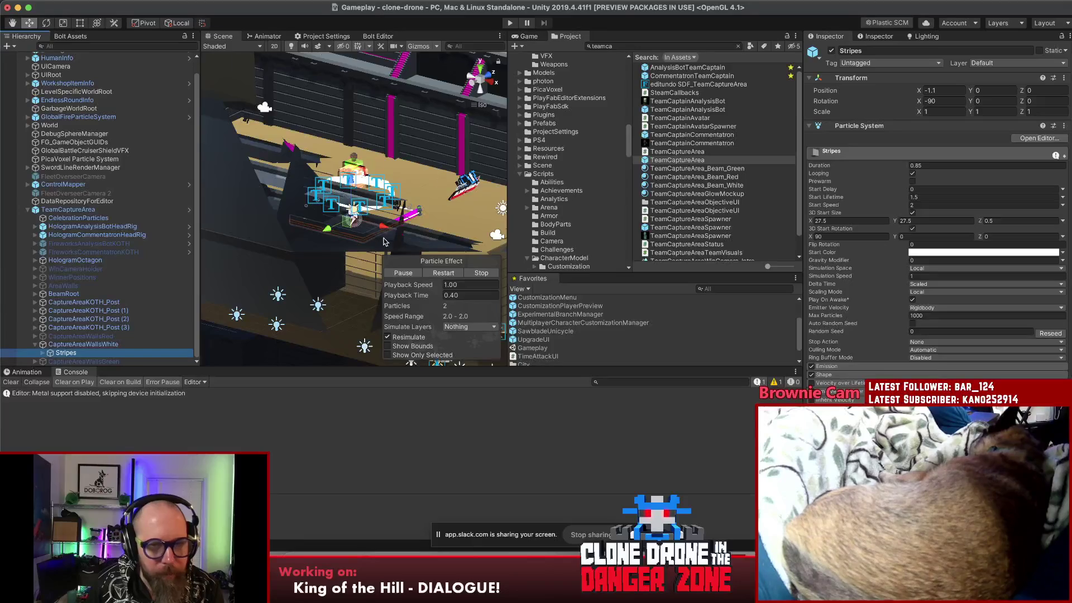
pyautogui.press('f')
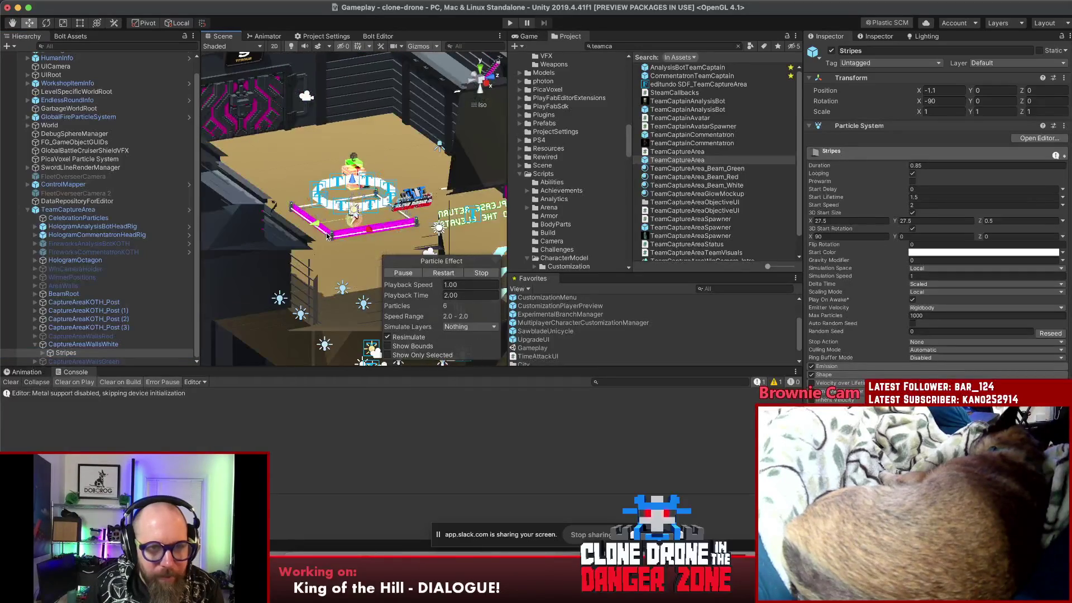
pyautogui.scroll(3, 339, 224)
pyautogui.scroll(2, 352, 213)
pyautogui.scroll(2, 352, 214)
pyautogui.scroll(-2, 350, 214)
pyautogui.scroll(-1, 351, 215)
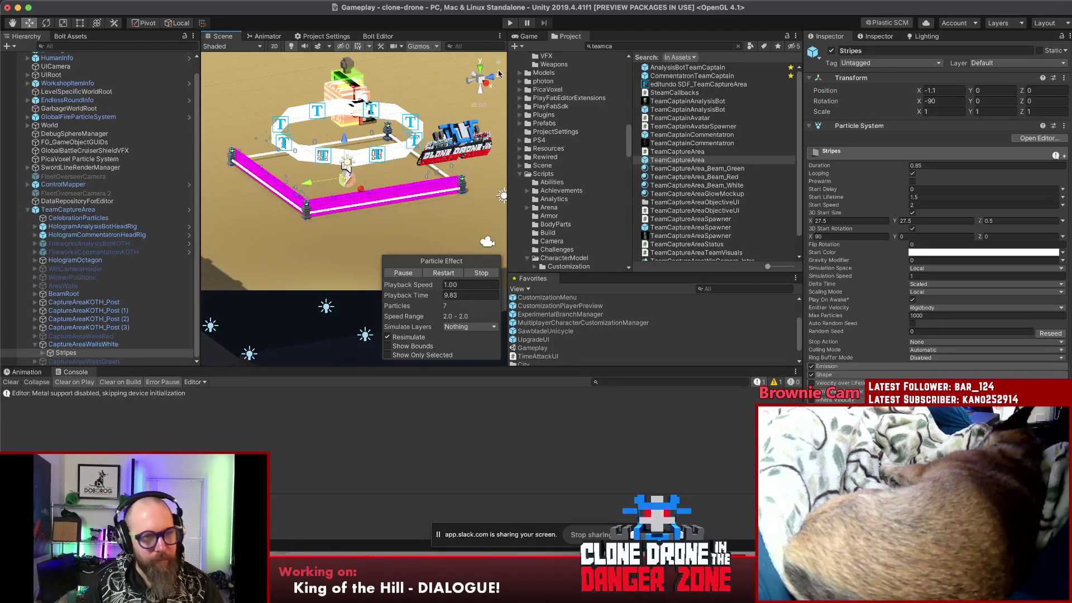
pyautogui.press('super+shift+4')
pyautogui.moveTo(492, 58); pyautogui.dragTo(170, 293)
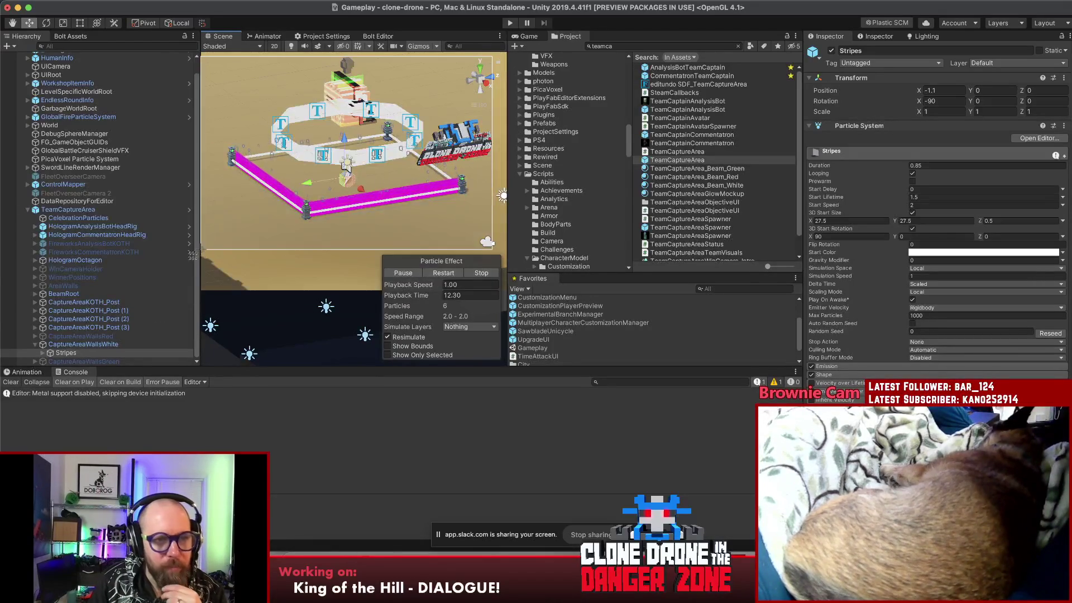
# - Delete the TeamCaptureArea instance from the Gameplay scene
pyautogui.click(29, 209)
pyautogui.click(55, 224)
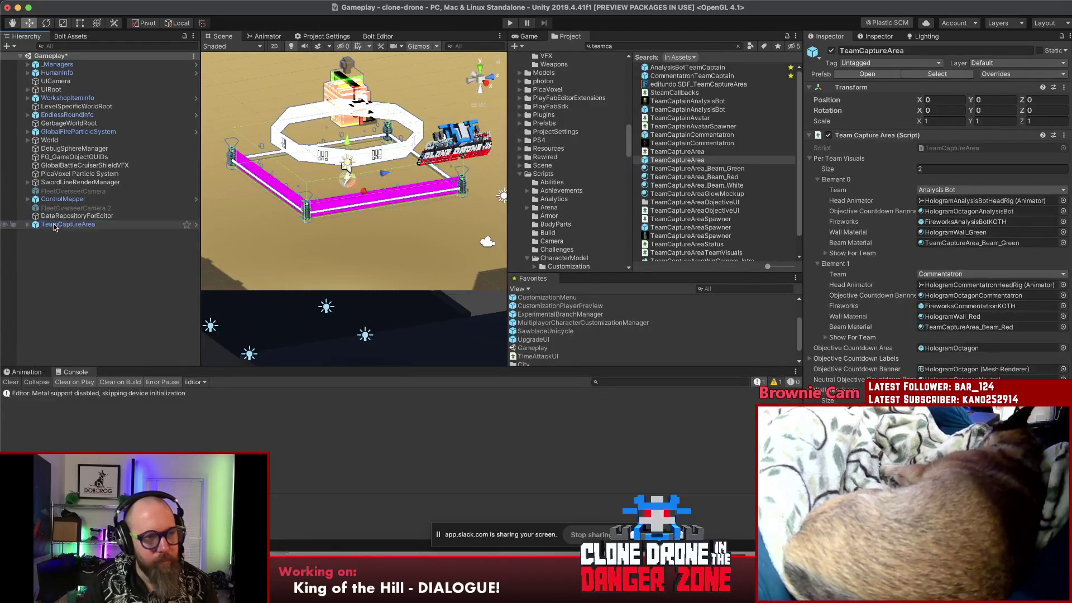
pyautogui.press('super+BackSpace')
pyautogui.rightClick(61, 284)
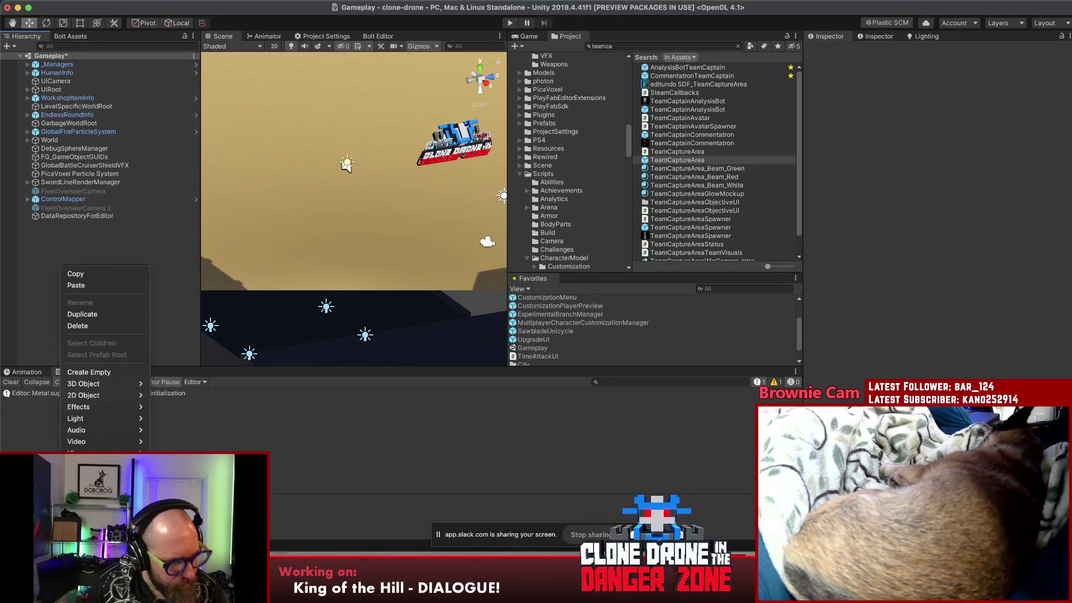
# - Add a default Particle System, play its preview and raise it above the floor
pyautogui.click(192, 406)
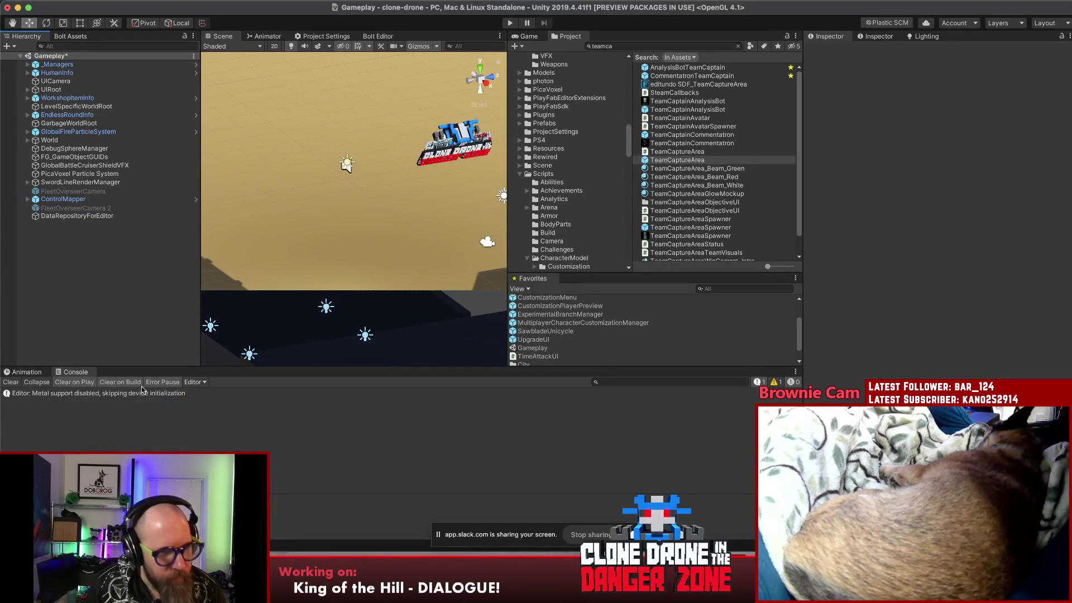
pyautogui.click(402, 274)
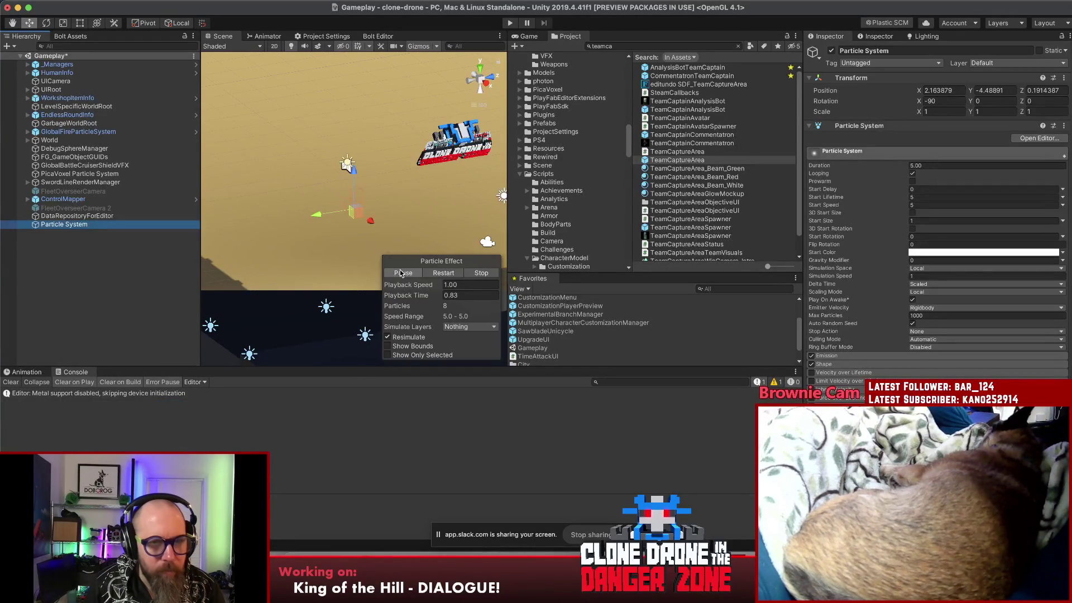
pyautogui.press('f')
pyautogui.moveTo(342, 166)
pyautogui.mouseDown()
pyautogui.moveTo(353, 154)
pyautogui.moveTo(350, 202)
pyautogui.mouseUp()
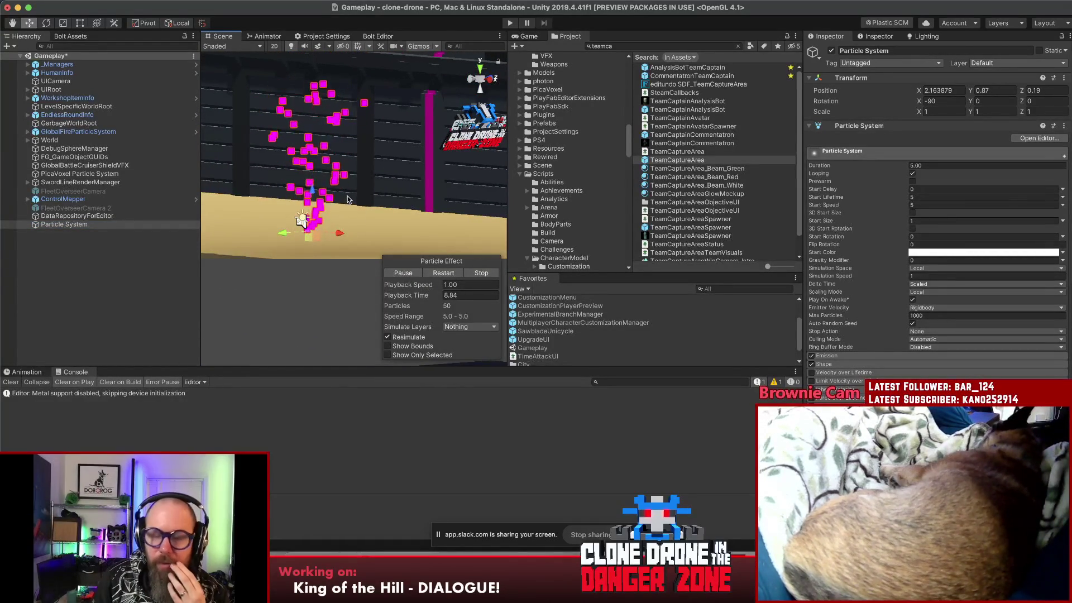
# - Inspect the test particle system, delete it, and switch over to Sourcetree
pyautogui.click(101, 252)
pyautogui.click(80, 224)
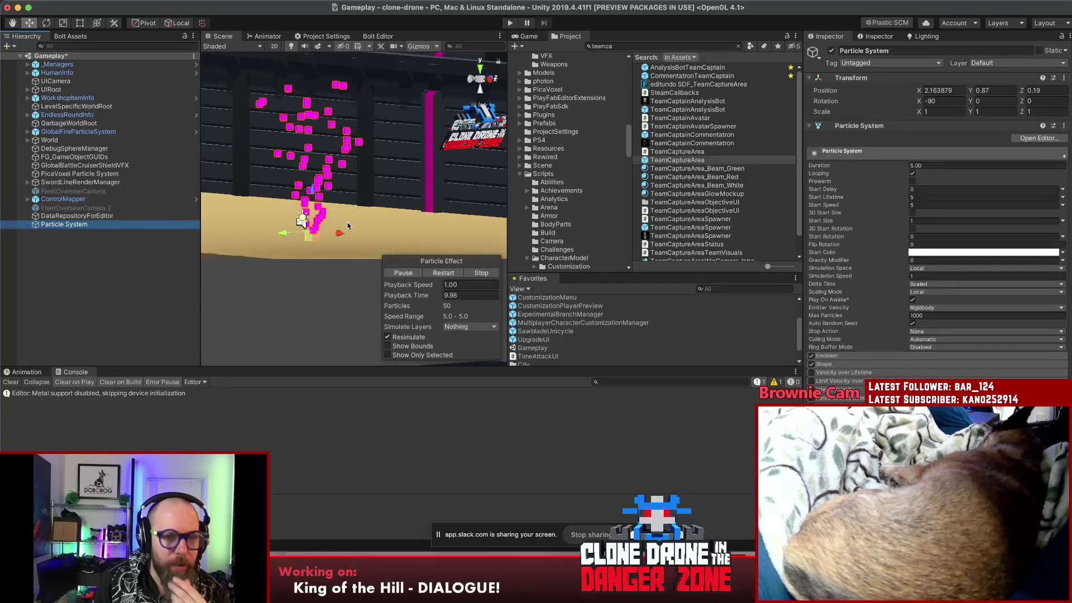
pyautogui.scroll(-5, 938, 251)
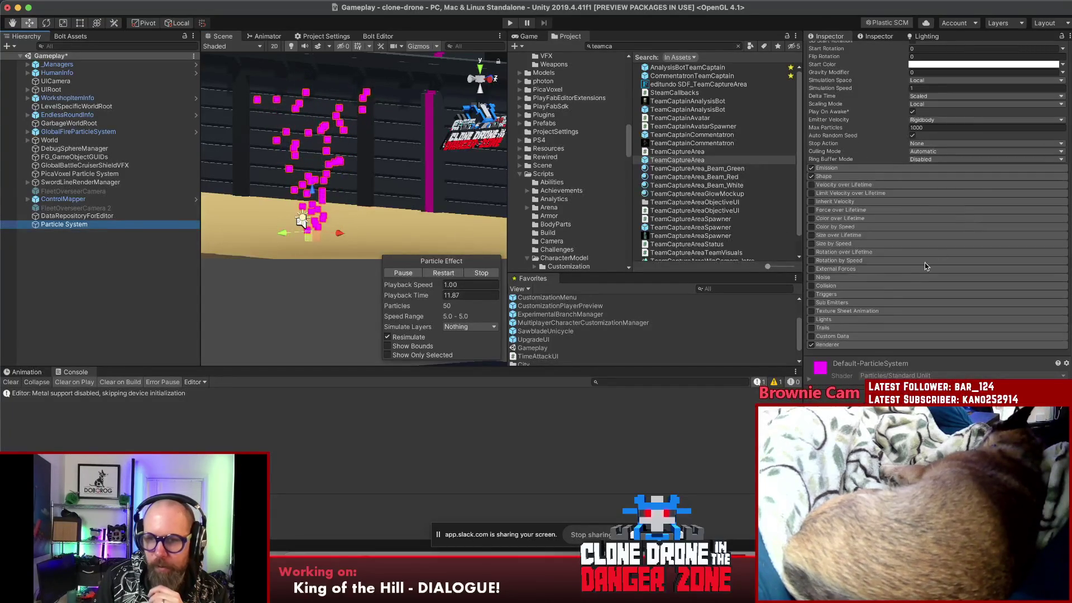
pyautogui.scroll(-5, 885, 336)
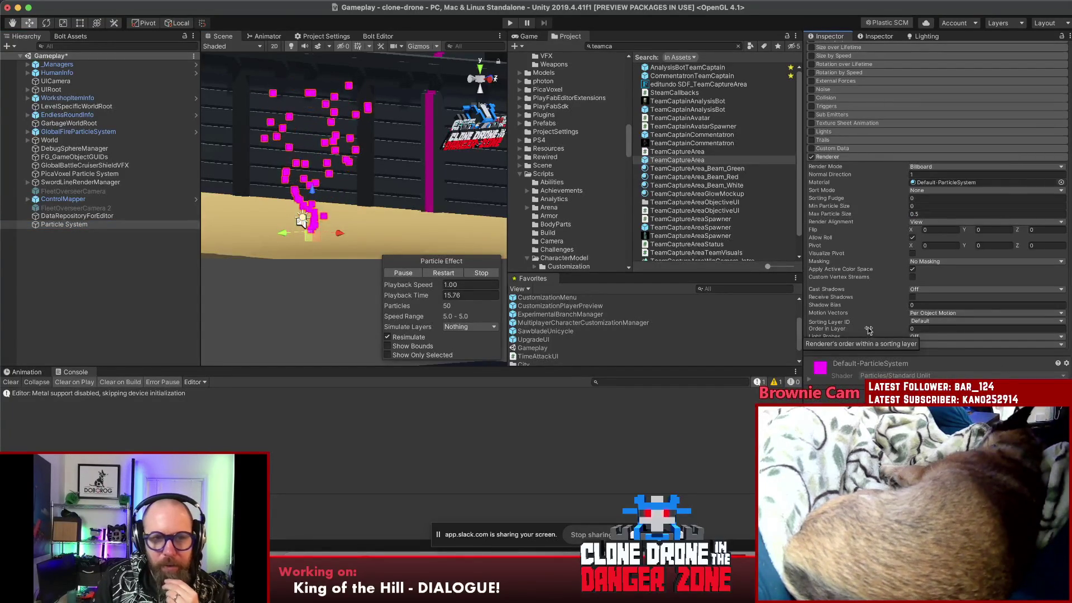
pyautogui.click(73, 246)
pyautogui.click(67, 225)
pyautogui.press('super+BackSpace')
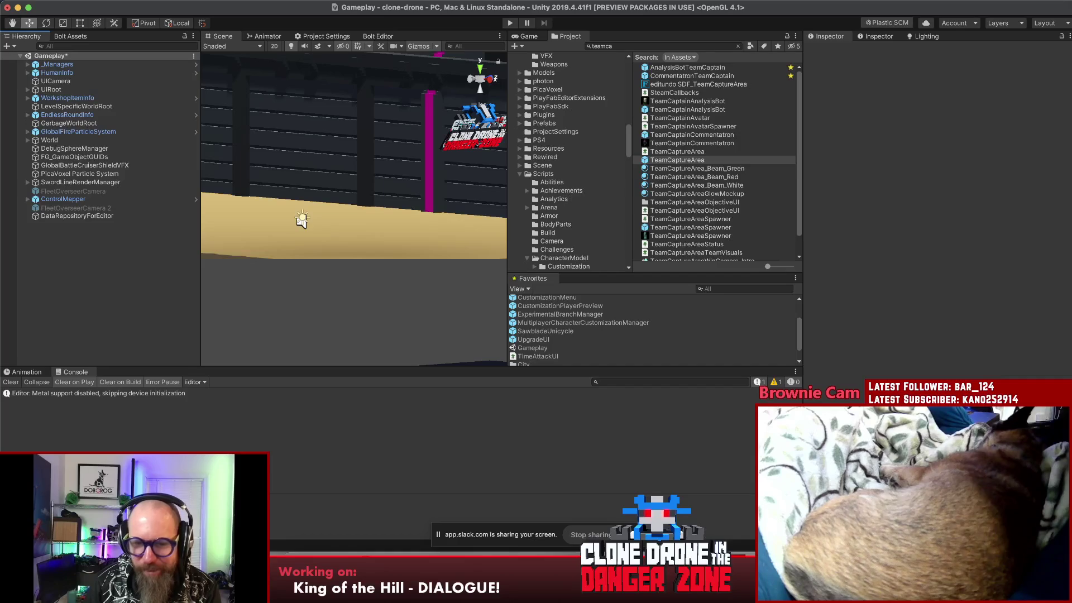
pyautogui.press('super+Tab')
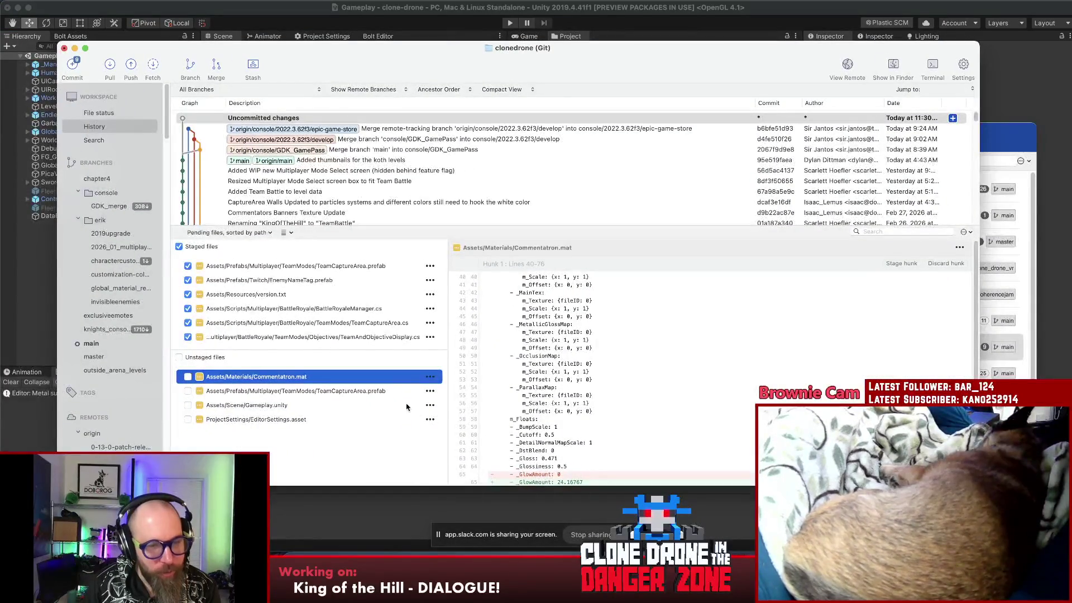
# - Discard the unstaged TeamCaptureArea.prefab changes and confirm
pyautogui.click(331, 391)
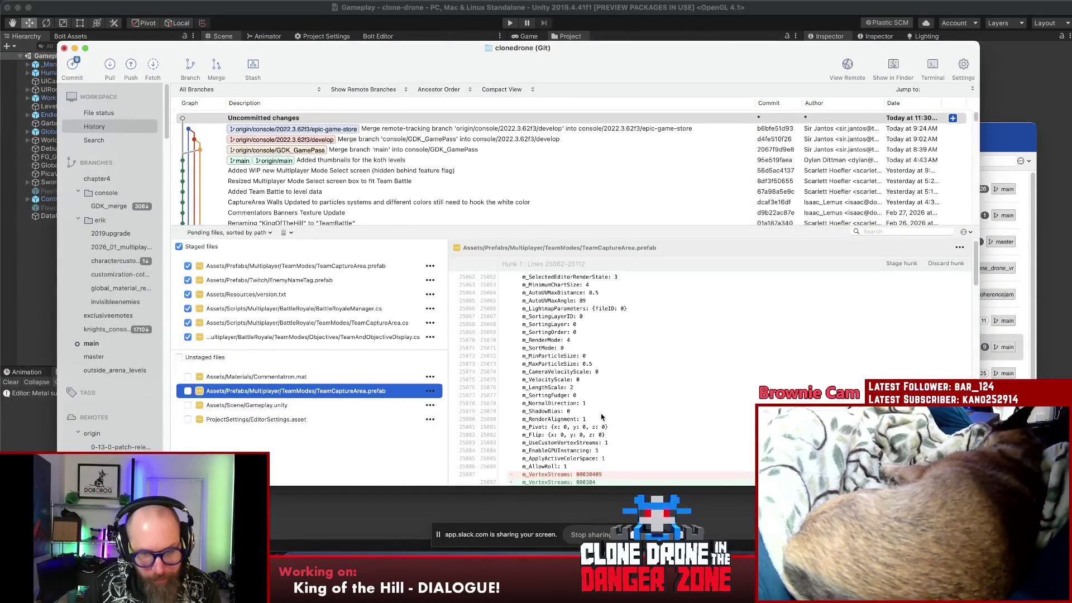
pyautogui.scroll(-5, 600, 416)
pyautogui.scroll(-5, 600, 416)
pyautogui.scroll(-5, 598, 414)
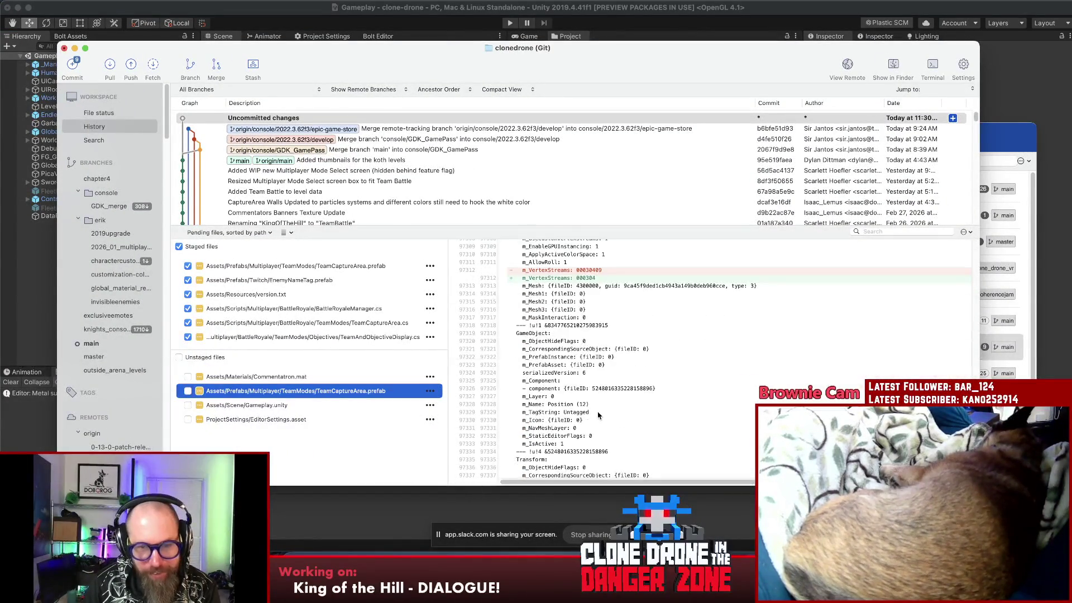
pyautogui.rightClick(251, 393)
pyautogui.click(294, 411)
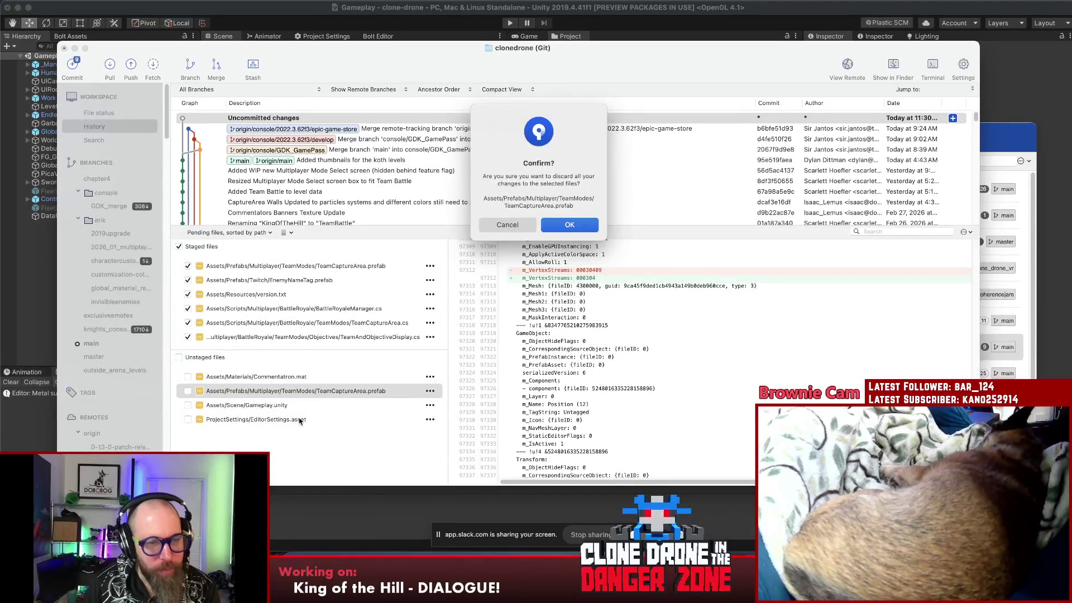
pyautogui.press('Return')
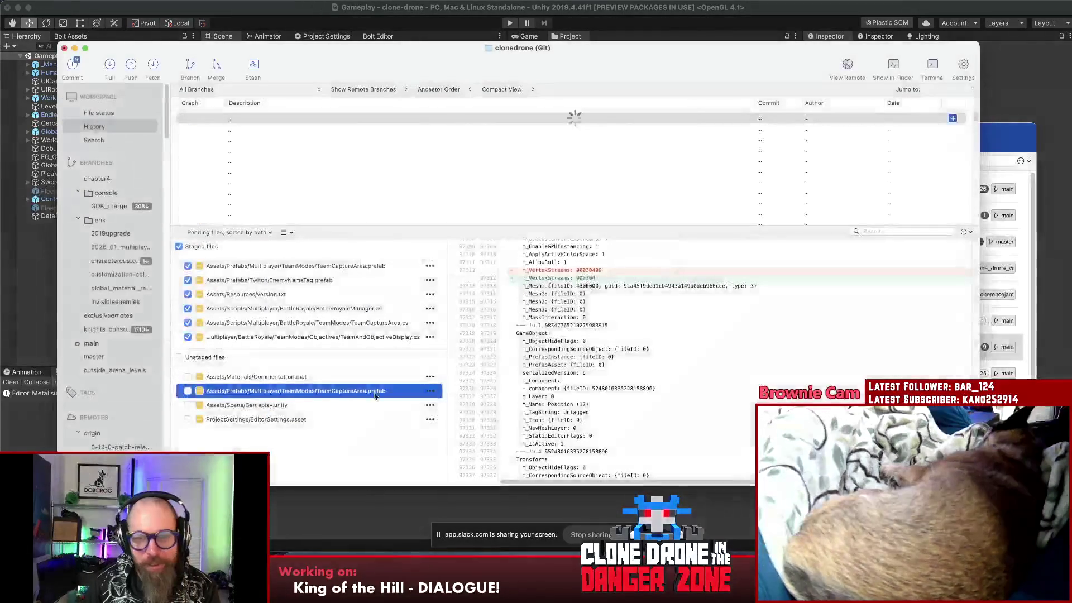
pyautogui.moveTo(319, 349); pyautogui.dragTo(319, 352)
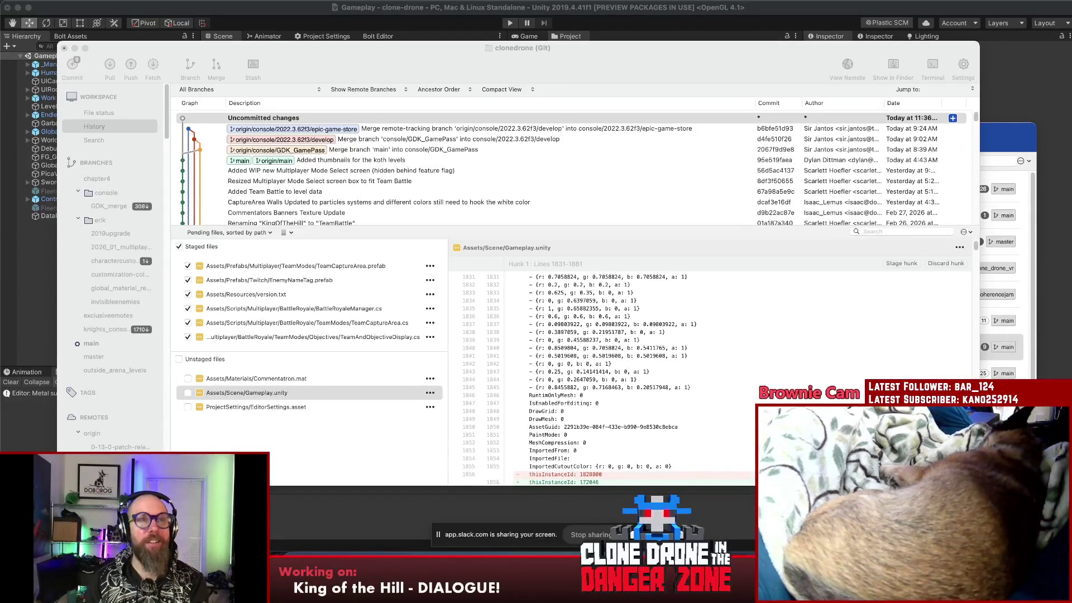
# - Refocus Sourcetree, adjust the staged/unstaged split and stop the screen-sharing session
pyautogui.click(272, 438)
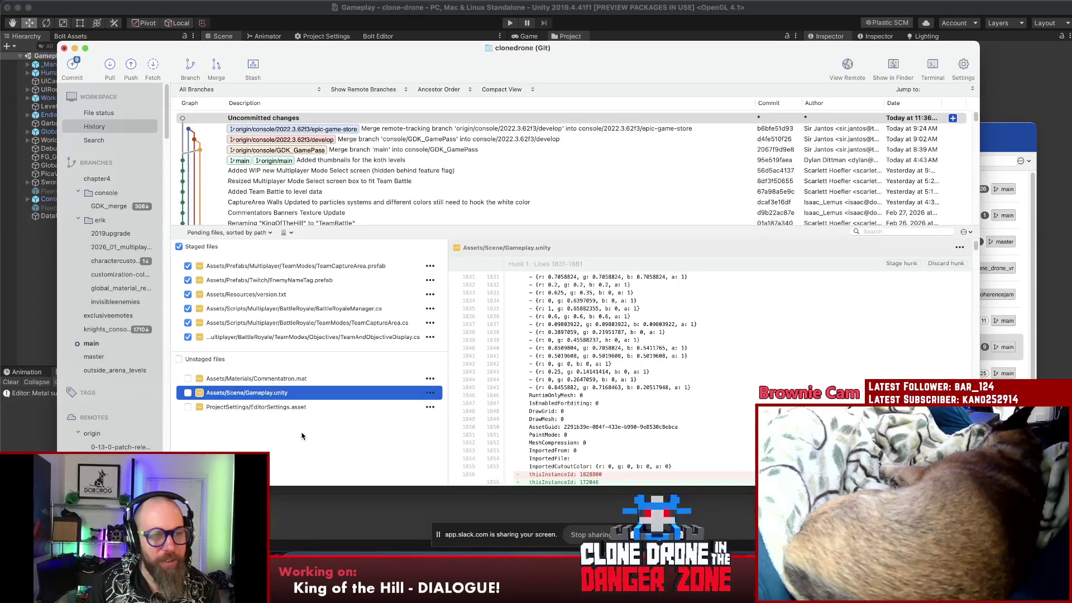
pyautogui.moveTo(307, 350); pyautogui.dragTo(305, 353)
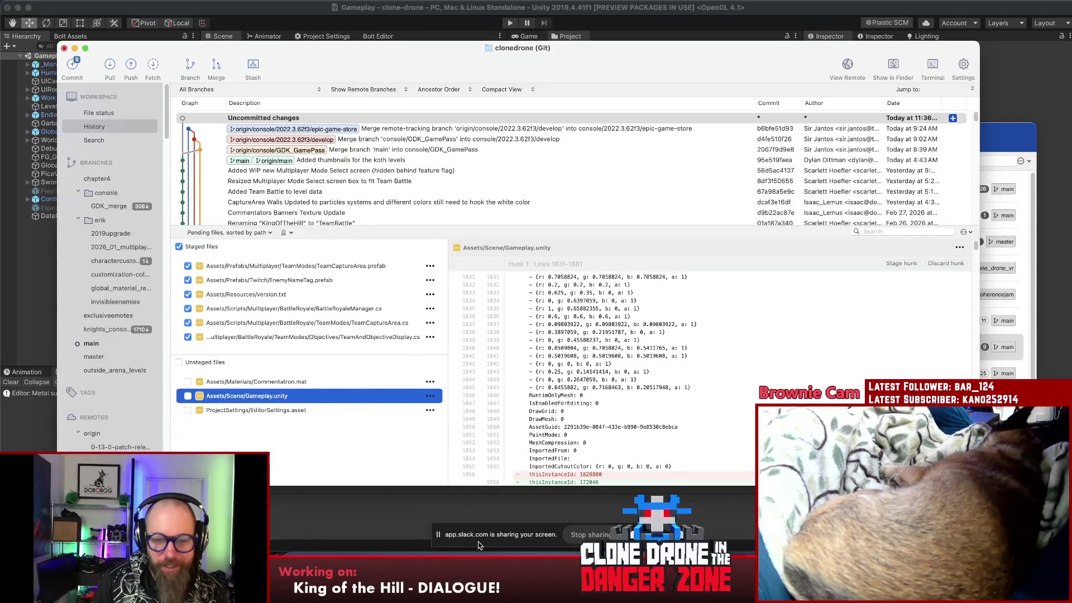
pyautogui.click(586, 534)
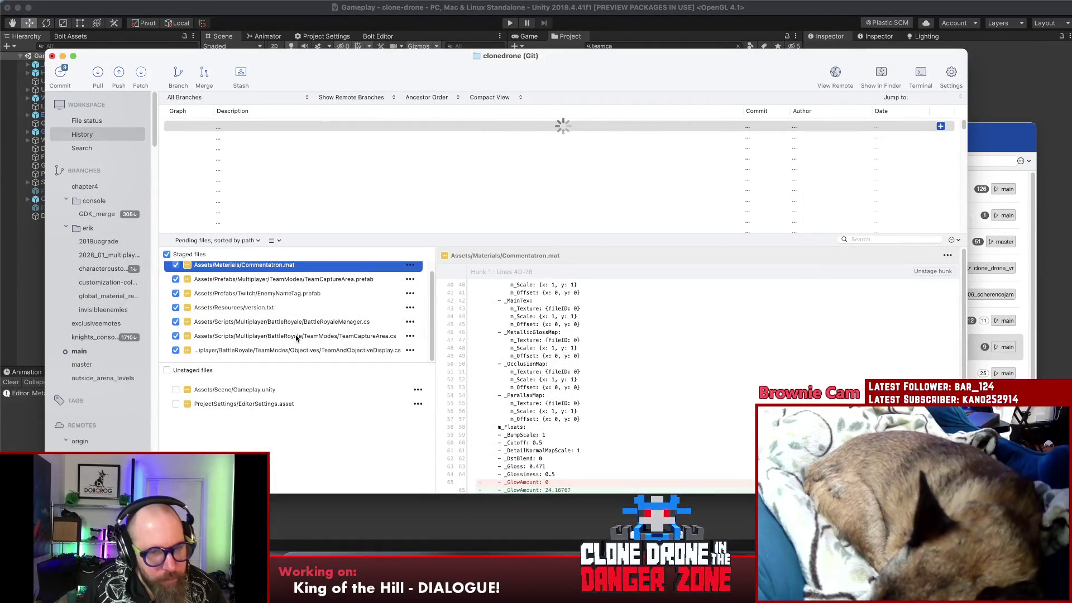
# - Review the TeamCaptureArea.prefab diff side by side, then close the comparison
pyautogui.click(295, 338)
pyautogui.click(305, 281)
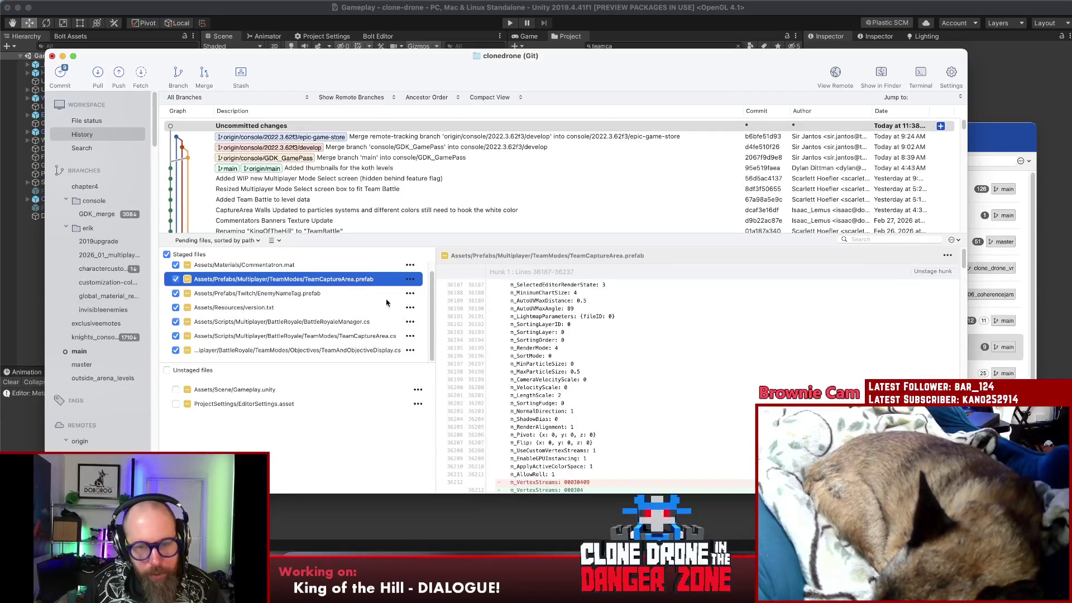
pyautogui.scroll(-2, 826, 334)
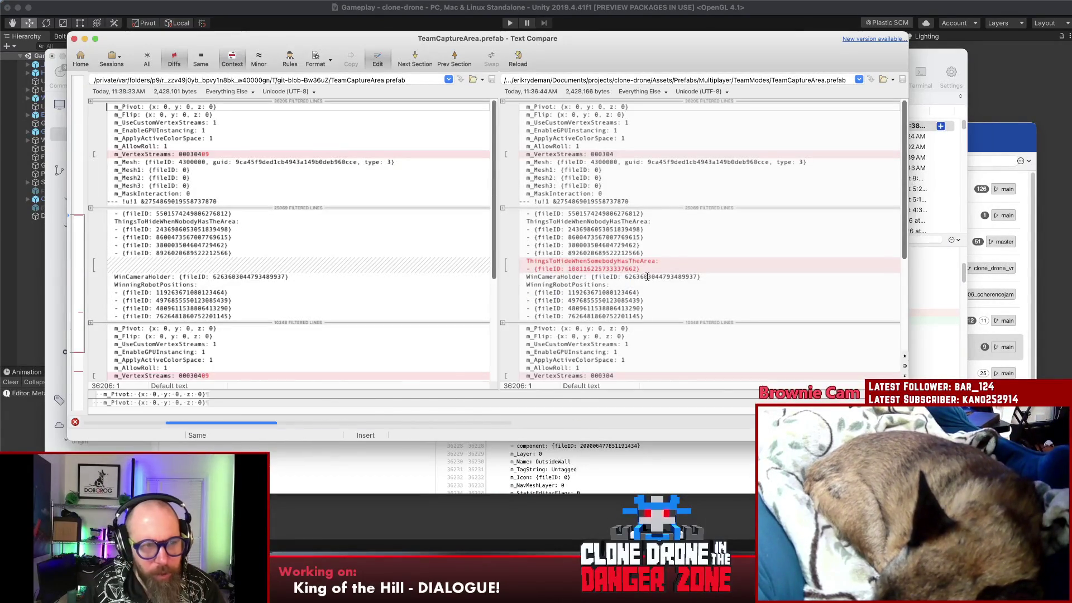
pyautogui.scroll(-1, 645, 278)
pyautogui.scroll(-5, 644, 278)
pyautogui.scroll(-5, 643, 280)
pyautogui.scroll(-5, 639, 285)
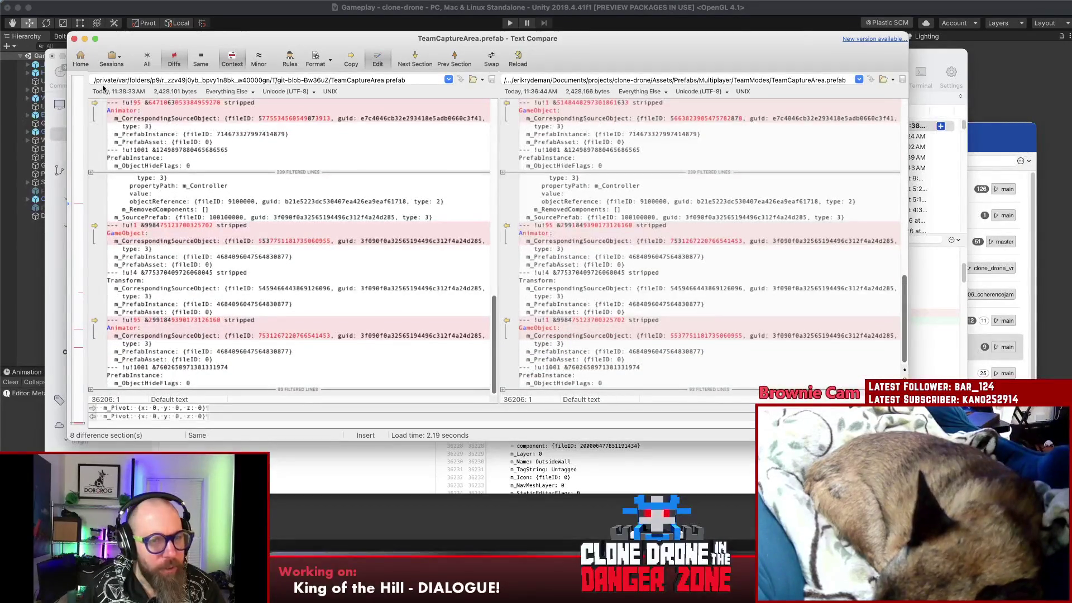
pyautogui.click(75, 39)
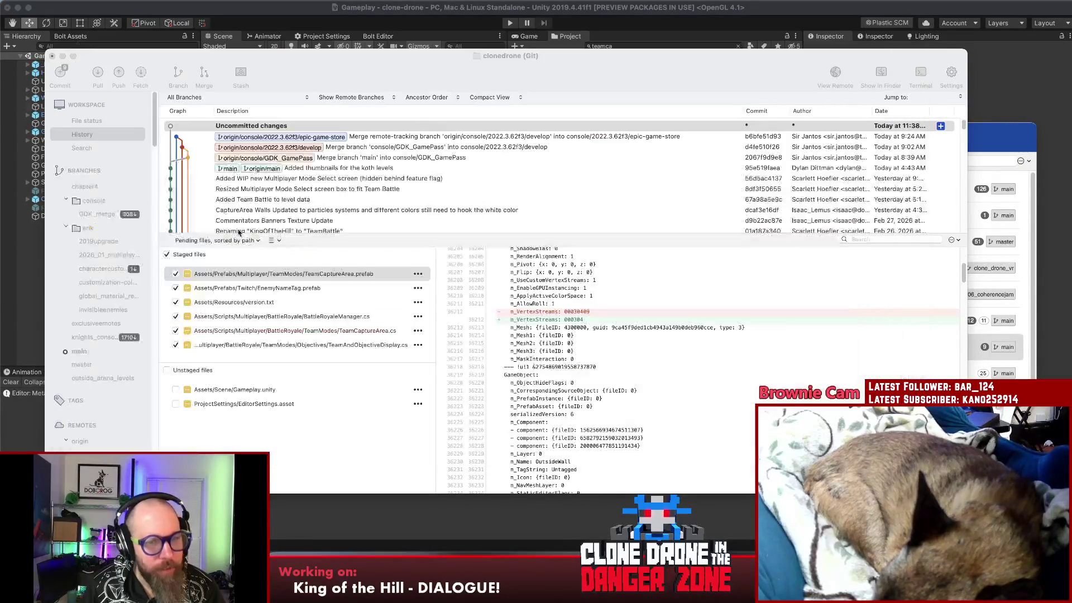
# - Discard the staged TeamCaptureArea.prefab changes and confirm
pyautogui.rightClick(323, 274)
pyautogui.click(377, 402)
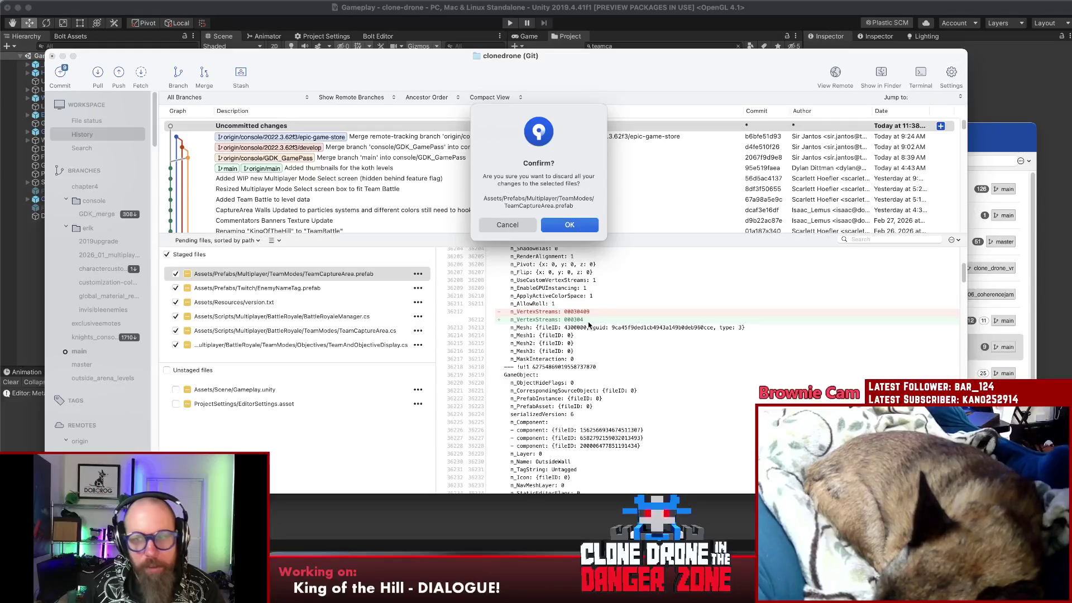
pyautogui.press('Return')
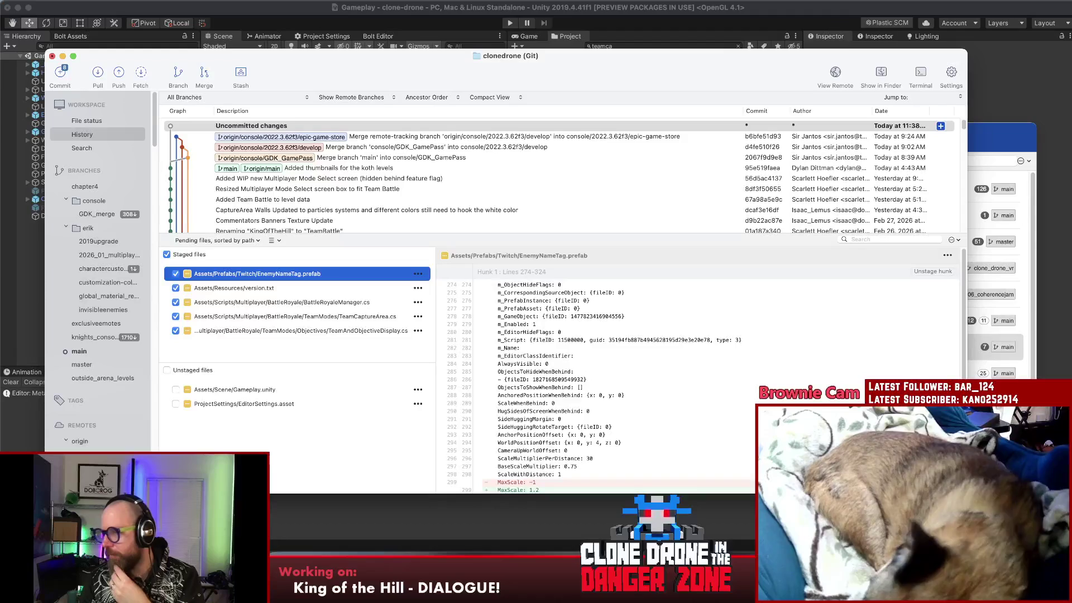
# - Switch back to the Unity editor so it reimports the prefab
pyautogui.press('super+Tab')
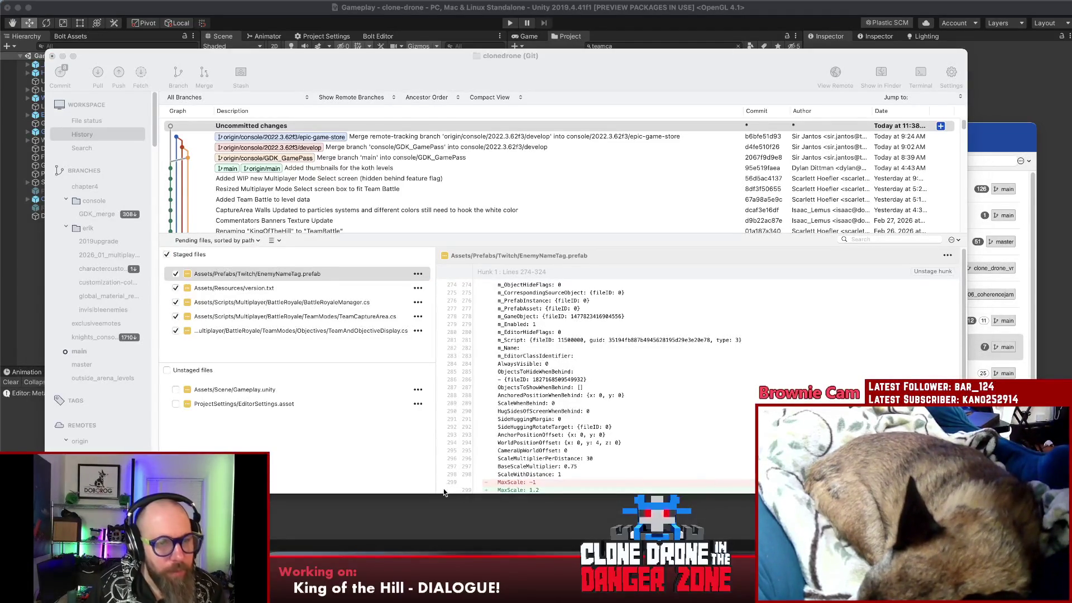
pyautogui.click(312, 461)
pyautogui.click(24, 267)
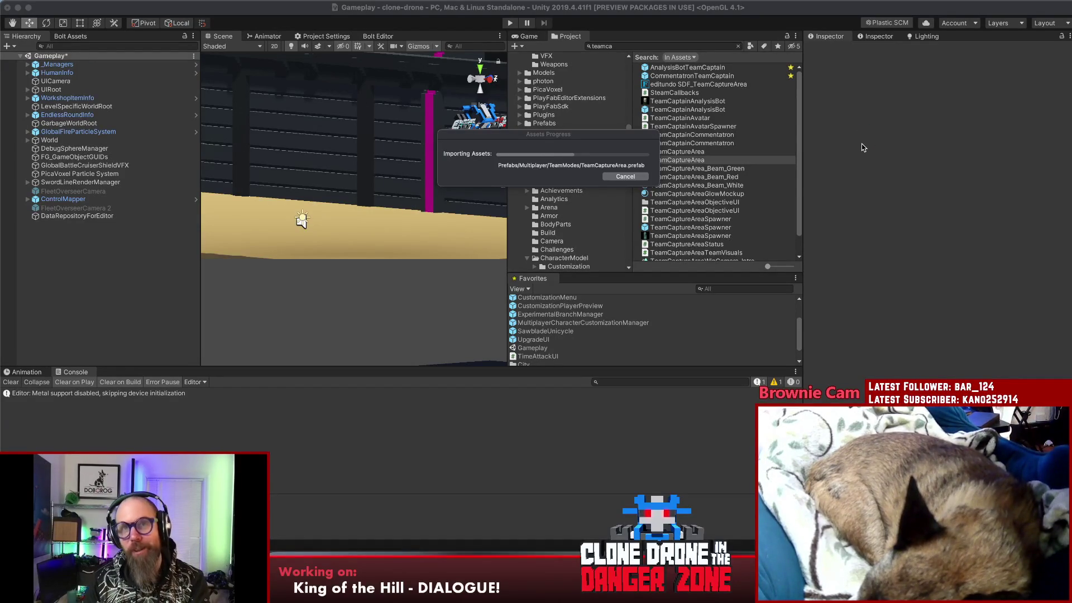
# - Assign CaptureAreaWallsWhite to the prefab's Things To Hide When Somebody Has The Area, then return to the scene
pyautogui.click(674, 160)
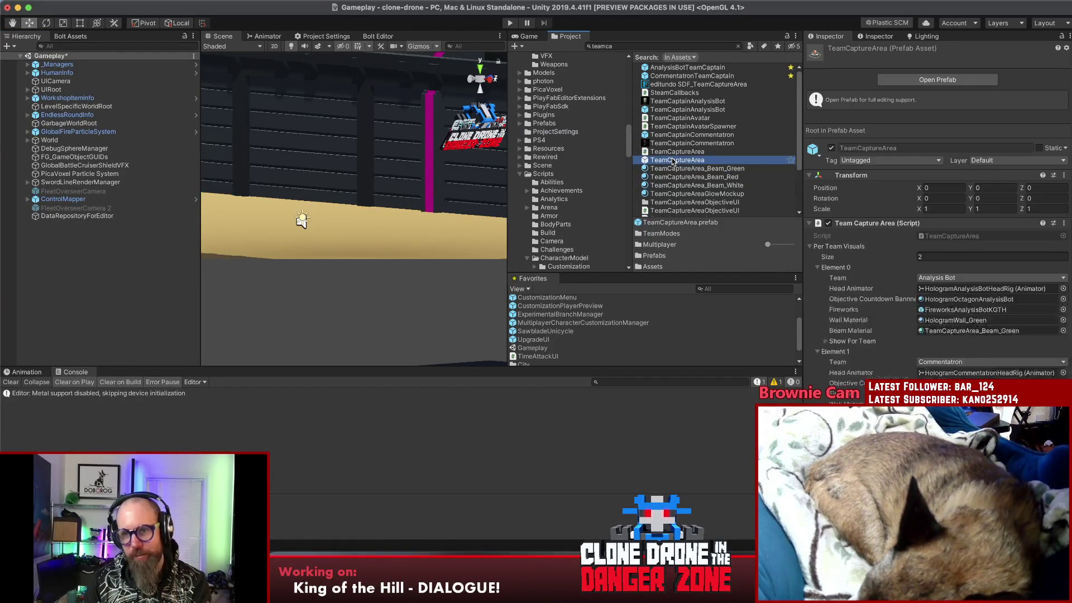
pyautogui.scroll(-5, 998, 209)
pyautogui.scroll(-5, 998, 209)
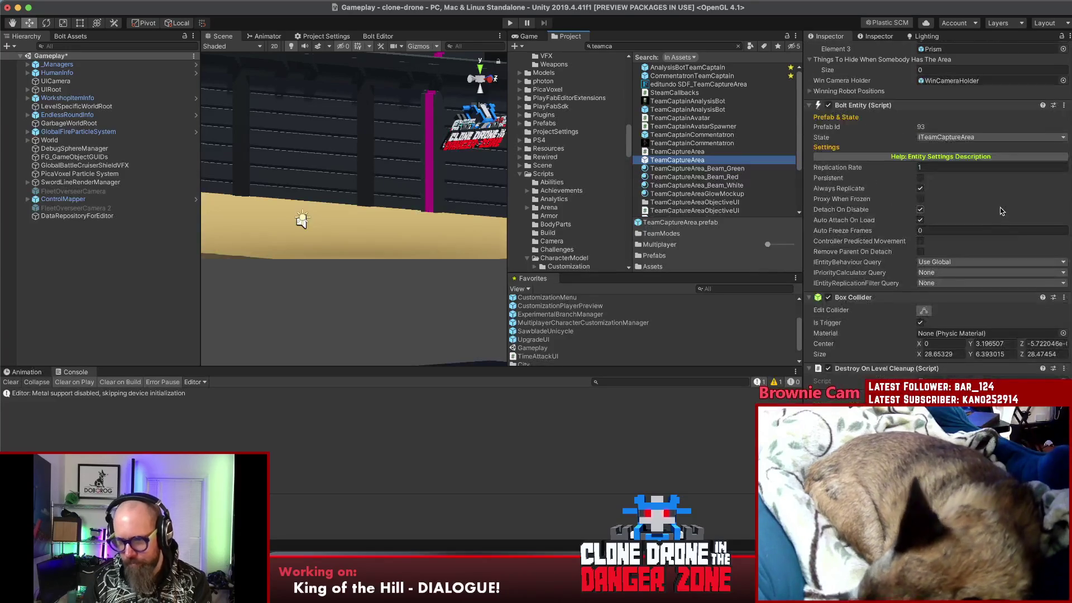
pyautogui.scroll(-5, 998, 209)
pyautogui.scroll(-5, 1000, 208)
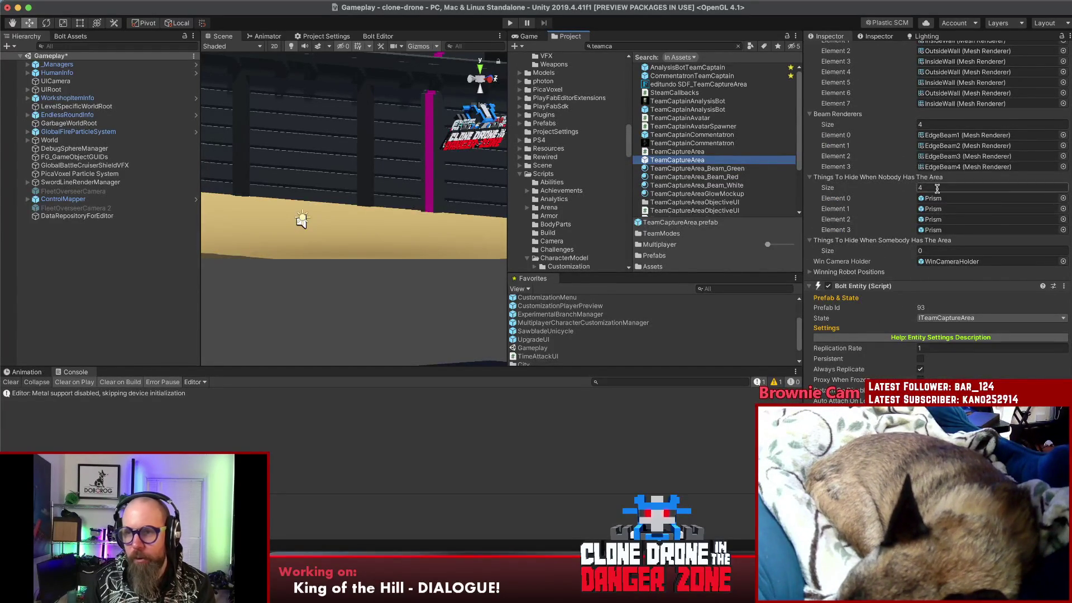
pyautogui.scroll(15, 922, 167)
pyautogui.click(937, 78)
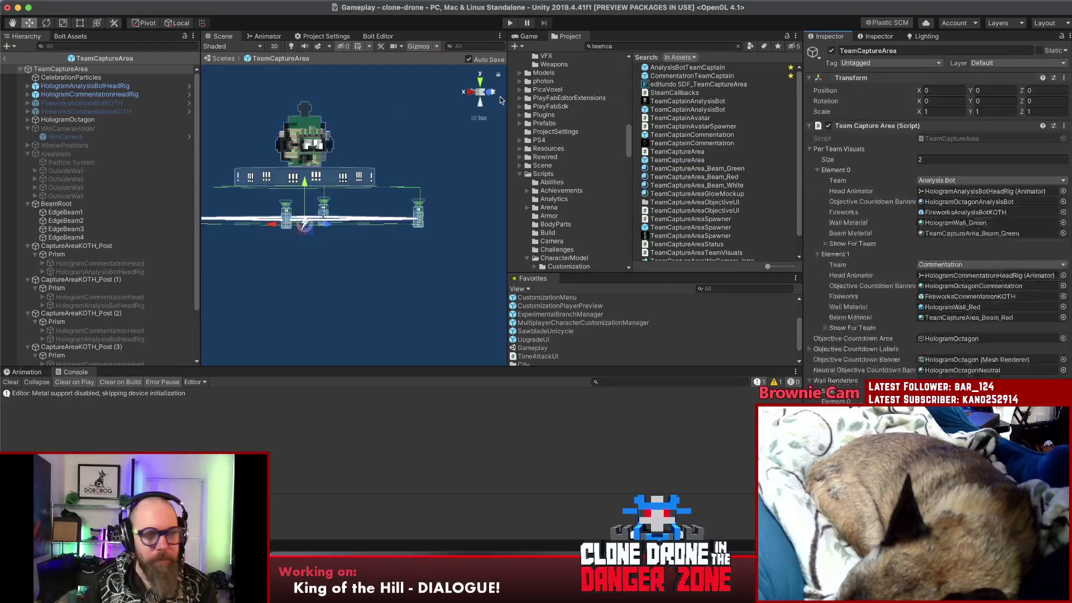
pyautogui.scroll(-3, 83, 228)
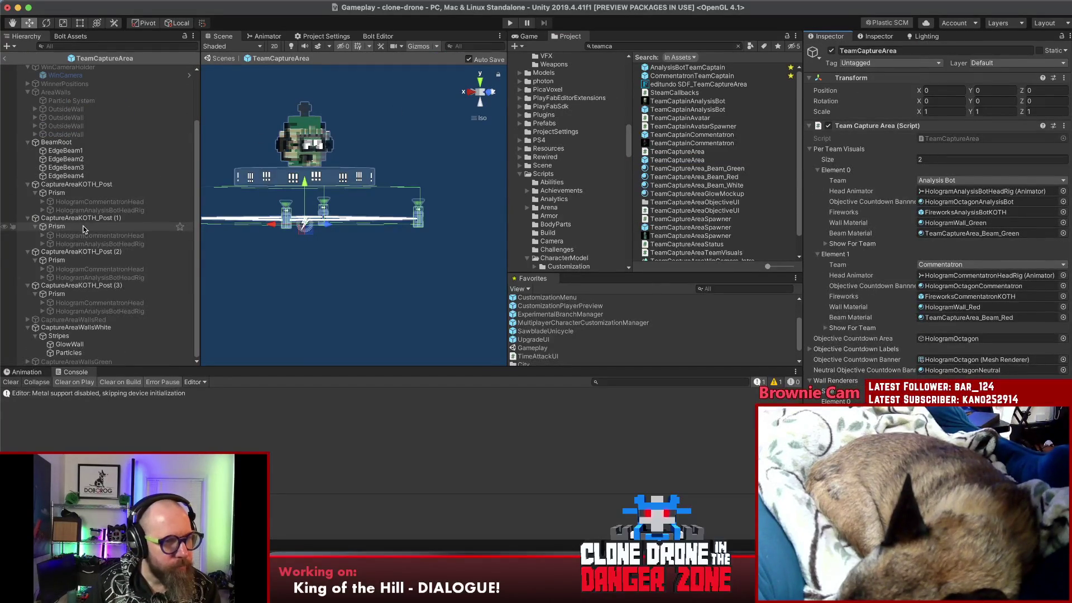
pyautogui.click(75, 328)
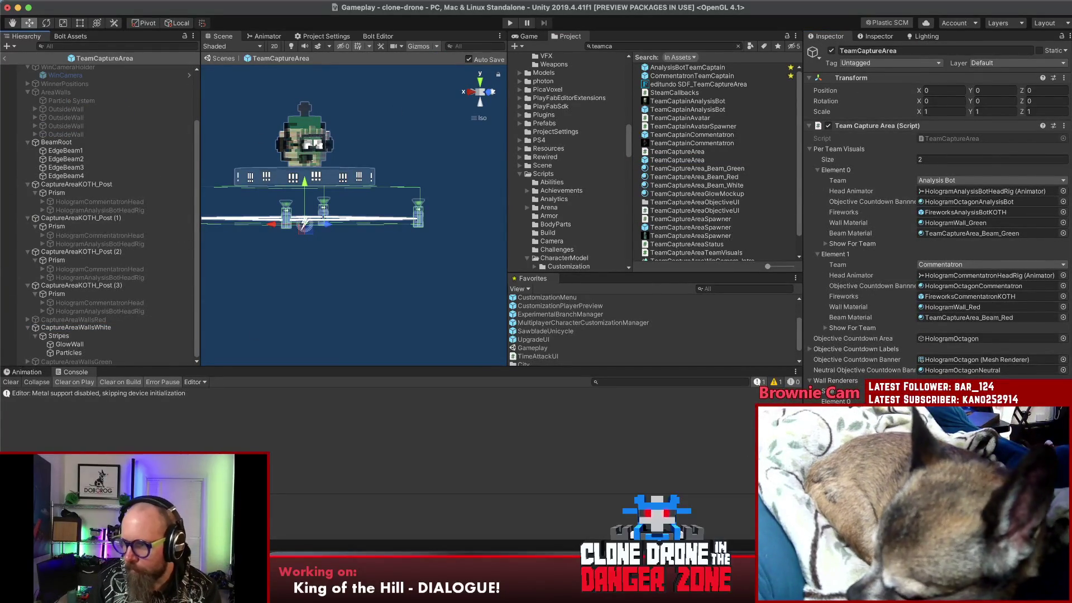
pyautogui.scroll(-3, 930, 210)
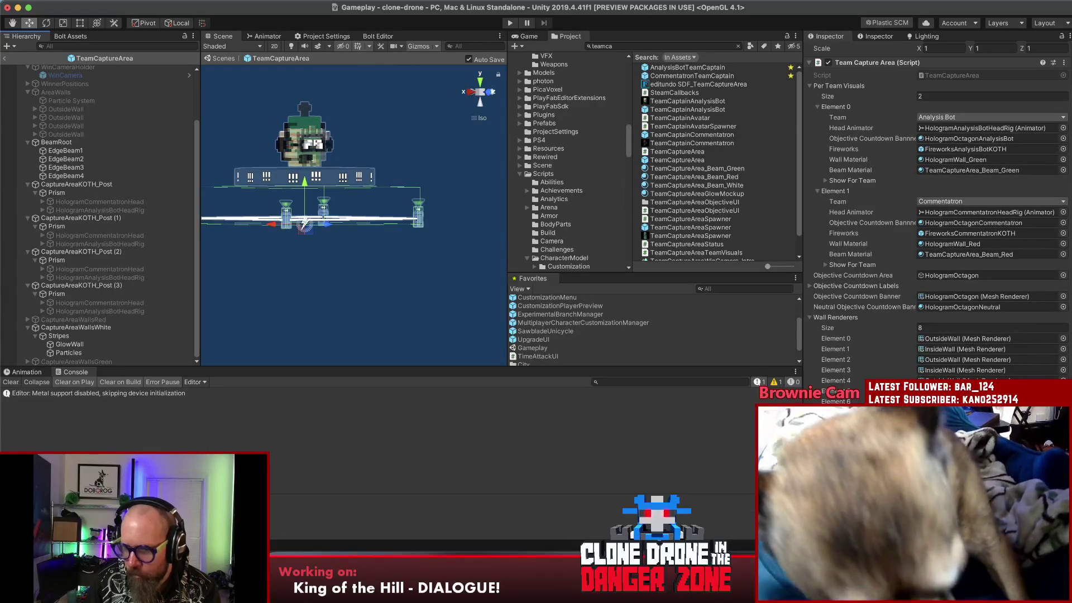
pyautogui.scroll(-2, 929, 210)
pyautogui.scroll(-2, 930, 209)
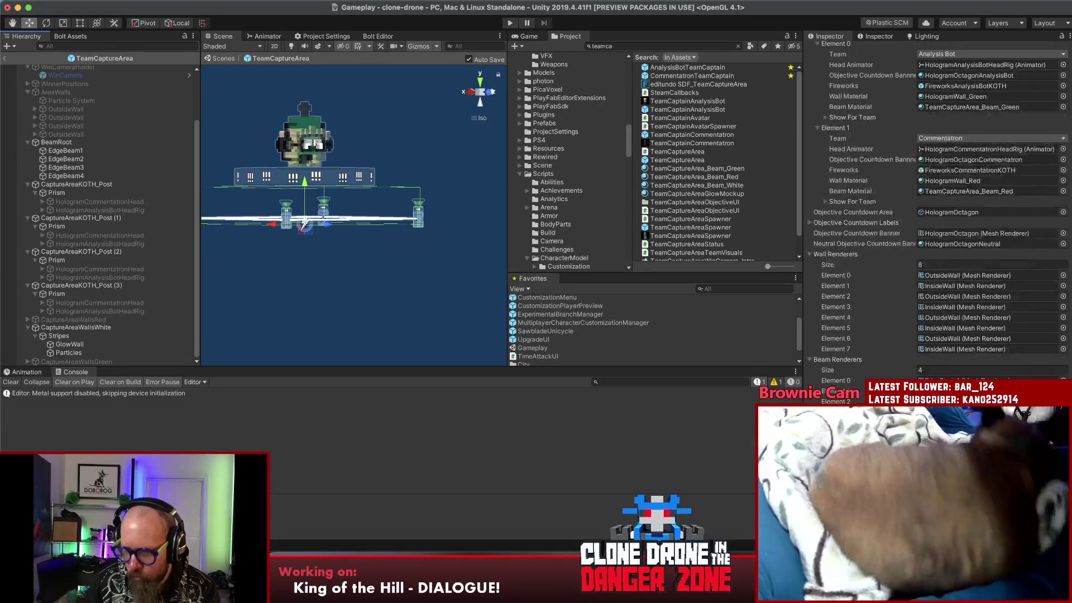
pyautogui.scroll(-10, 930, 210)
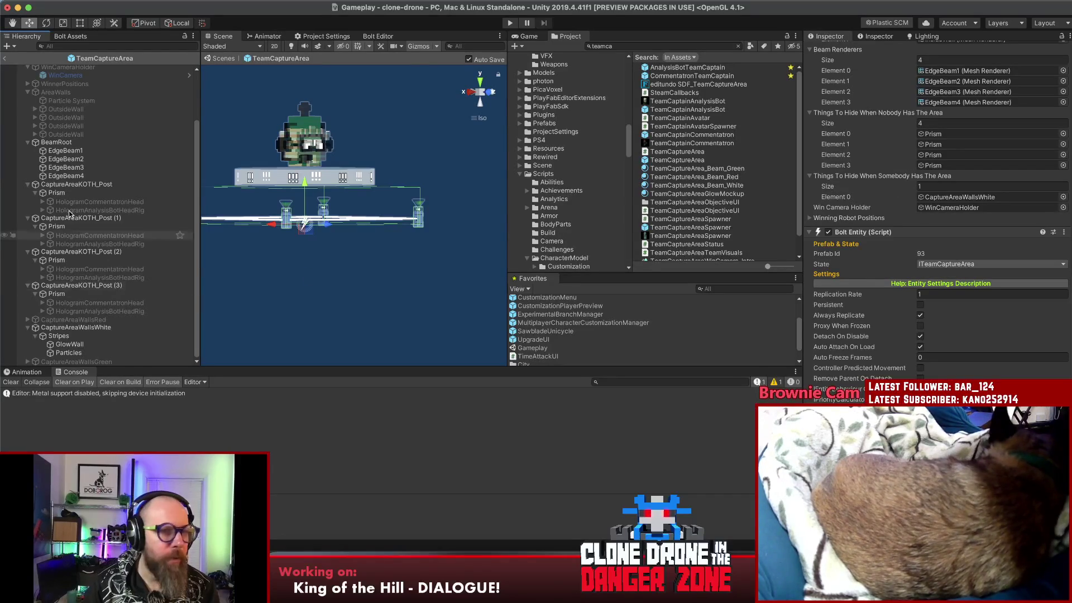
pyautogui.click(6, 58)
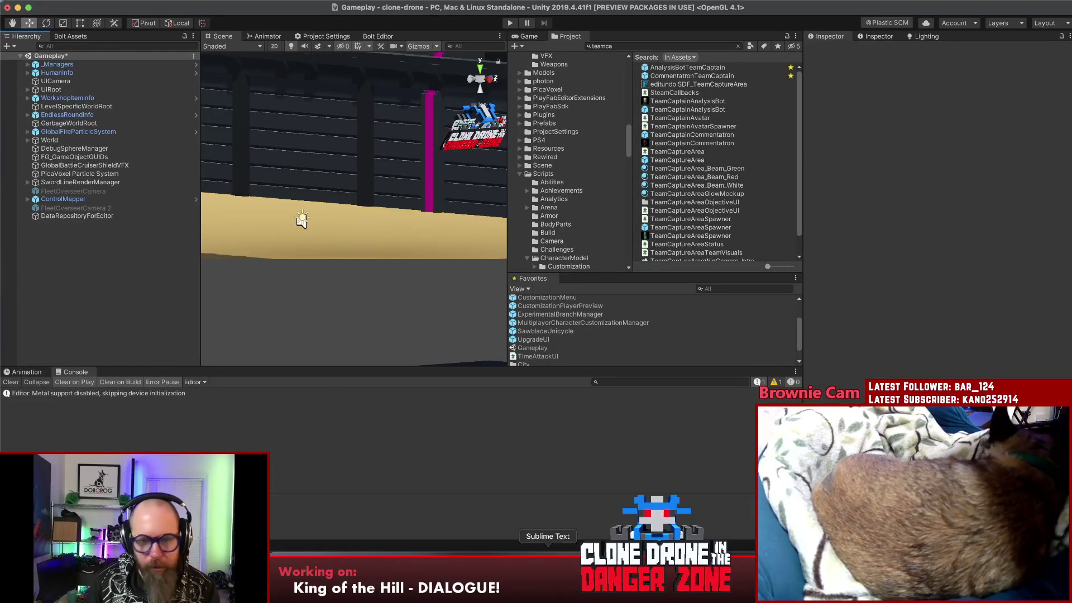
# - Stage the updated TeamCaptureArea.prefab in Sourcetree
pyautogui.press('super+Tab')
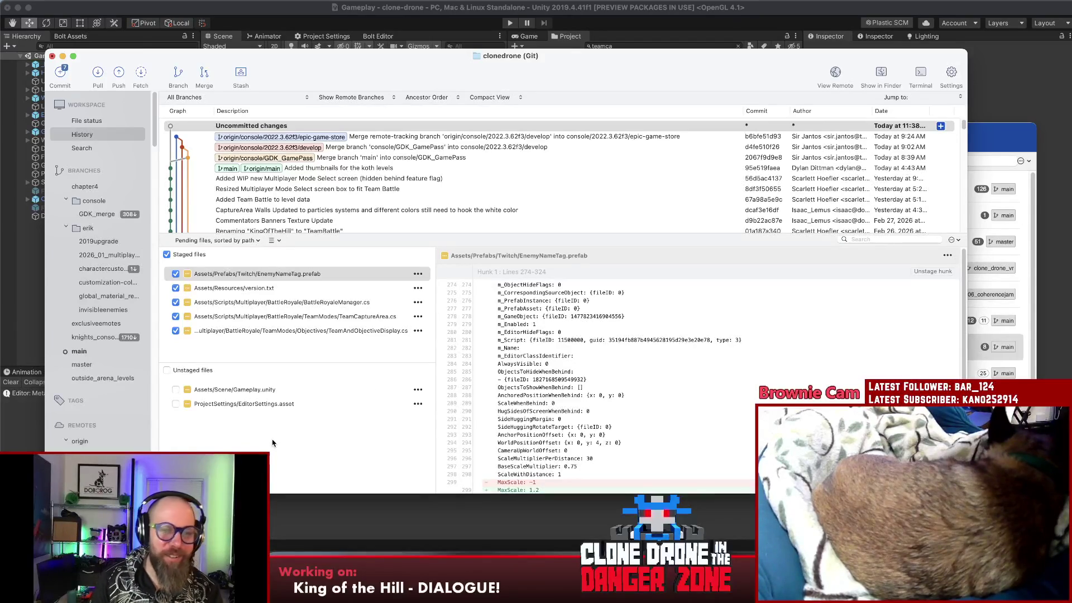
pyautogui.click(265, 389)
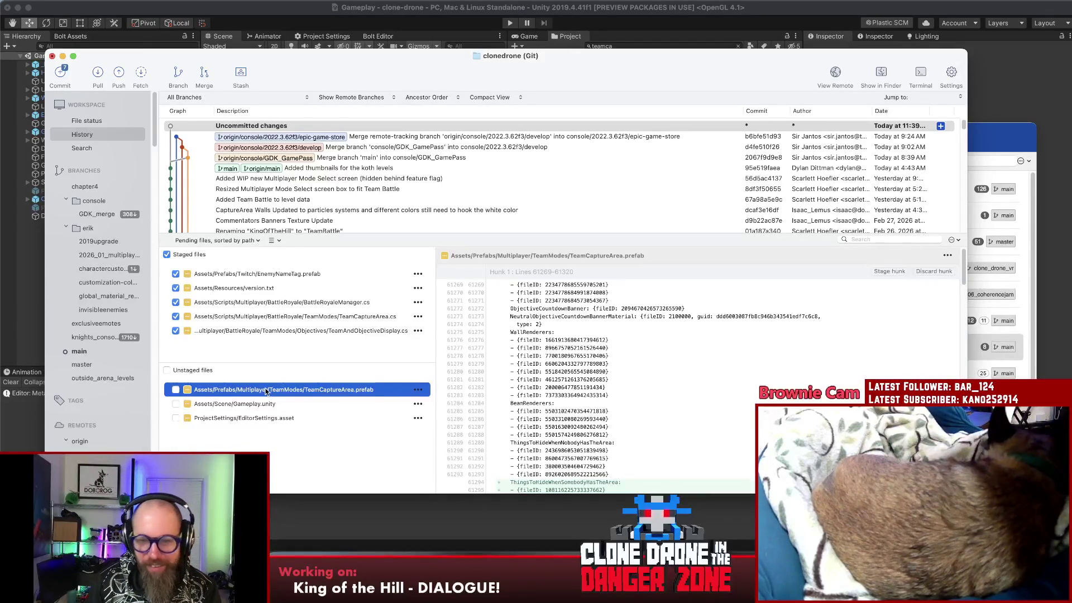
pyautogui.scroll(-2, 665, 377)
pyautogui.scroll(-2, 682, 377)
pyautogui.scroll(-2, 682, 376)
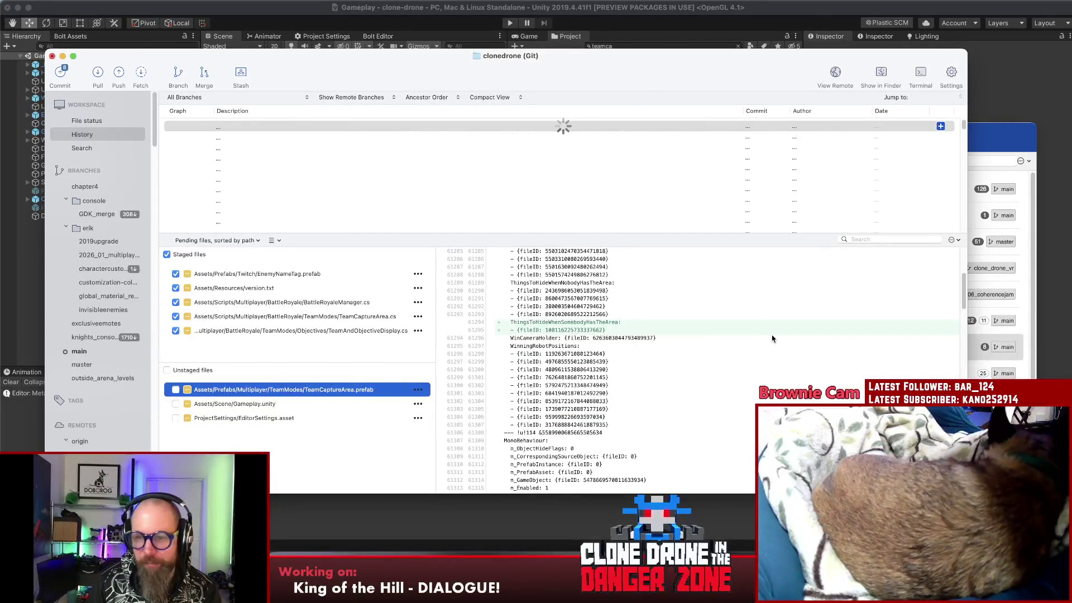
pyautogui.moveTo(960, 300); pyautogui.dragTo(966, 378)
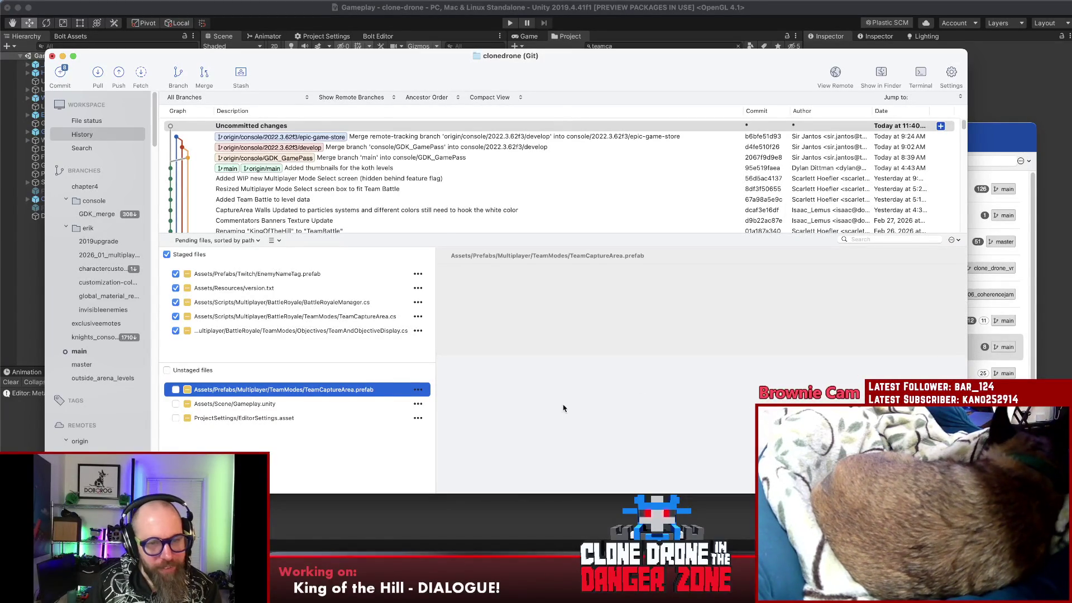
pyautogui.press('Return')
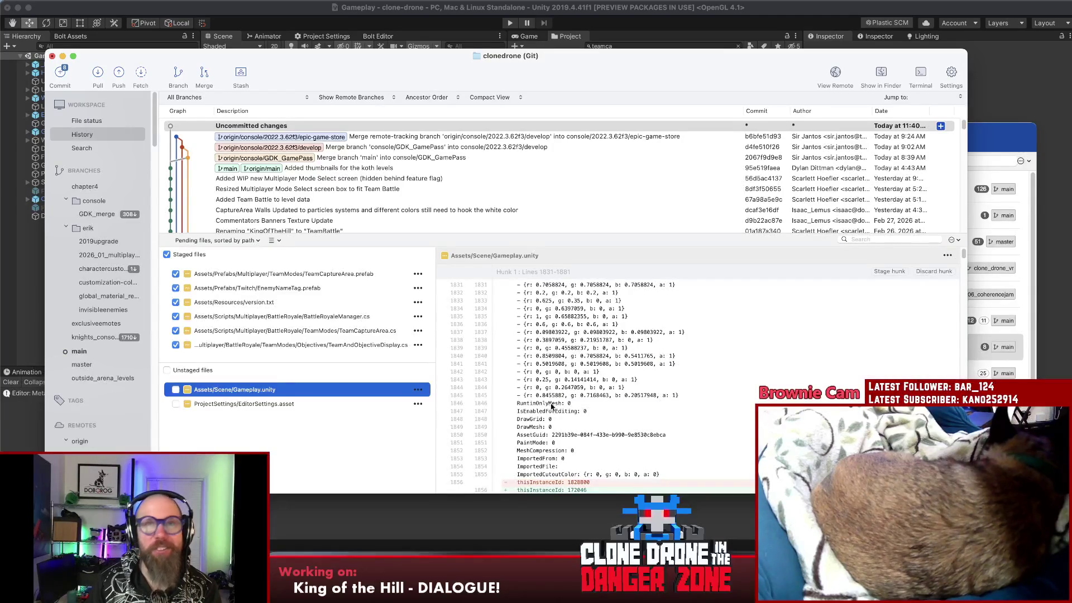
# - Widen the staged files list and show the File Status commit area
pyautogui.click(284, 357)
pyautogui.moveTo(286, 362); pyautogui.dragTo(291, 389)
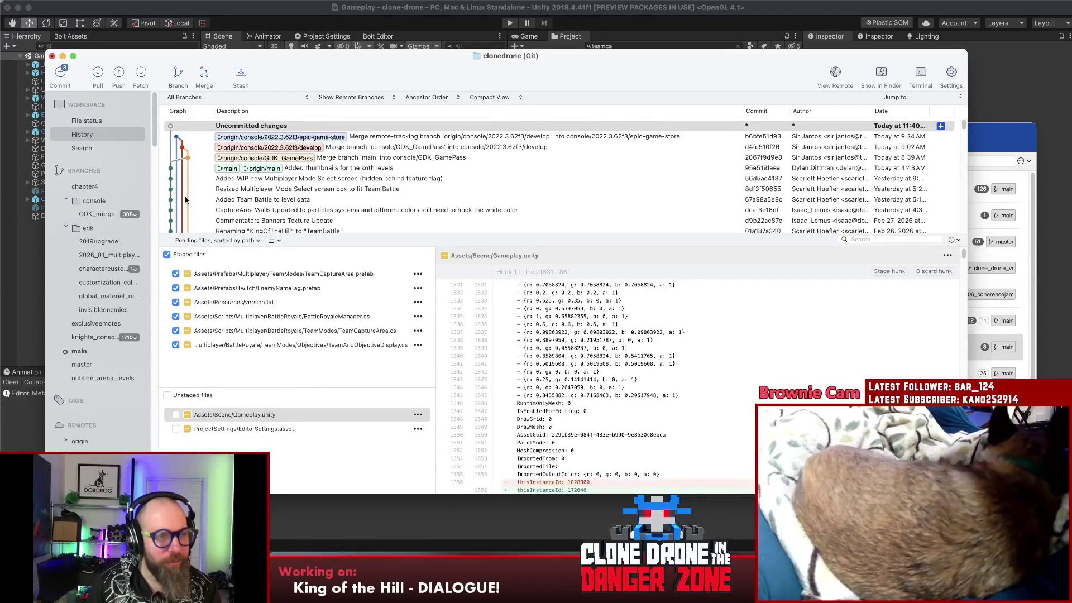
pyautogui.press('super+1')
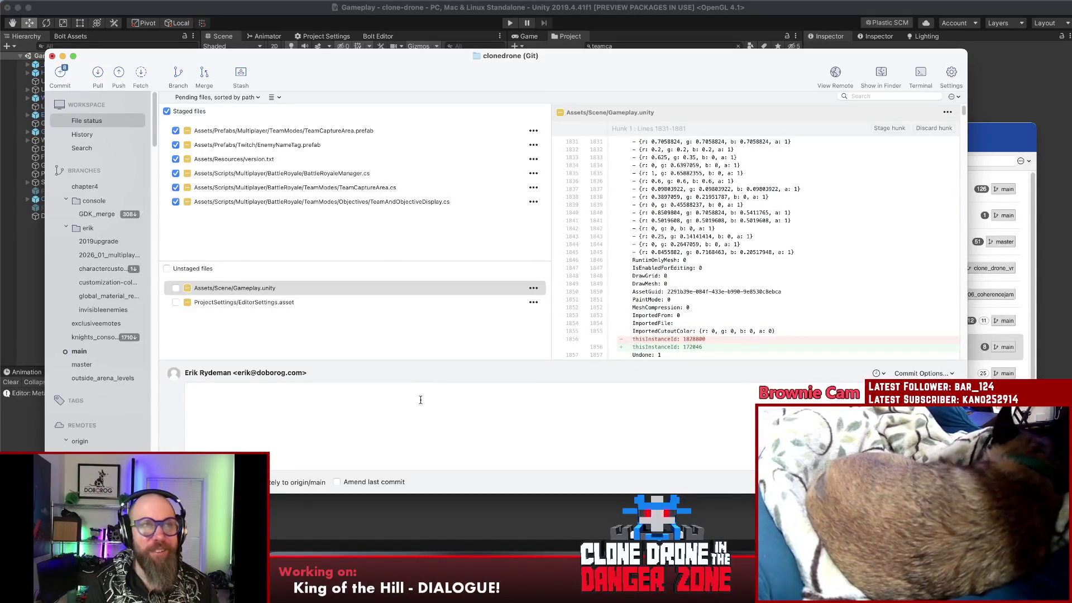
# - Commit the six staged files as "Hiding white walls when a team captures the area. Various minor tweaks"
pyautogui.click(421, 399)
pyautogui.write('Hiding')
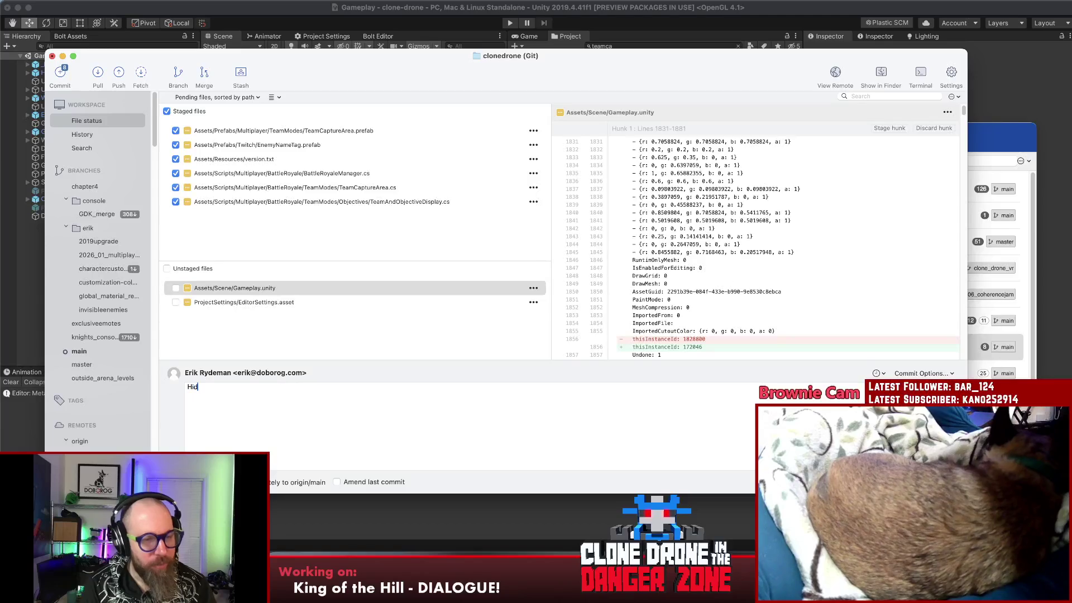
pyautogui.write(' wh')
pyautogui.write('ite area w')
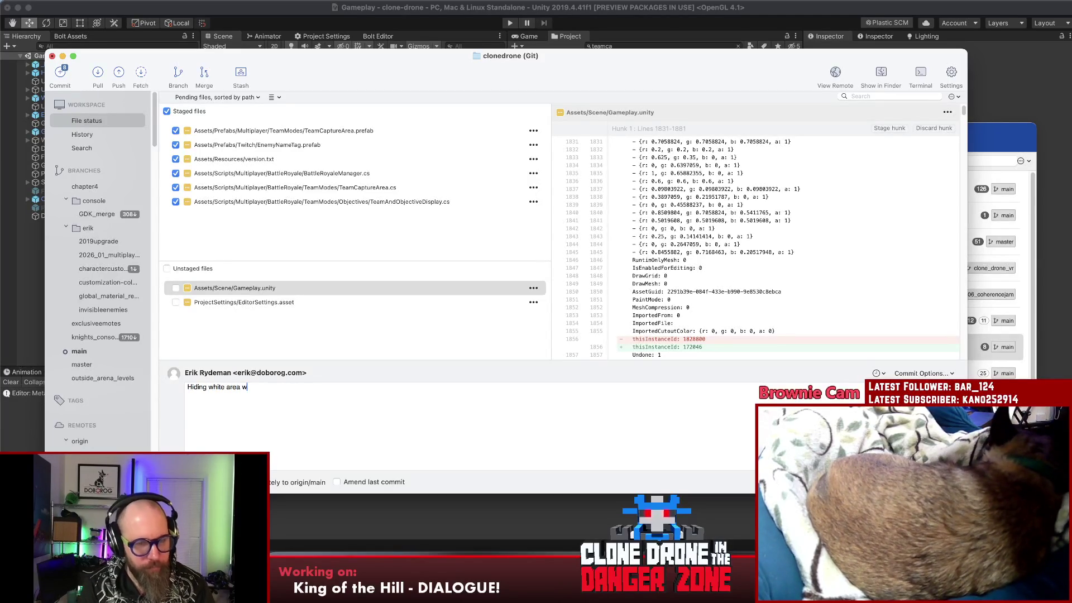
pyautogui.write('hen other')
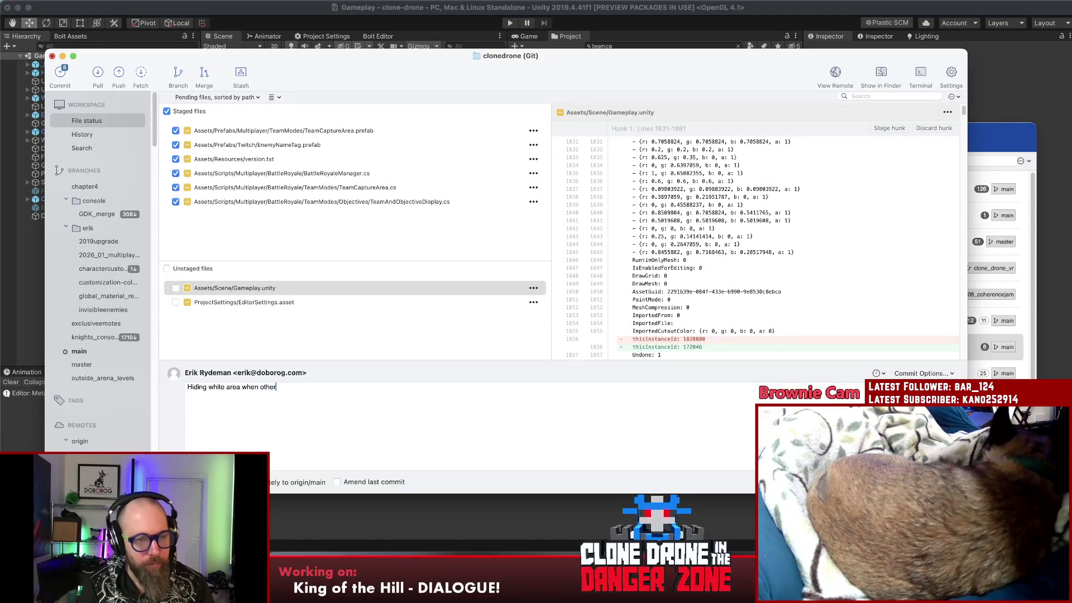
pyautogui.write(' t')
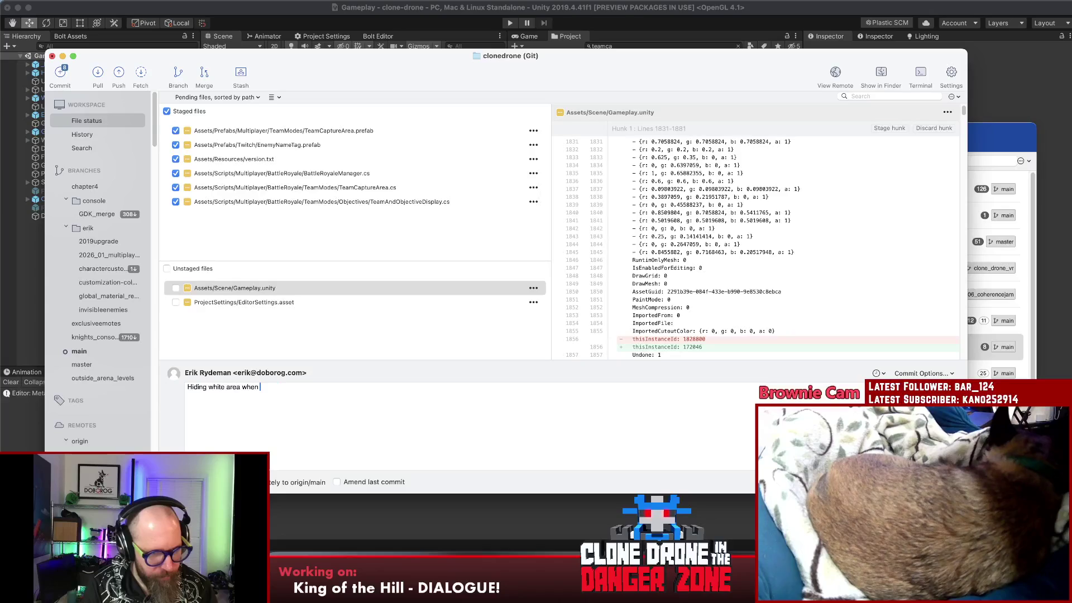
pyautogui.write('captures the area')
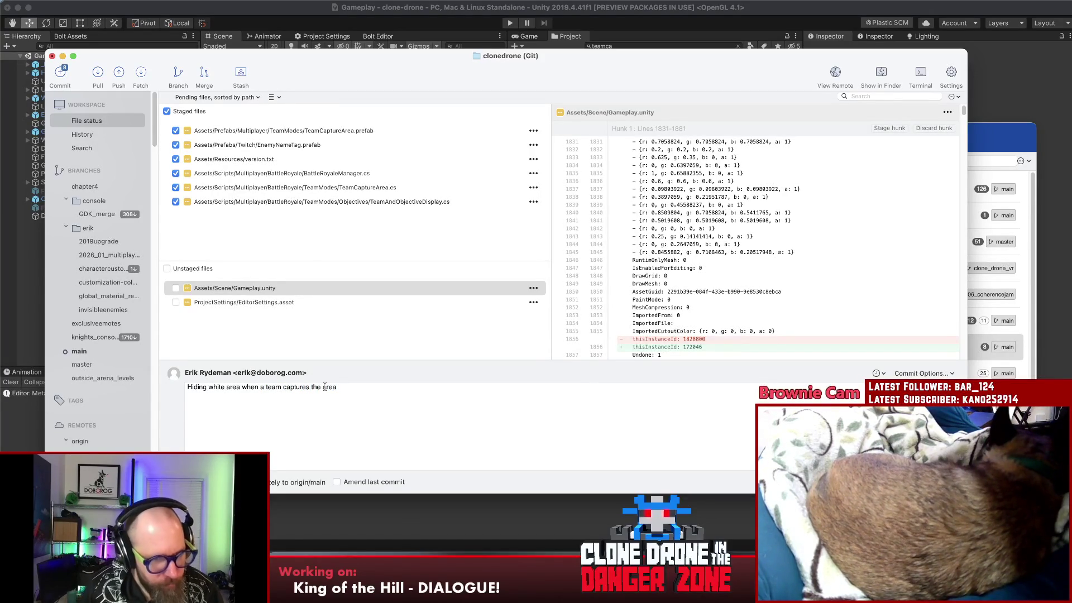
pyautogui.write('walls')
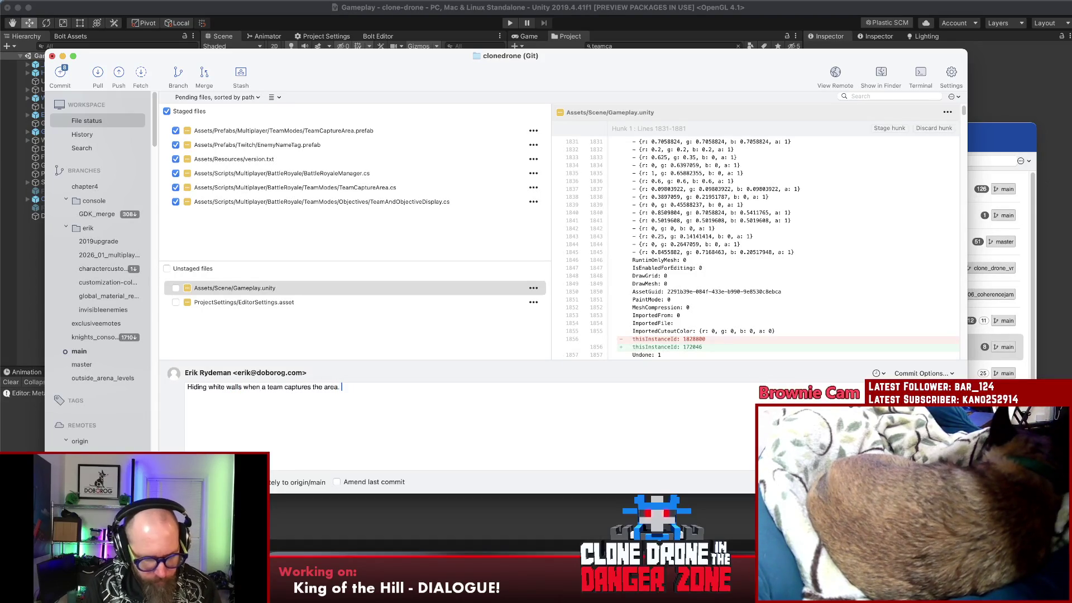
pyautogui.write(' tw')
pyautogui.write('eaks')
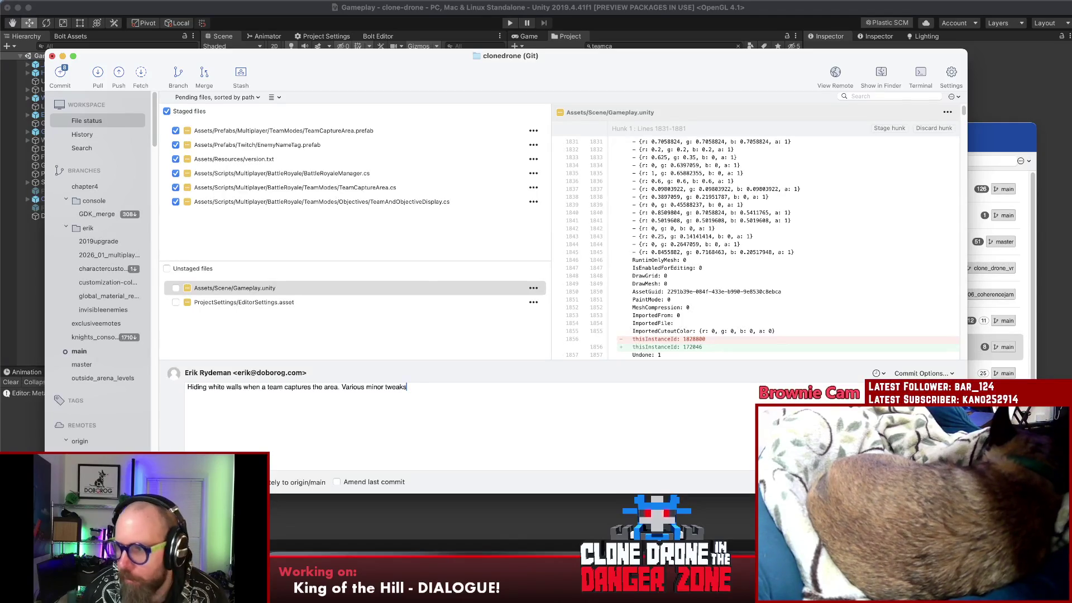
pyautogui.press('super+Return')
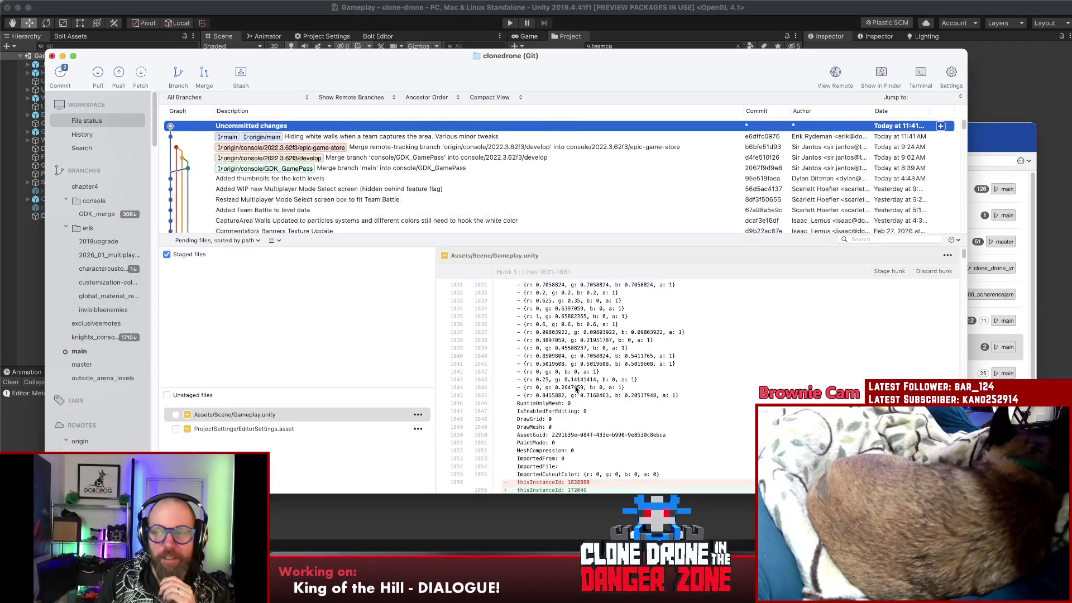
pyautogui.click(710, 342)
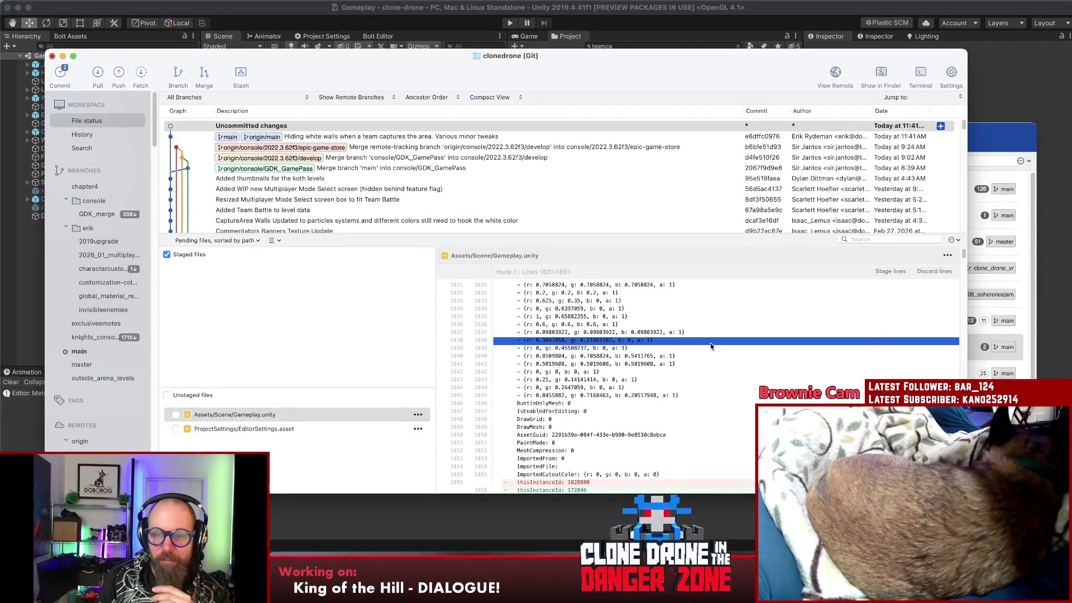
pyautogui.click(344, 340)
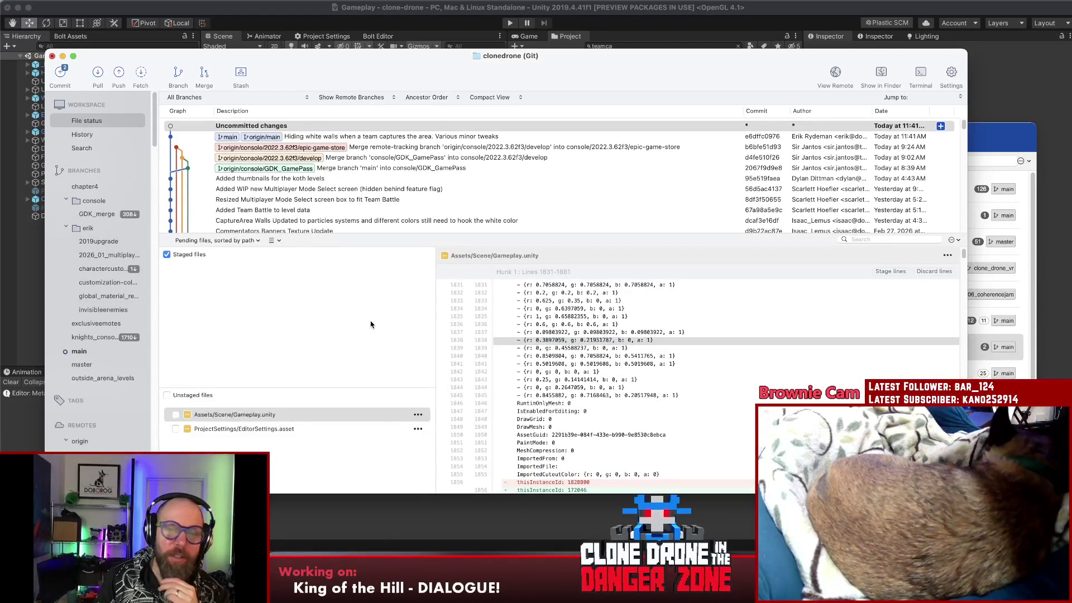
pyautogui.moveTo(432, 301); pyautogui.dragTo(441, 302)
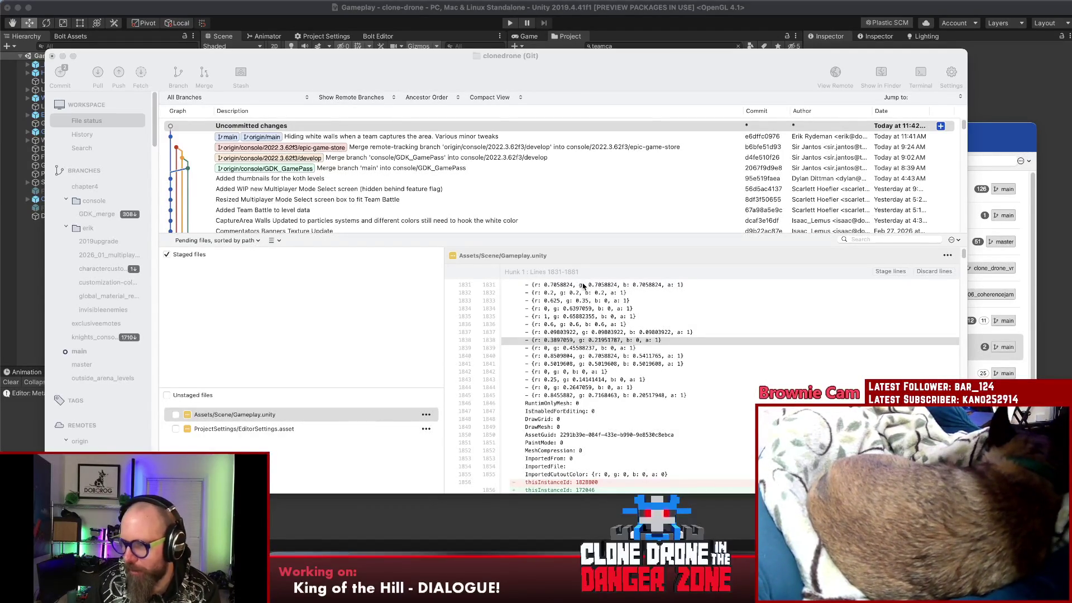
pyautogui.click(377, 75)
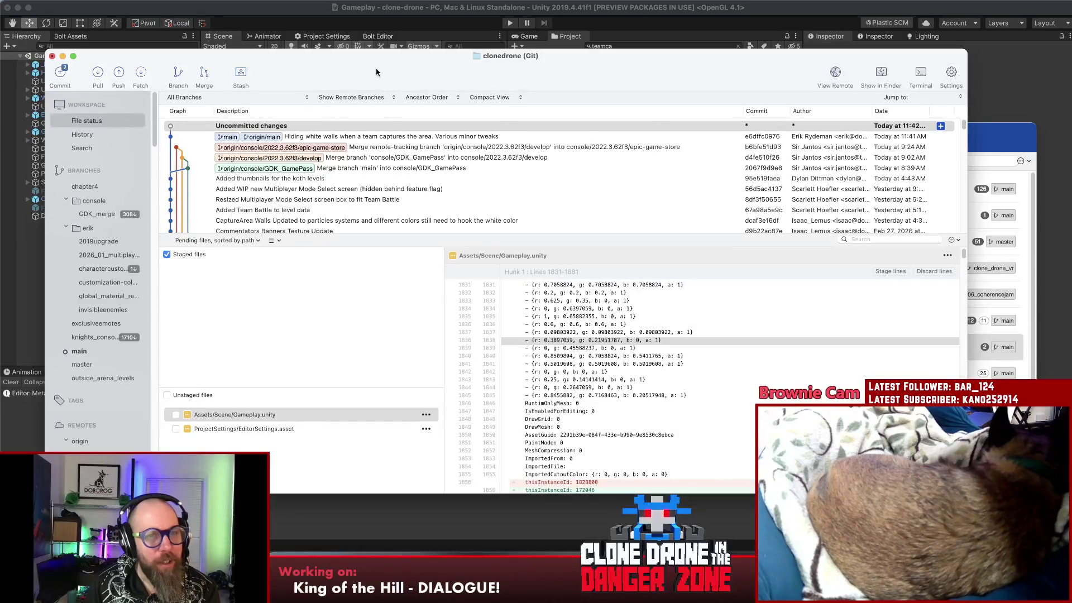
# - Review the new commit, then view the uncommitted EditorSettings.asset diff in Sourcetree
pyautogui.moveTo(377, 74); pyautogui.dragTo(379, 54)
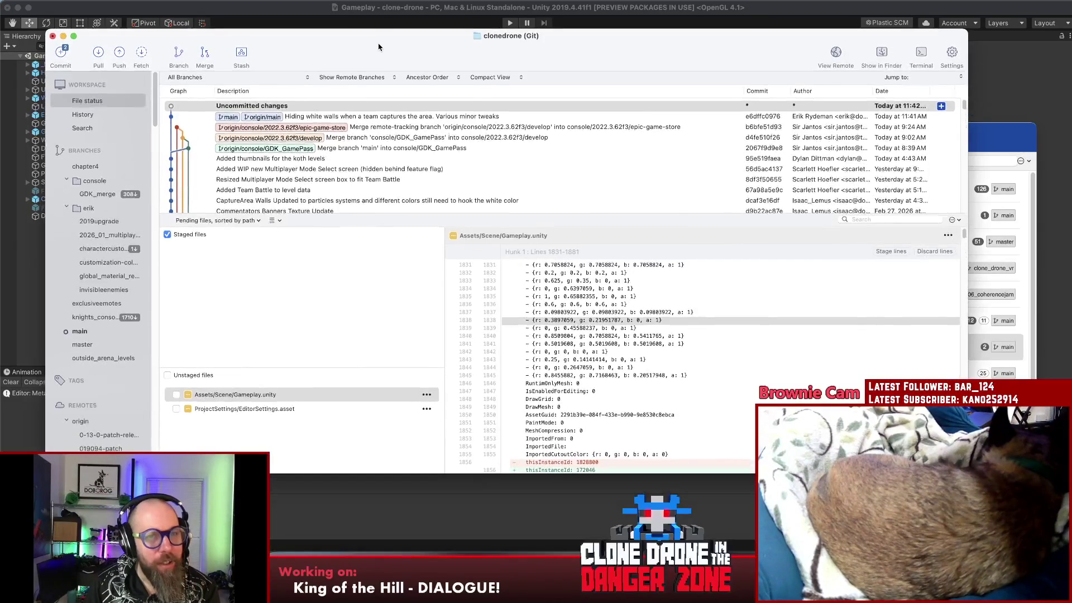
pyautogui.click(318, 118)
pyautogui.click(313, 108)
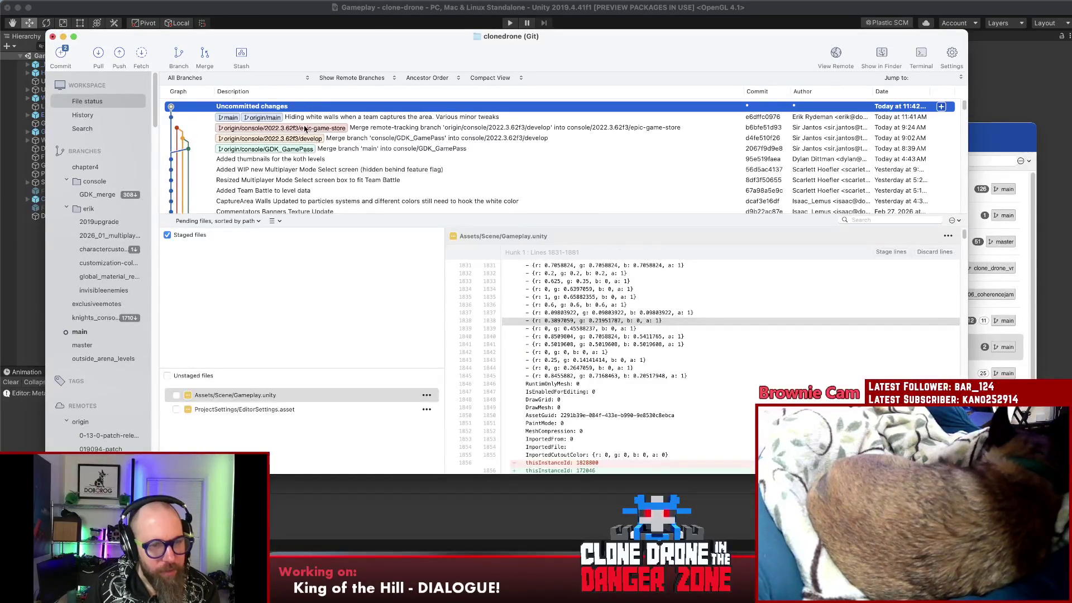
pyautogui.click(321, 350)
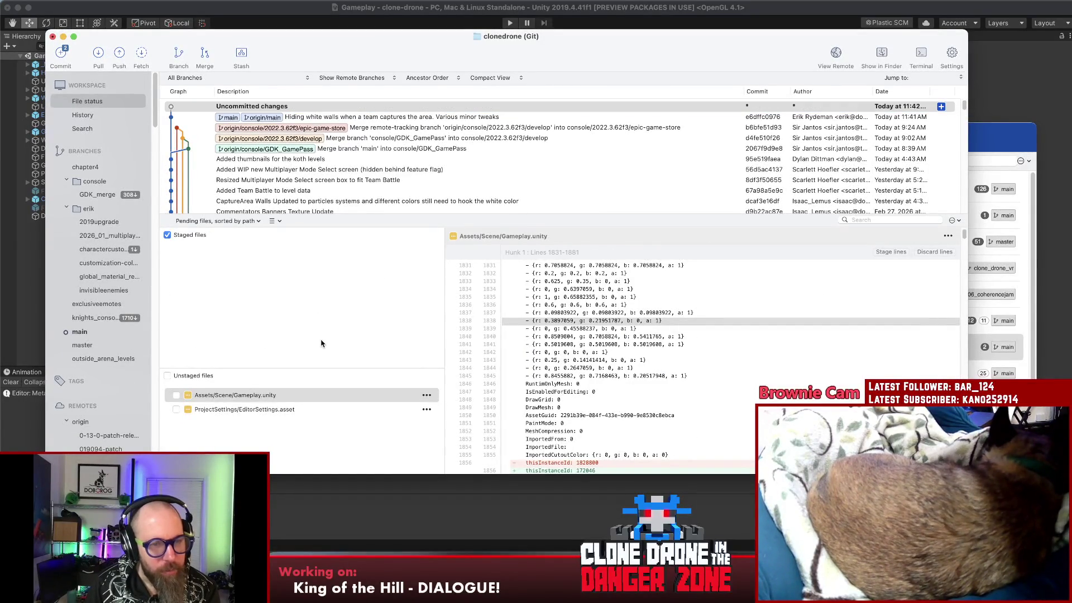
pyautogui.keyDown('shift'); pyautogui.click(283, 410); pyautogui.keyUp('shift')
pyautogui.rightClick(270, 410)
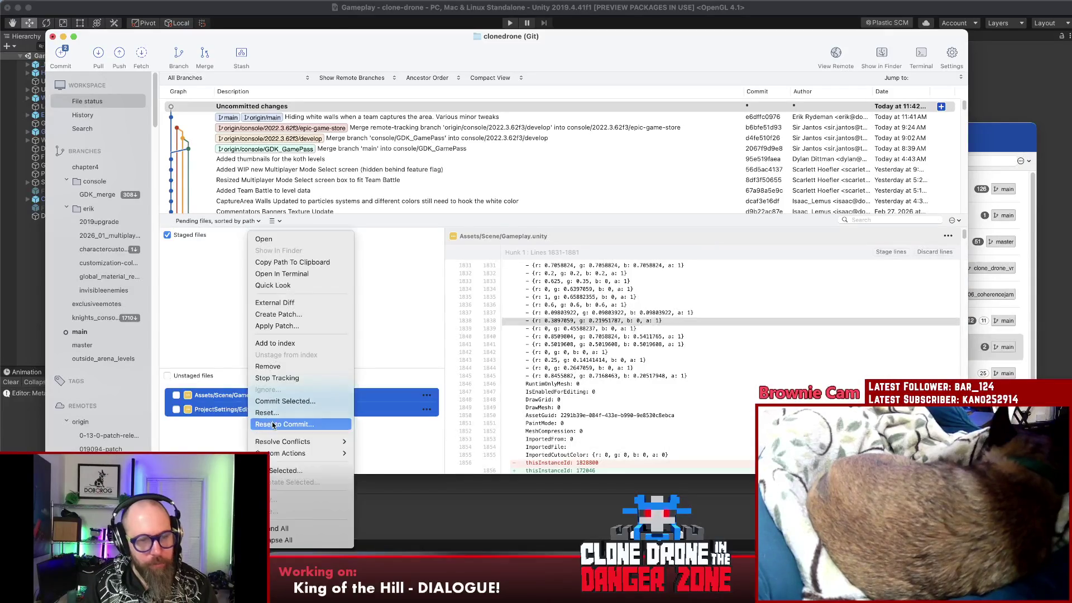
pyautogui.press('Escape')
pyautogui.click(228, 411)
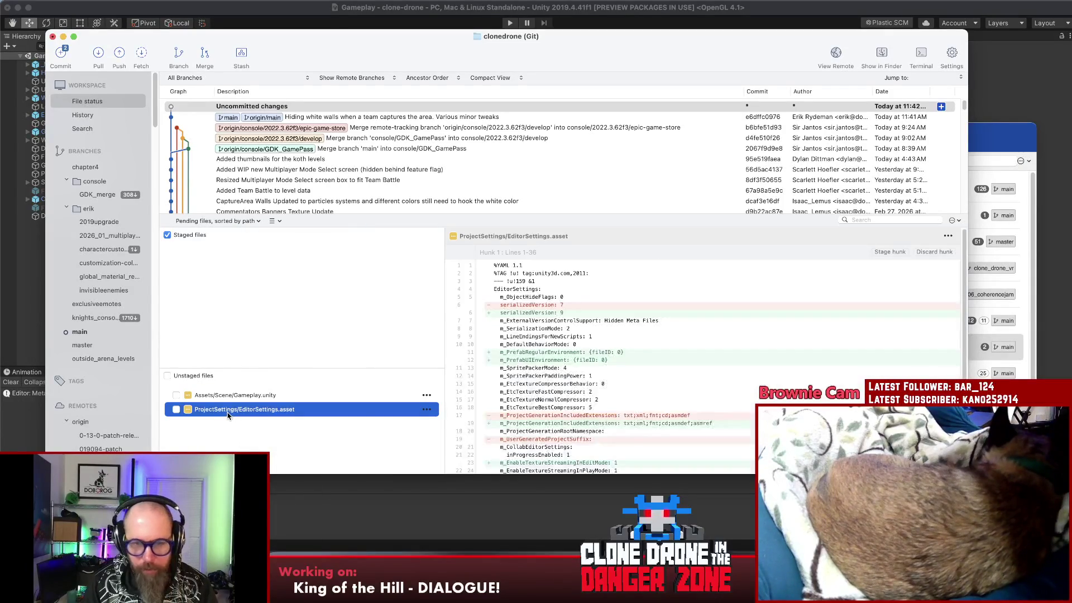
pyautogui.scroll(-1, 672, 355)
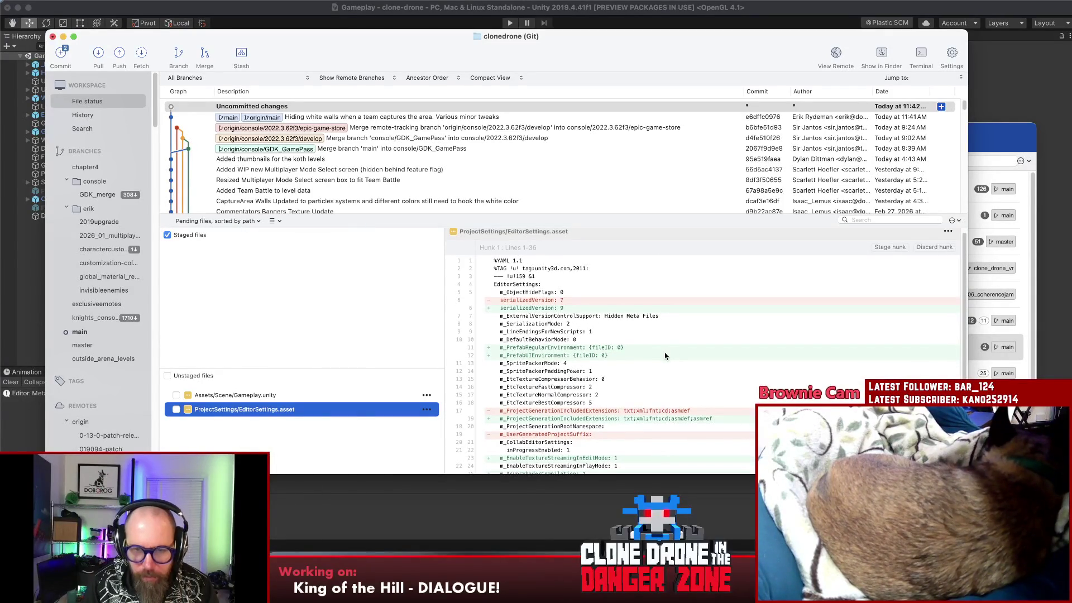
pyautogui.scroll(-1, 659, 361)
pyautogui.scroll(-1, 649, 360)
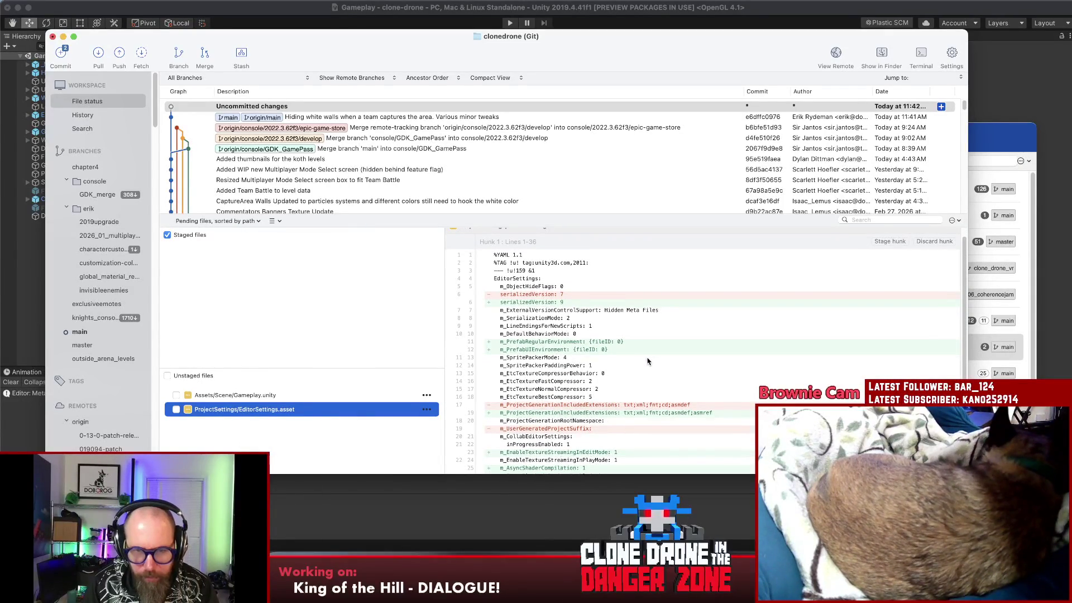
pyautogui.scroll(-2, 644, 361)
pyautogui.scroll(-2, 647, 358)
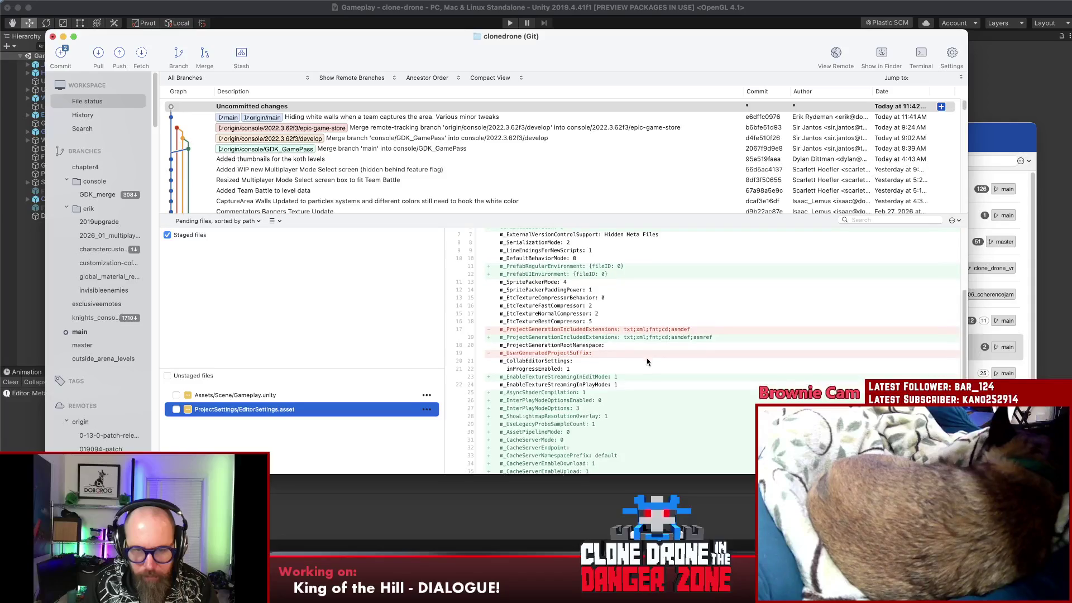
pyautogui.scroll(-2, 647, 360)
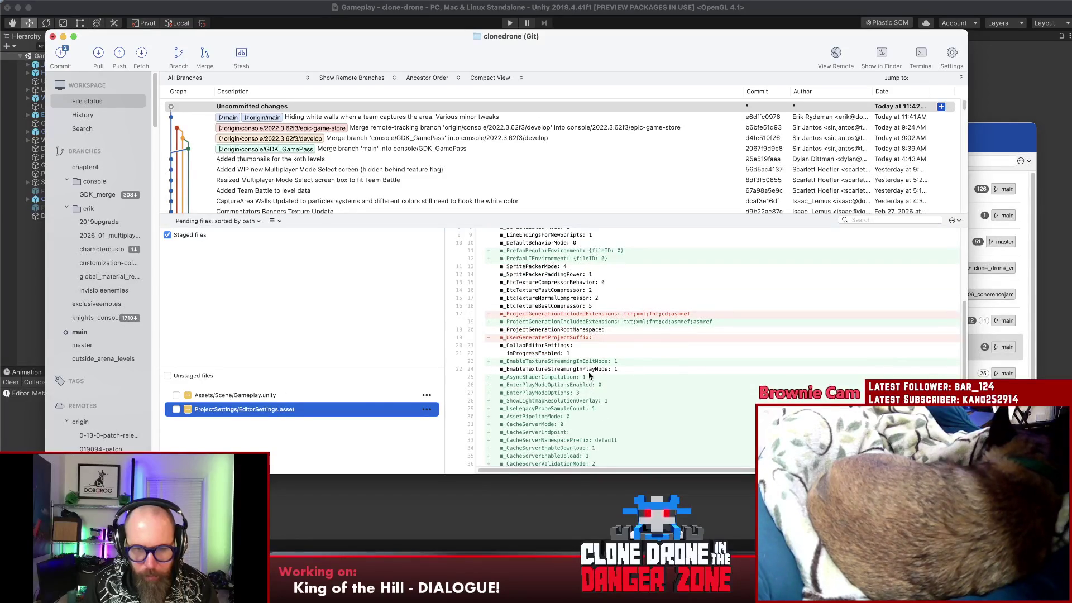
# - Select Gameplay.unity alongside it without acting on either file, then return to Unity
pyautogui.keyDown('shift'); pyautogui.click(249, 399); pyautogui.keyUp('shift')
pyautogui.rightClick(249, 401)
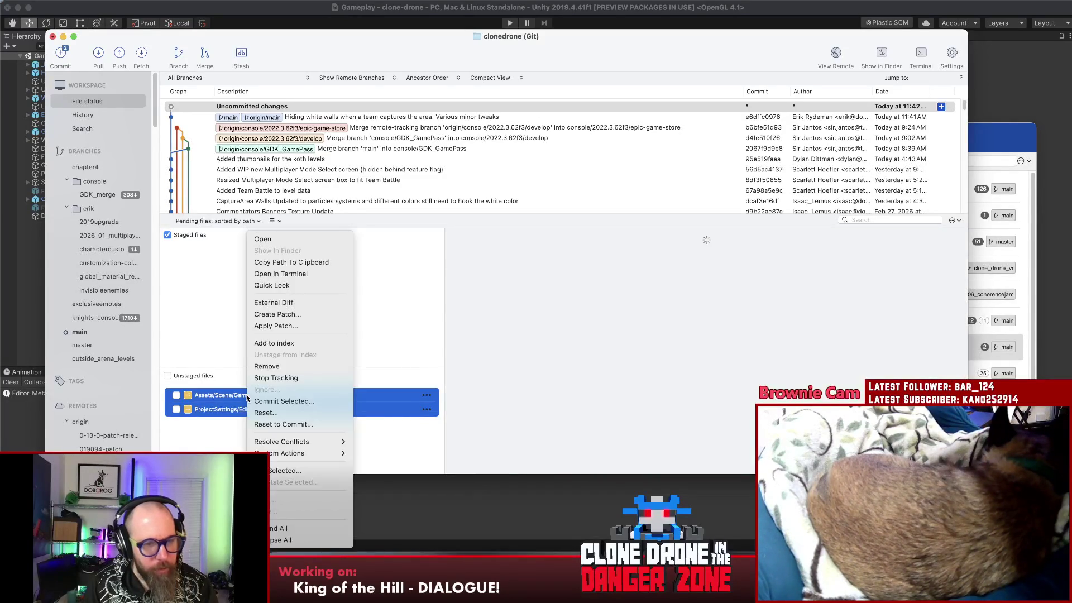
pyautogui.press('Escape')
pyautogui.click(24, 308)
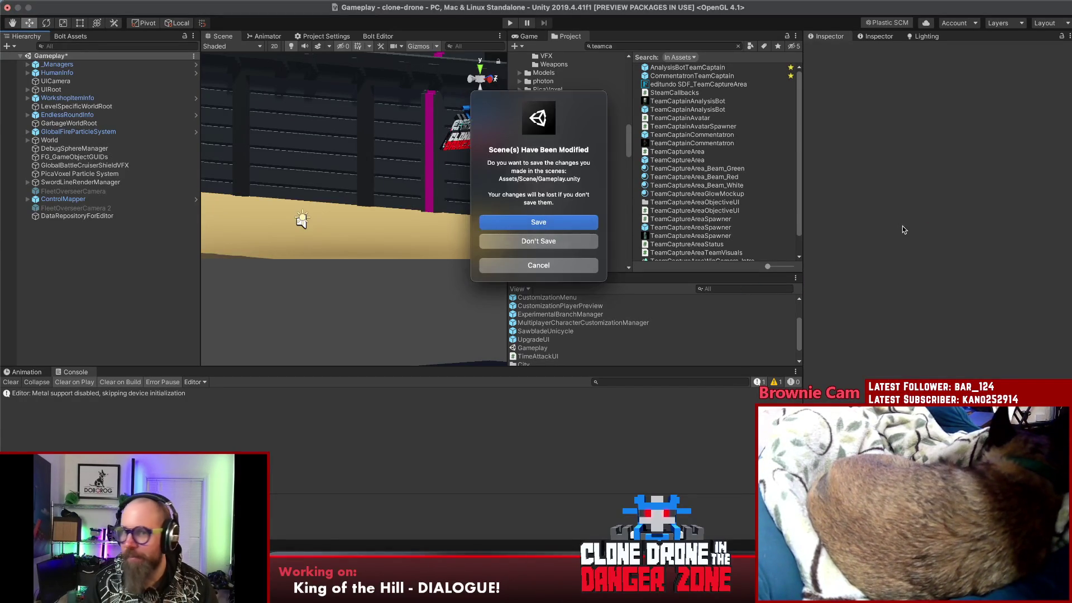
# - Answer Unity's save-scene prompt, then bring up Sourcetree's Pull dialog
pyautogui.click(513, 249)
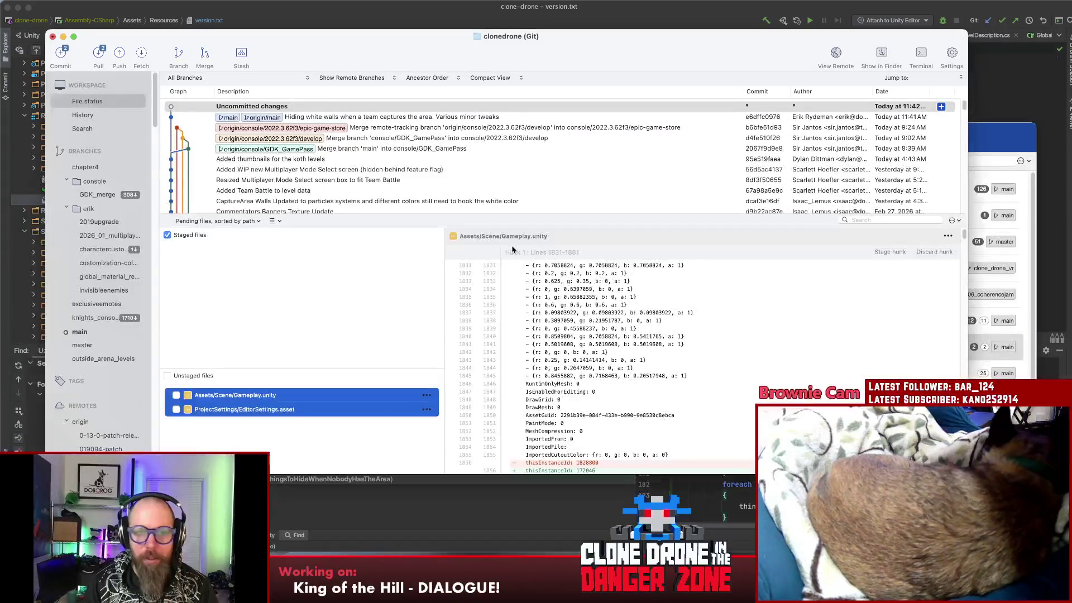
pyautogui.click(340, 289)
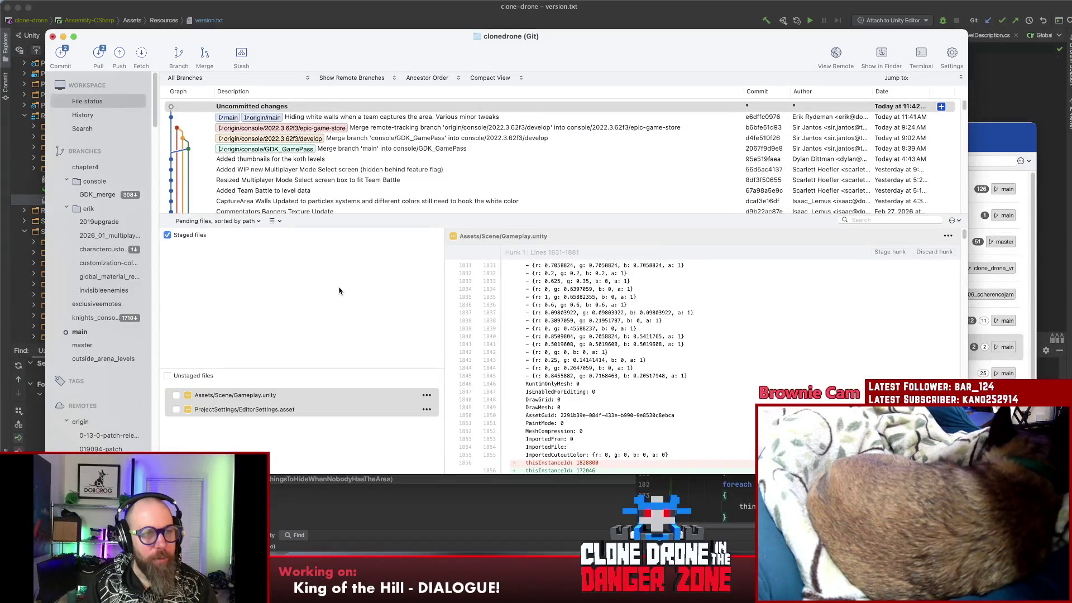
pyautogui.click(98, 55)
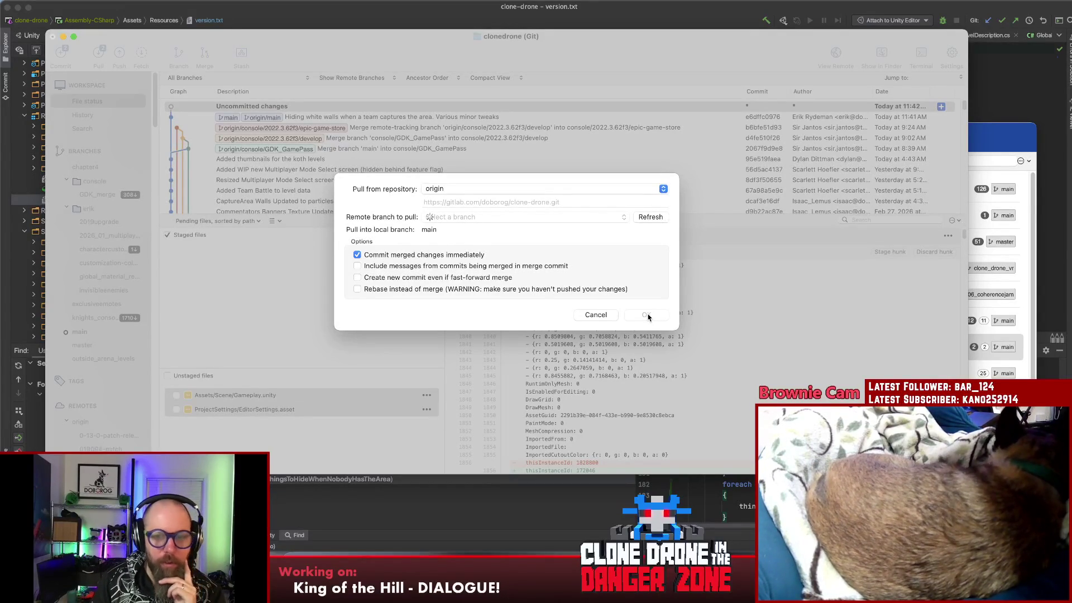
# - Pull origin's main into local main as a fast-forward, check the HologramPost.mat change, and view the merge commit
pyautogui.click(596, 315)
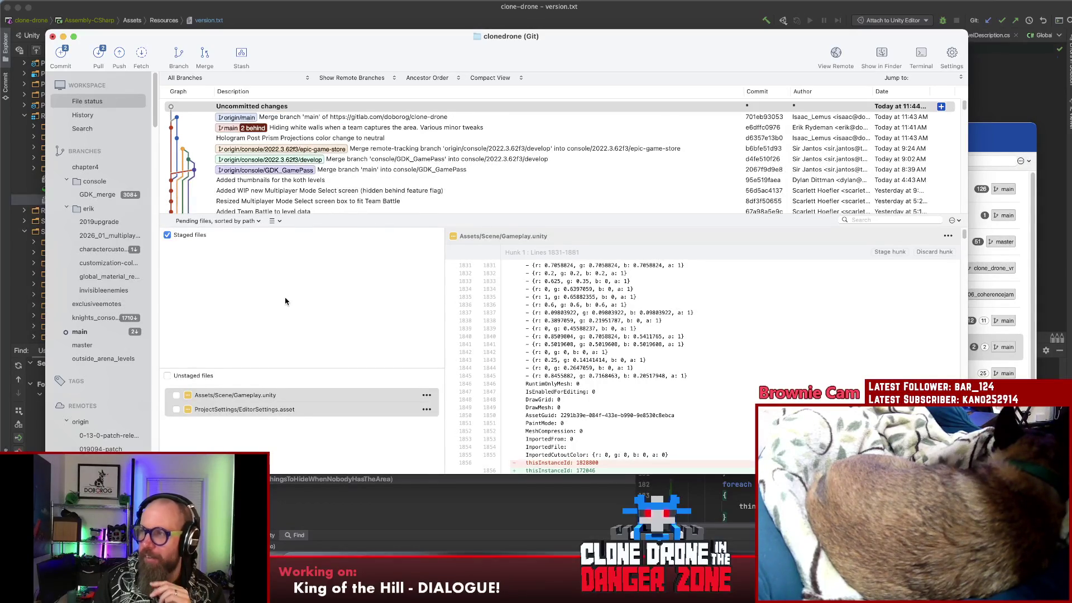
pyautogui.click(100, 55)
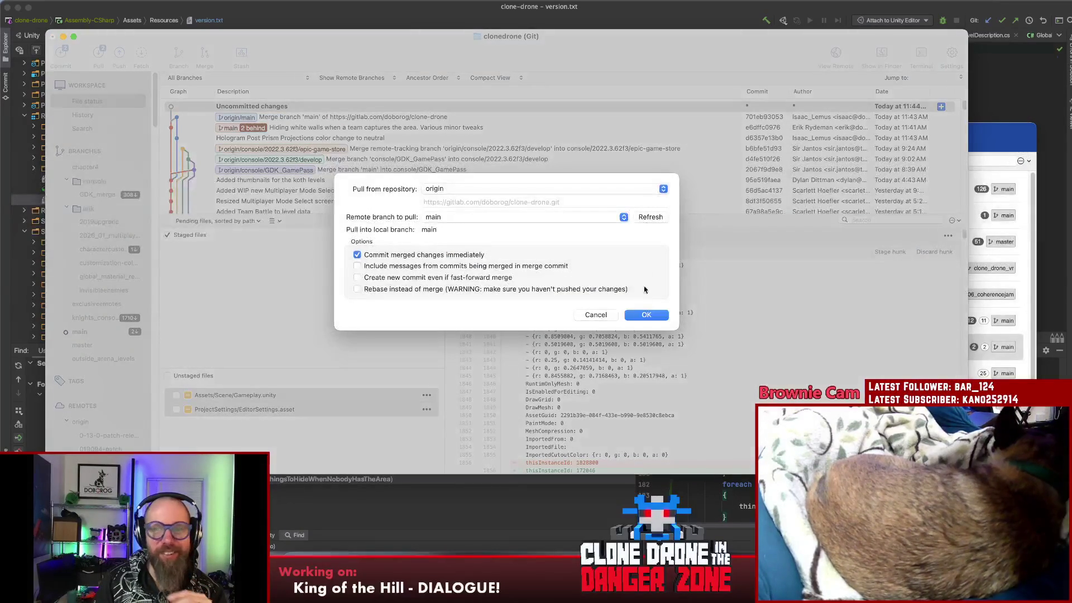
pyautogui.click(638, 315)
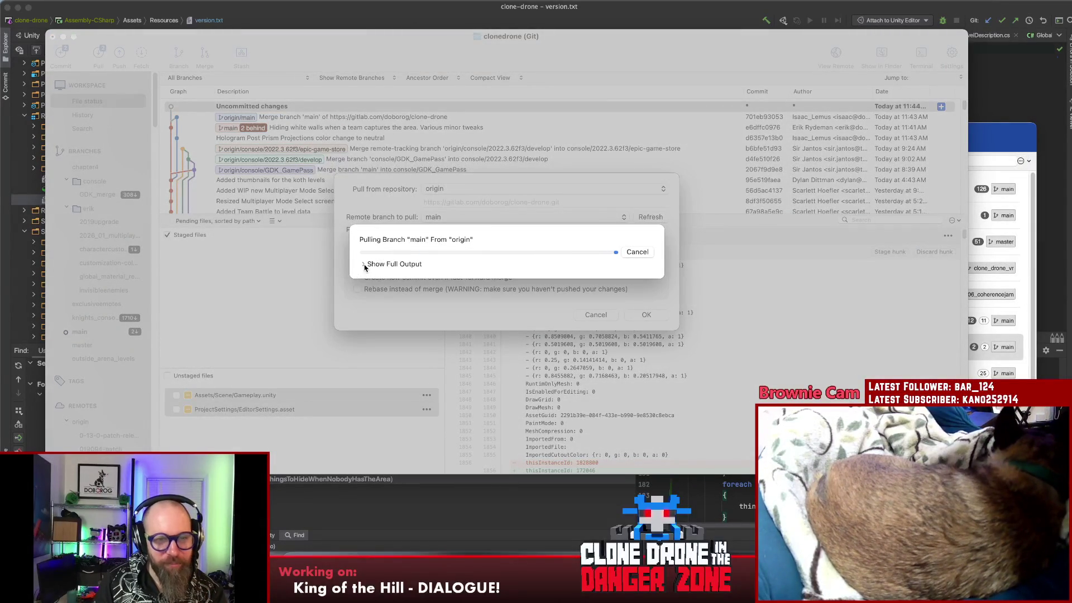
pyautogui.click(365, 241)
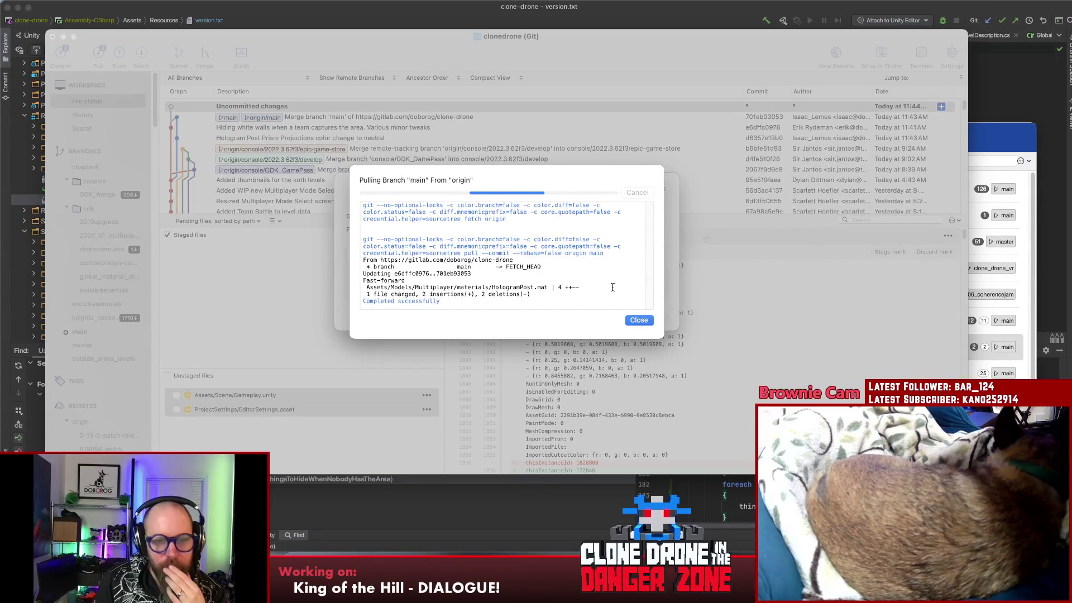
pyautogui.doubleClick(529, 287)
pyautogui.click(643, 320)
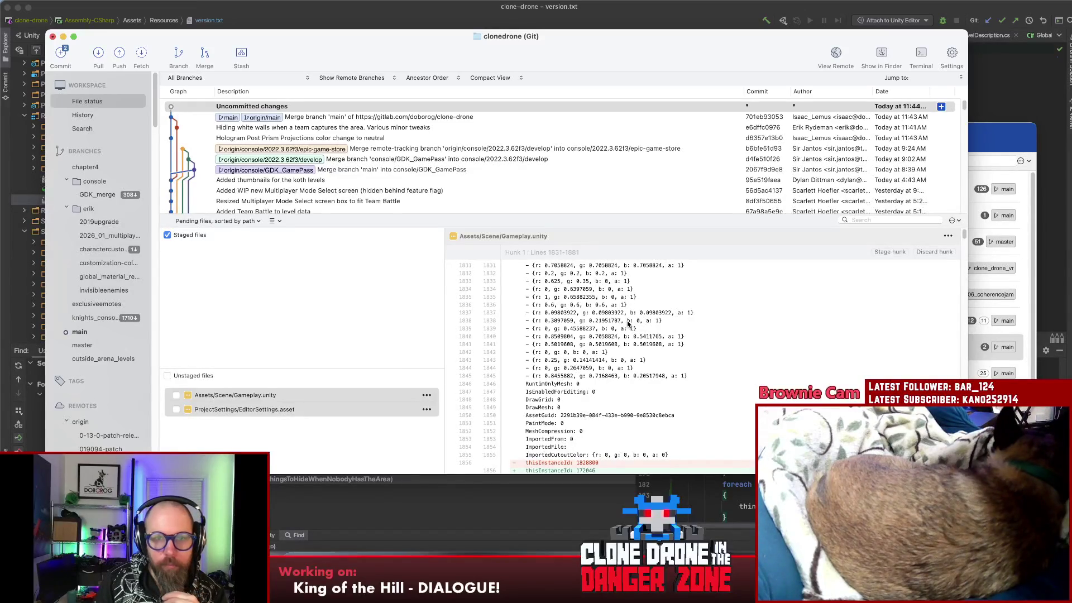
pyautogui.click(447, 118)
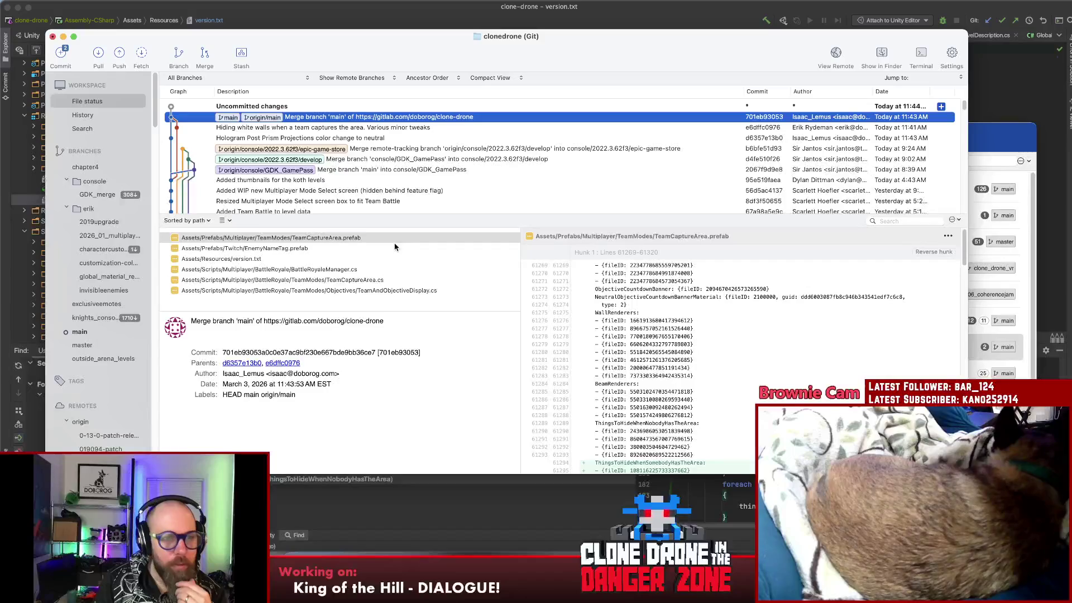
# - Look at the Hologram Post Prism Projections commit, then the diffs of EditorSettings.asset and Gameplay.unity
pyautogui.click(348, 138)
pyautogui.scroll(-5, 632, 361)
pyautogui.click(255, 105)
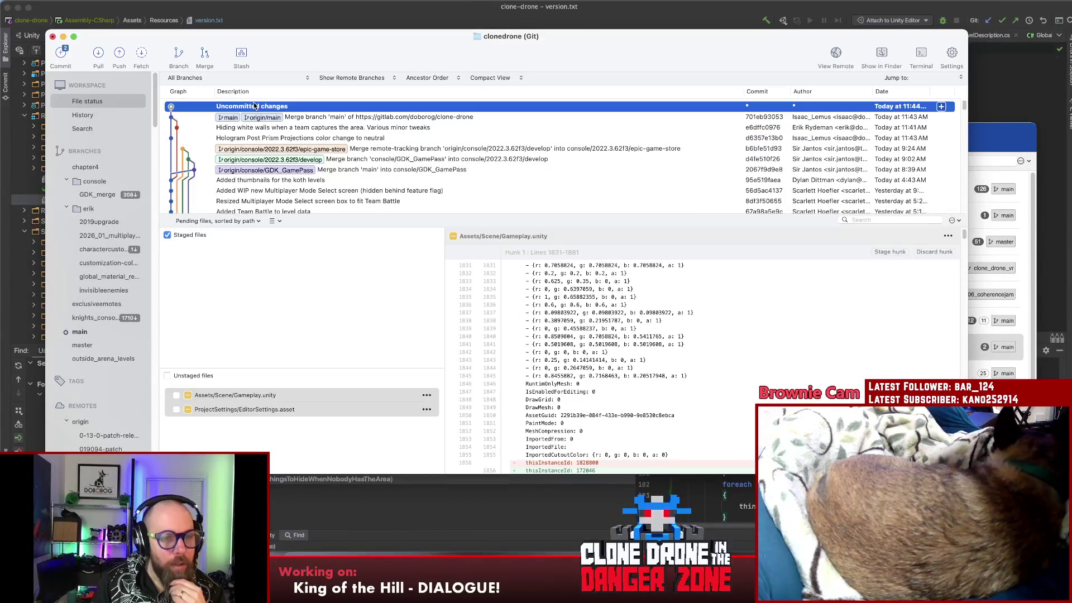
pyautogui.click(267, 407)
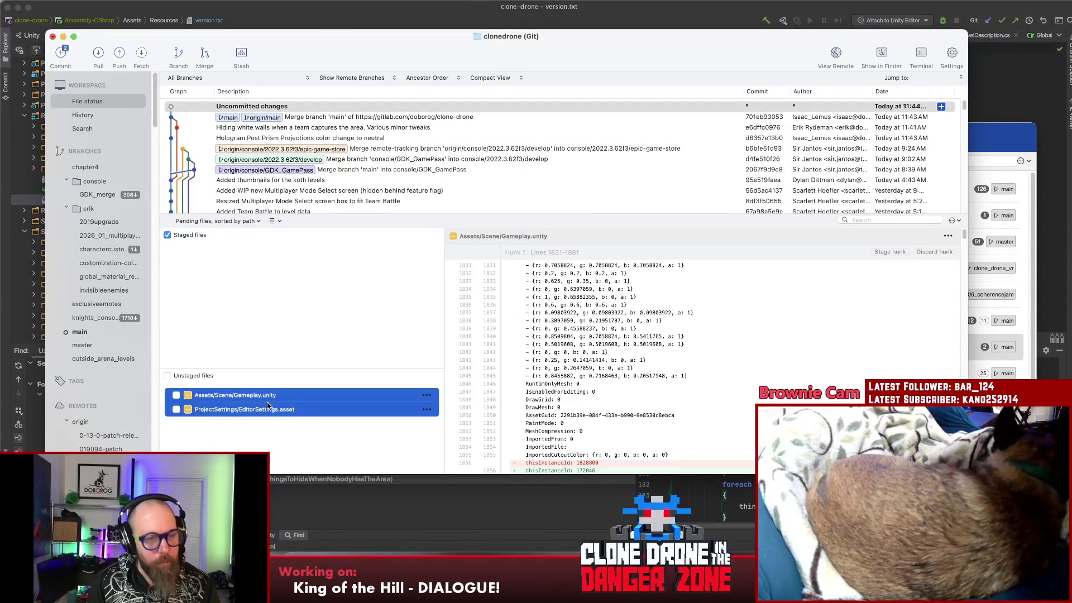
pyautogui.rightClick(260, 397)
pyautogui.click(260, 395)
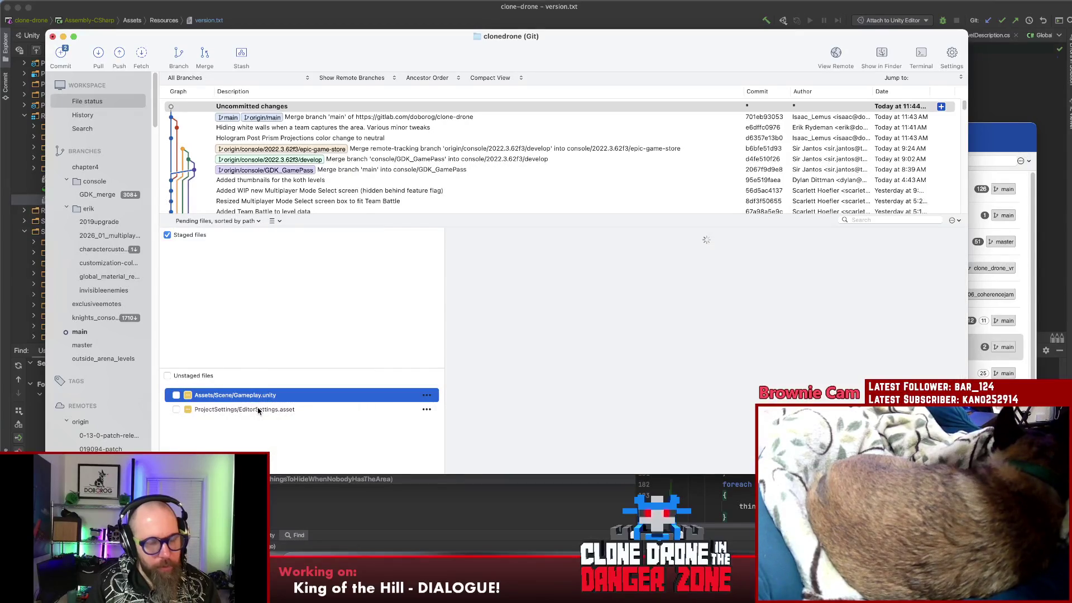
# - Reset both unstaged files, discarding their uncommitted changes
pyautogui.keyDown('shift'); pyautogui.click(257, 408); pyautogui.keyUp('shift')
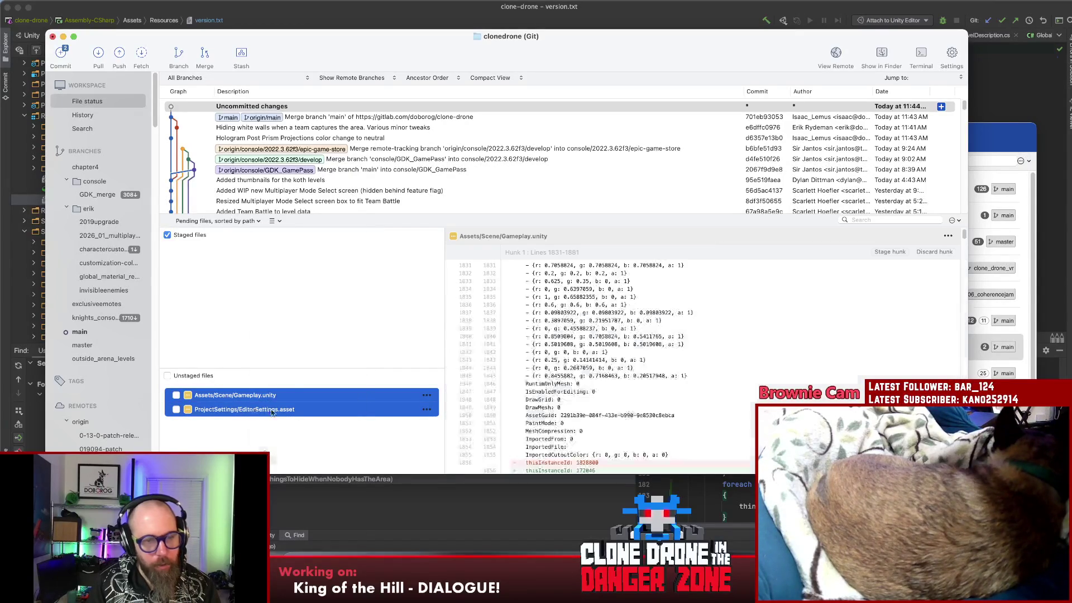
pyautogui.rightClick(258, 409)
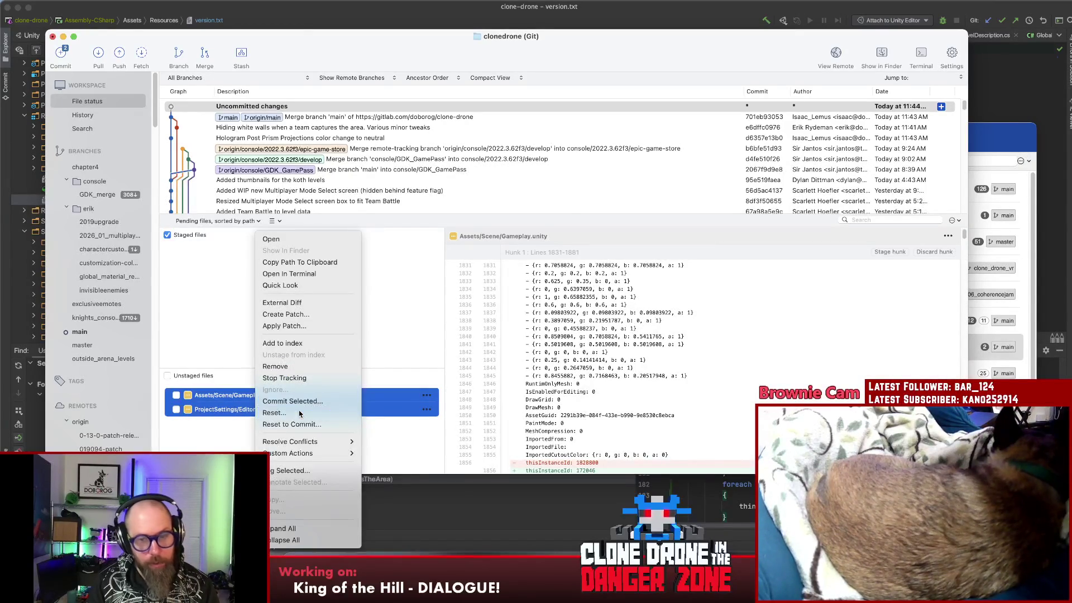
pyautogui.click(580, 382)
pyautogui.click(576, 224)
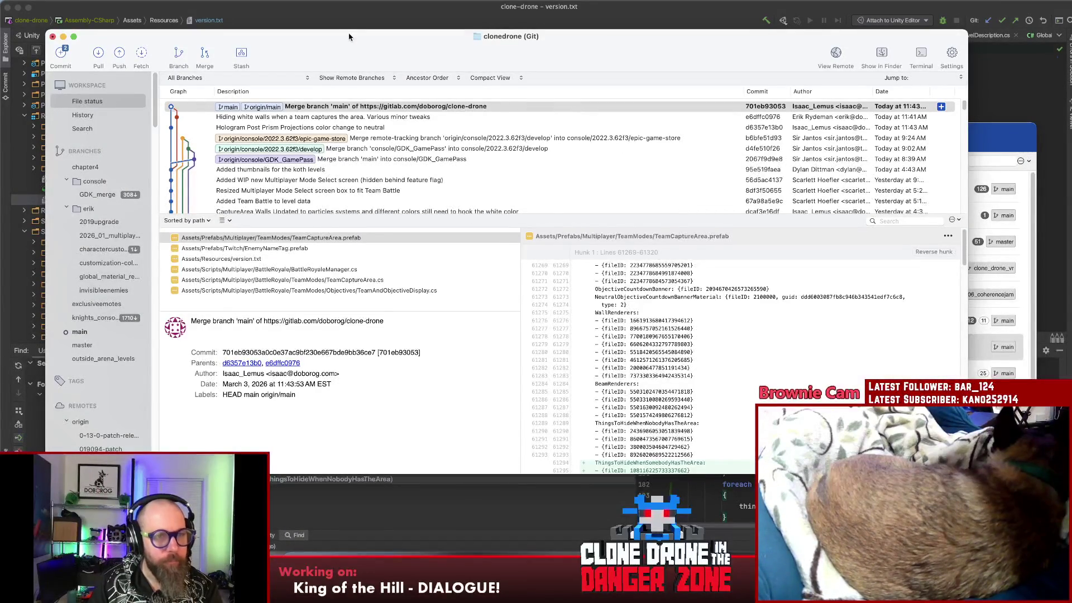
pyautogui.moveTo(347, 41); pyautogui.dragTo(343, 43)
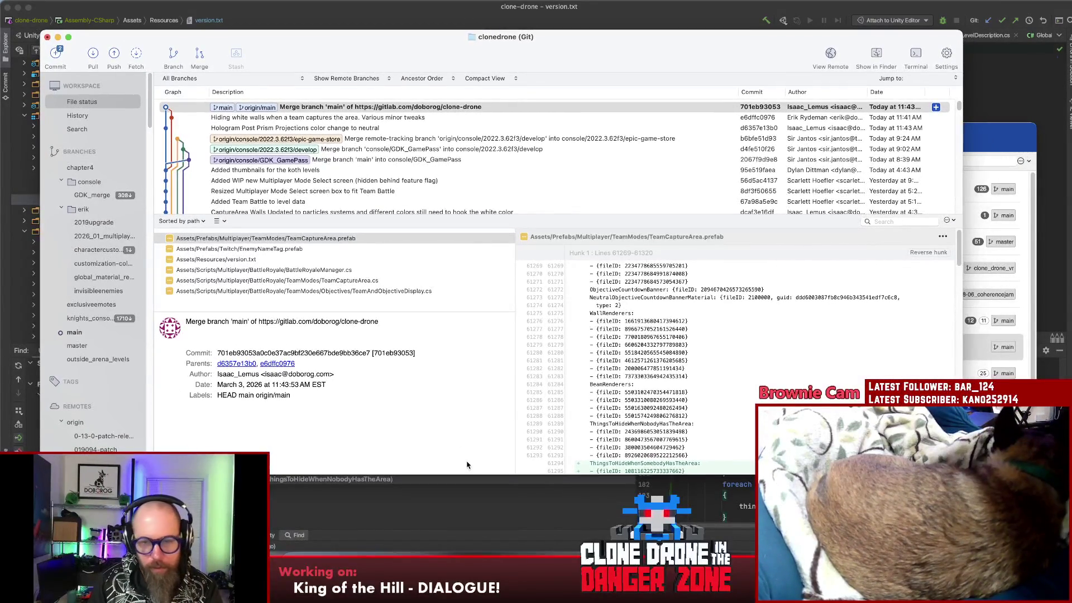
# - Open the clone-drone project from Unity Hub and decline the asset database version upgrade
pyautogui.click(464, 555)
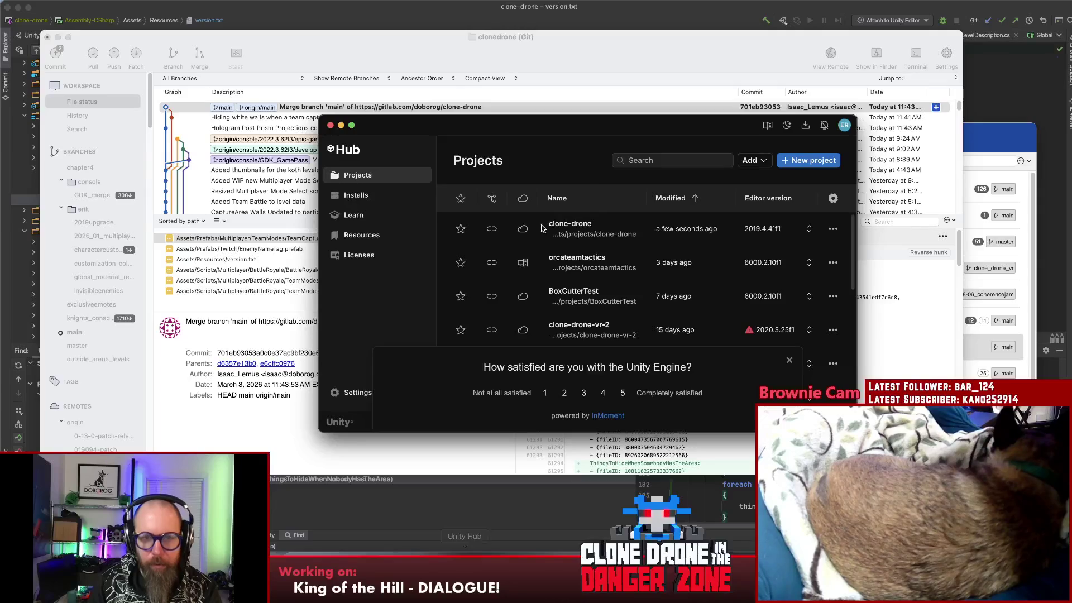
pyautogui.click(576, 226)
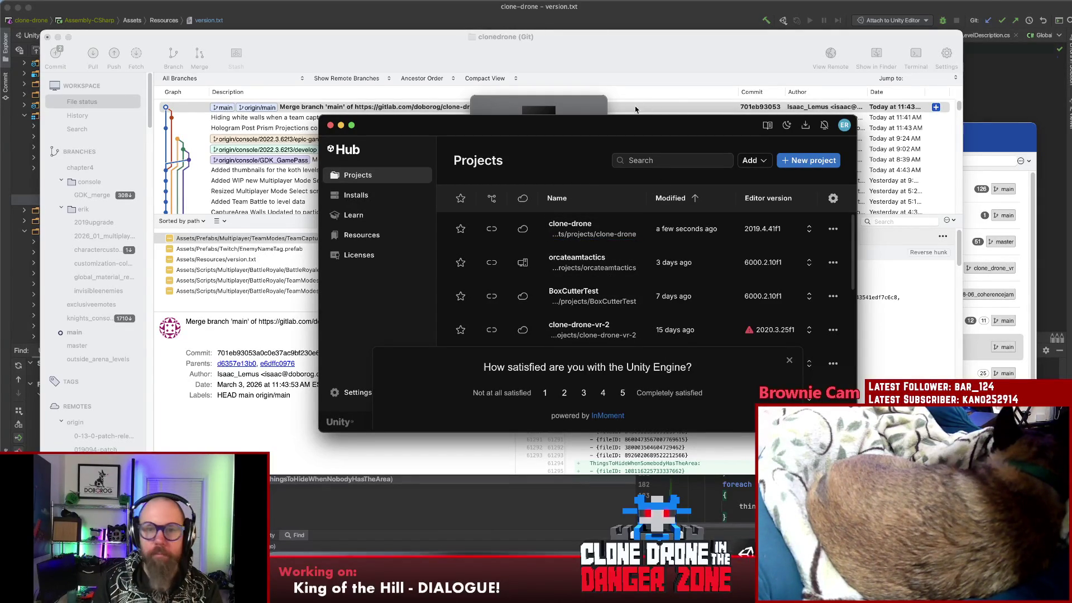
pyautogui.moveTo(525, 124); pyautogui.dragTo(529, 198)
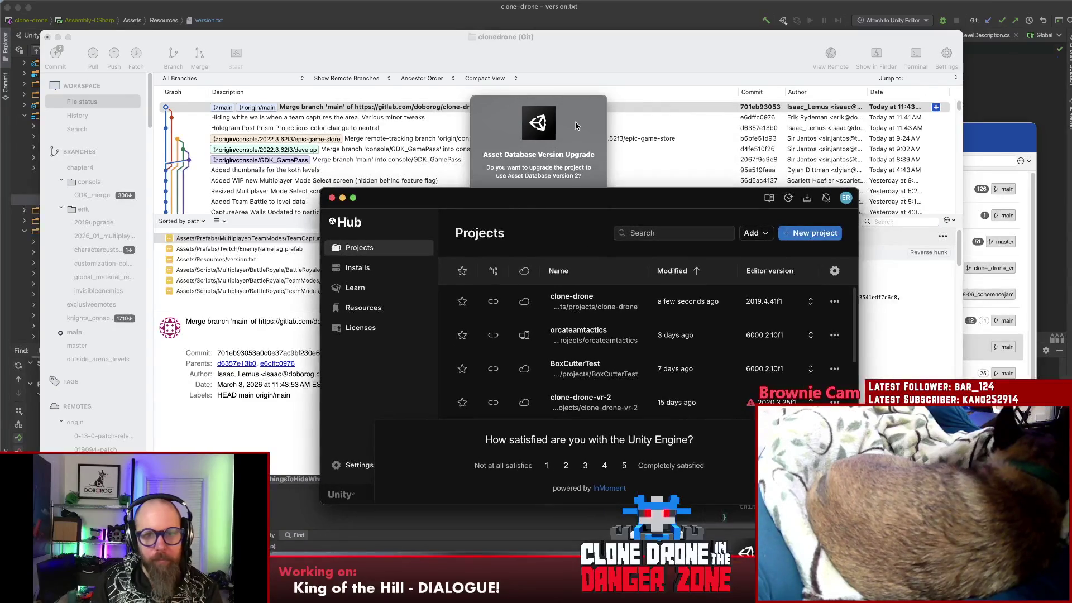
pyautogui.click(577, 126)
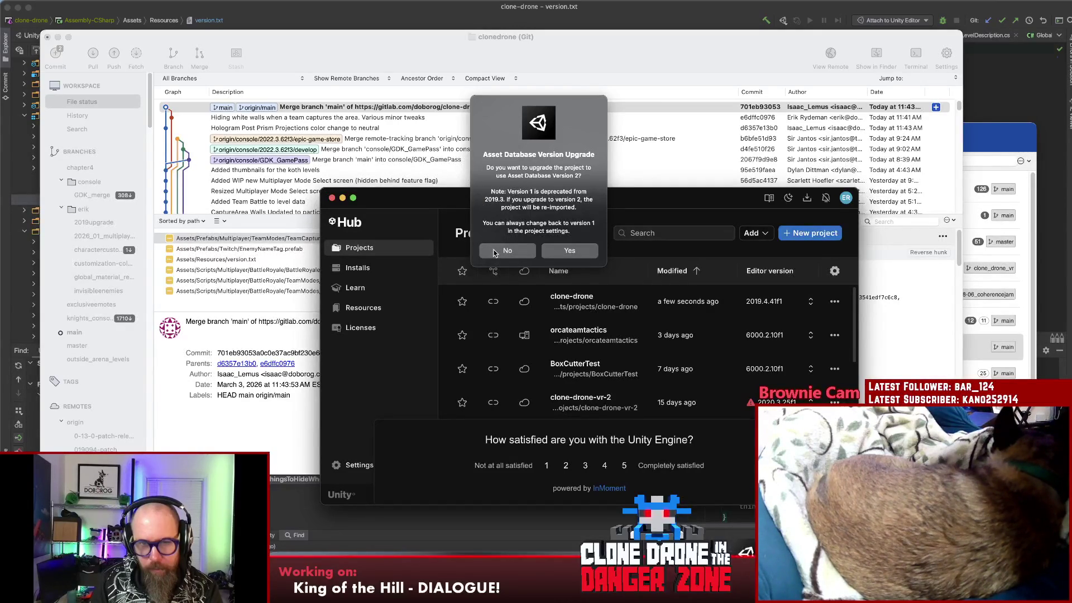
pyautogui.click(524, 252)
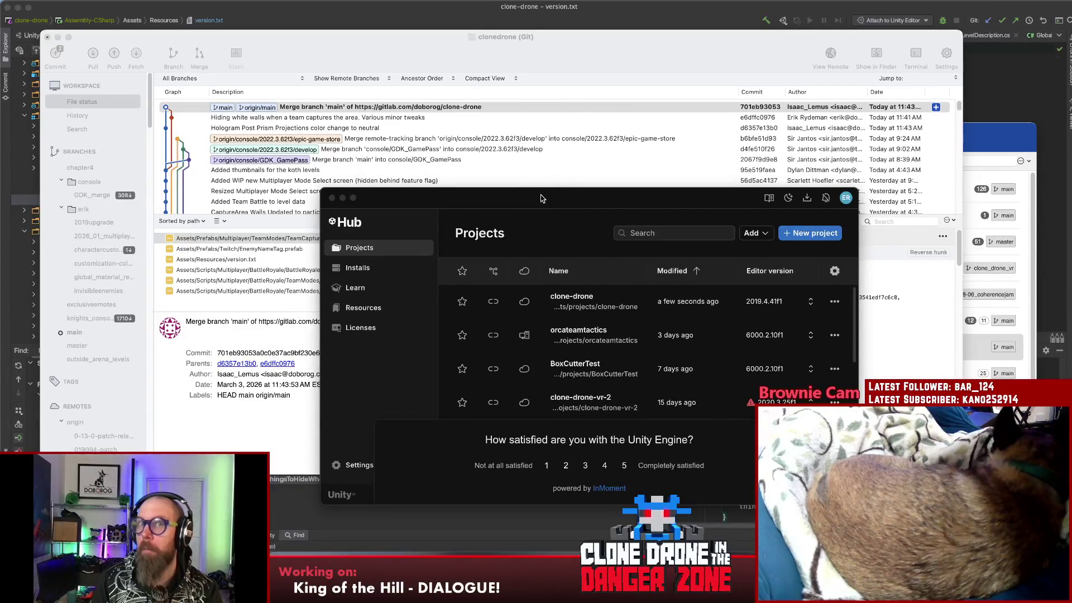
pyautogui.moveTo(538, 199); pyautogui.dragTo(479, 206)
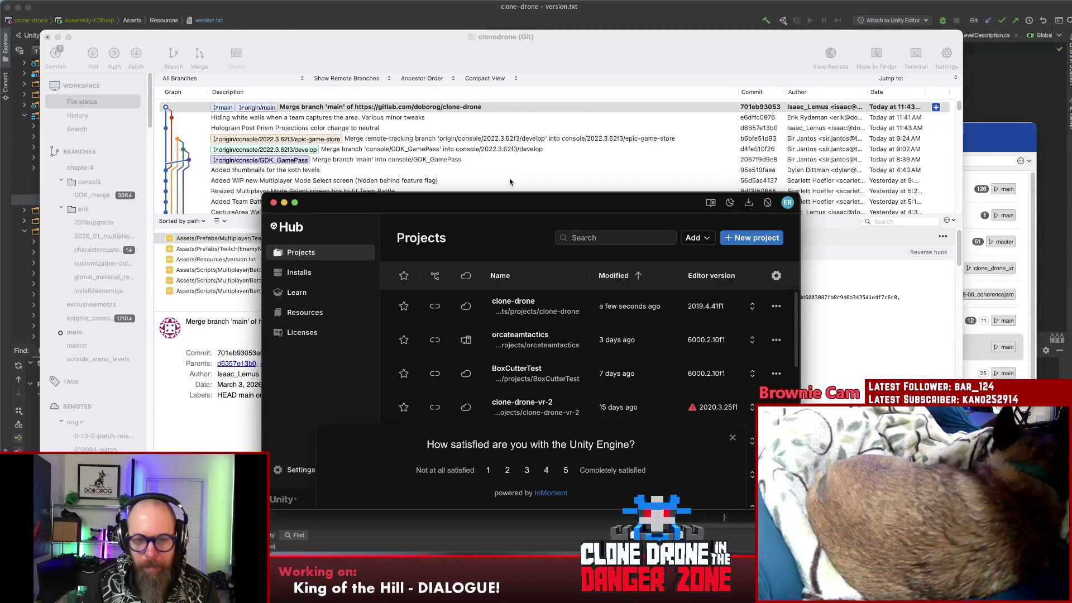
# - Rate Unity 3 in the Hub survey with a comment about pink textures and send it
pyautogui.click(527, 471)
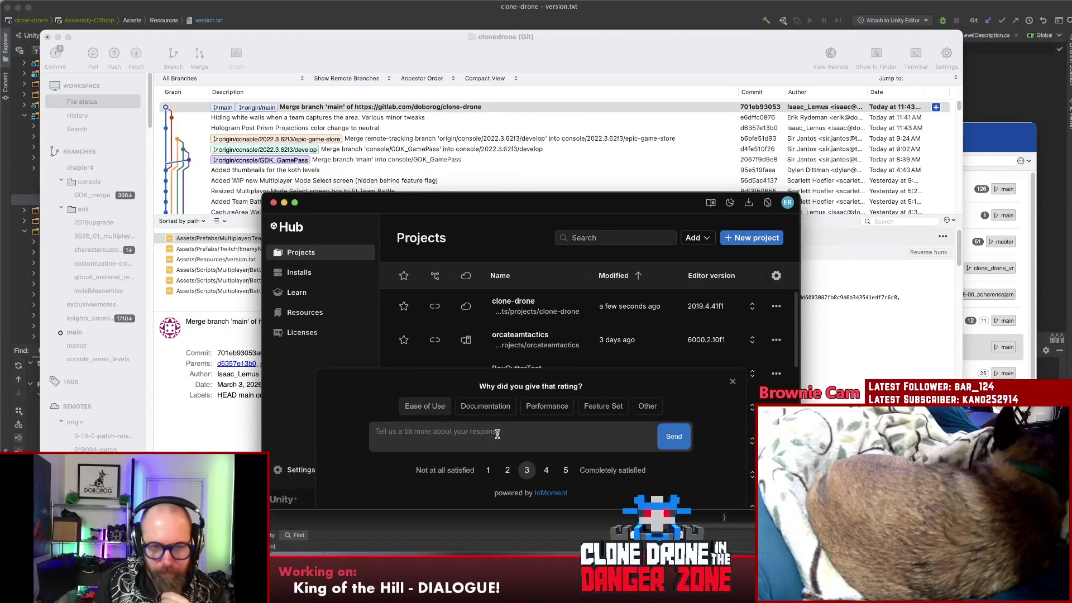
pyautogui.click(571, 433)
pyautogui.write('o')
pyautogui.press('BackSpace')
pyautogui.write('pink textur')
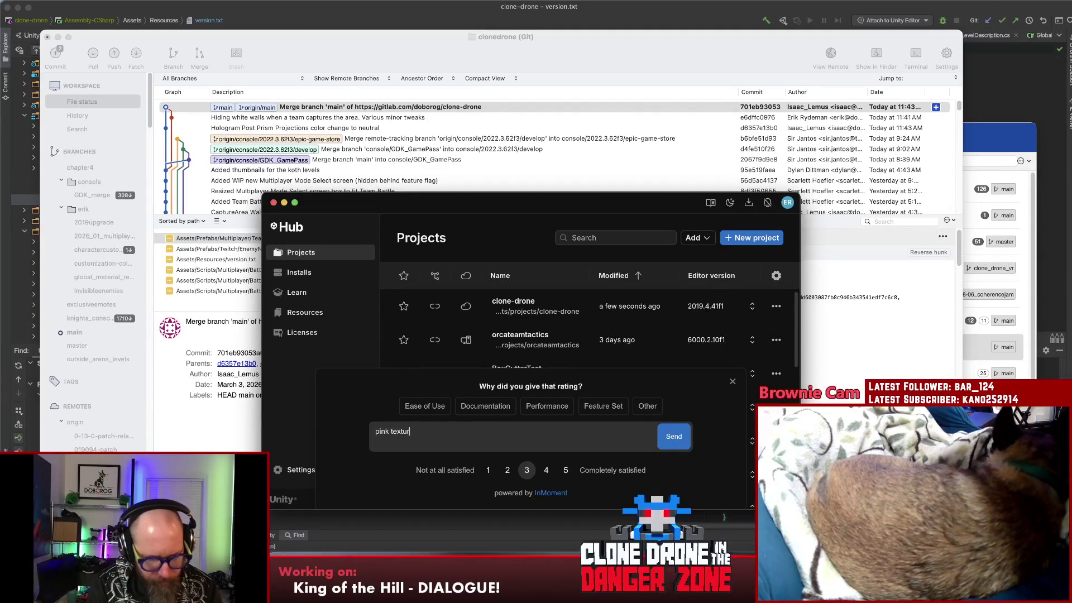
pyautogui.write('e today :(')
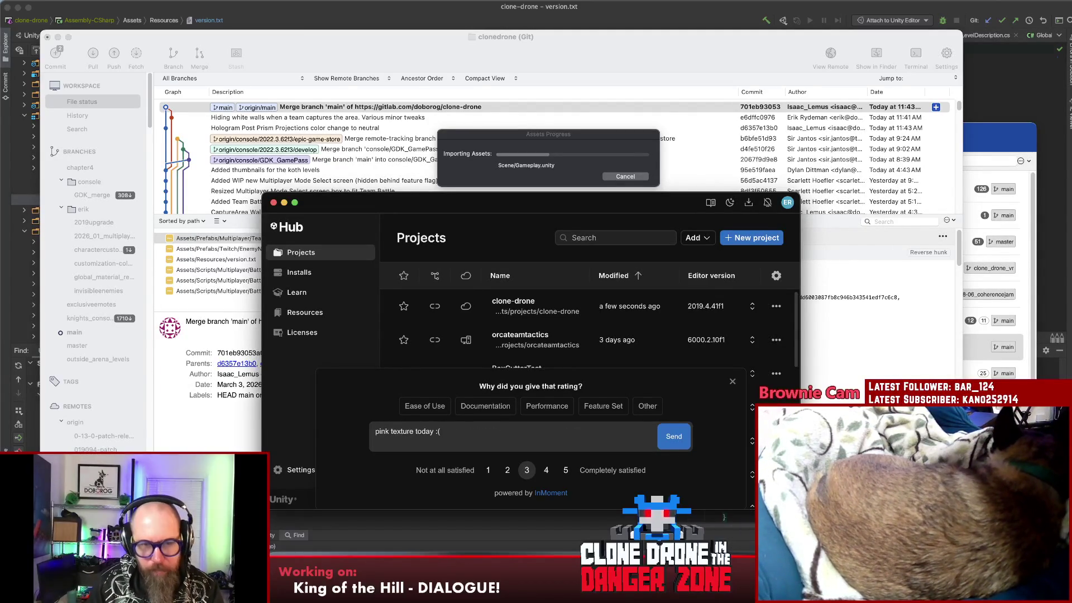
pyautogui.click(675, 435)
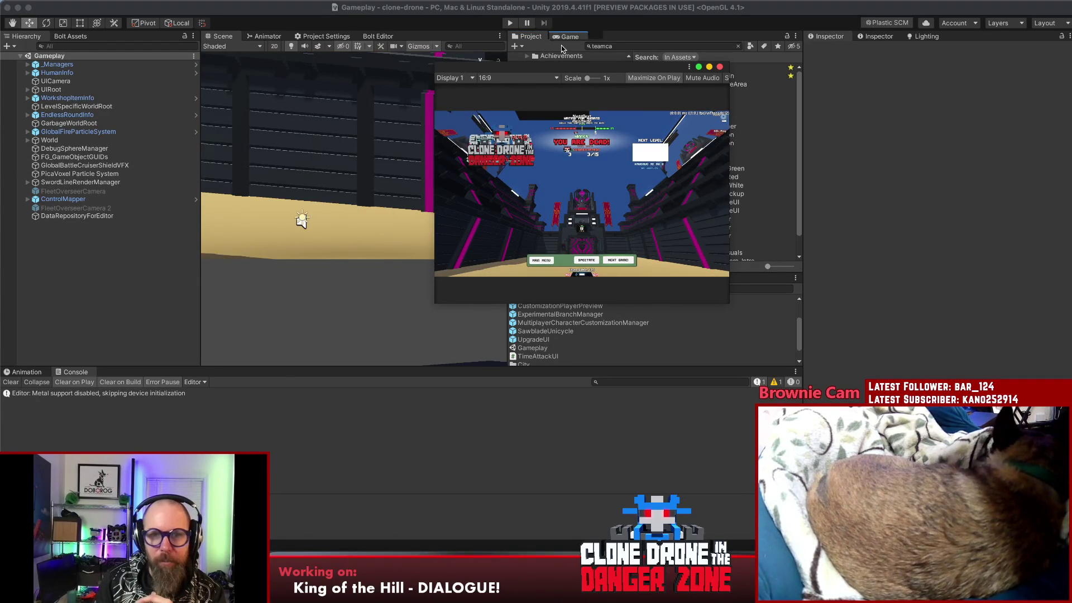
# - Dock the Game view beside Project and drag TeamCaptureArea.prefab into the Hierarchy
pyautogui.moveTo(459, 67); pyautogui.dragTo(577, 36)
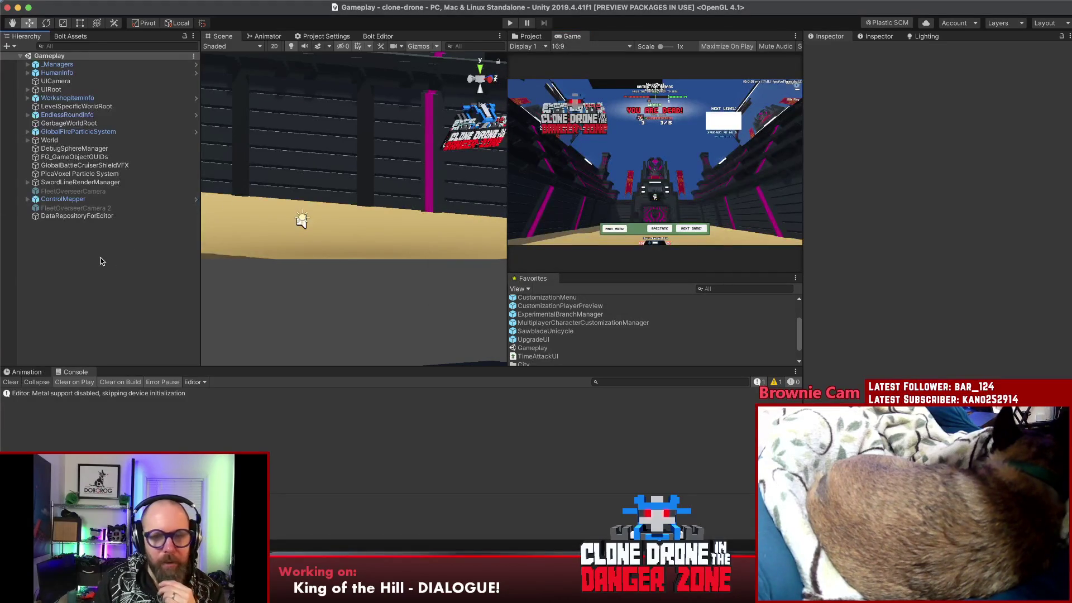
pyautogui.click(529, 37)
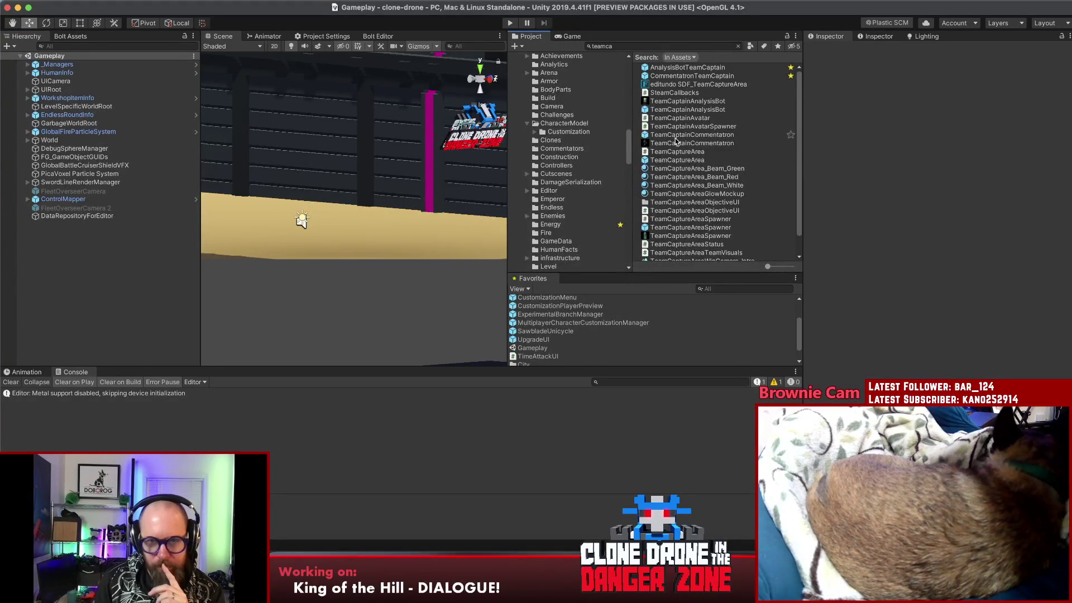
pyautogui.click(677, 160)
pyautogui.moveTo(678, 162); pyautogui.dragTo(121, 251)
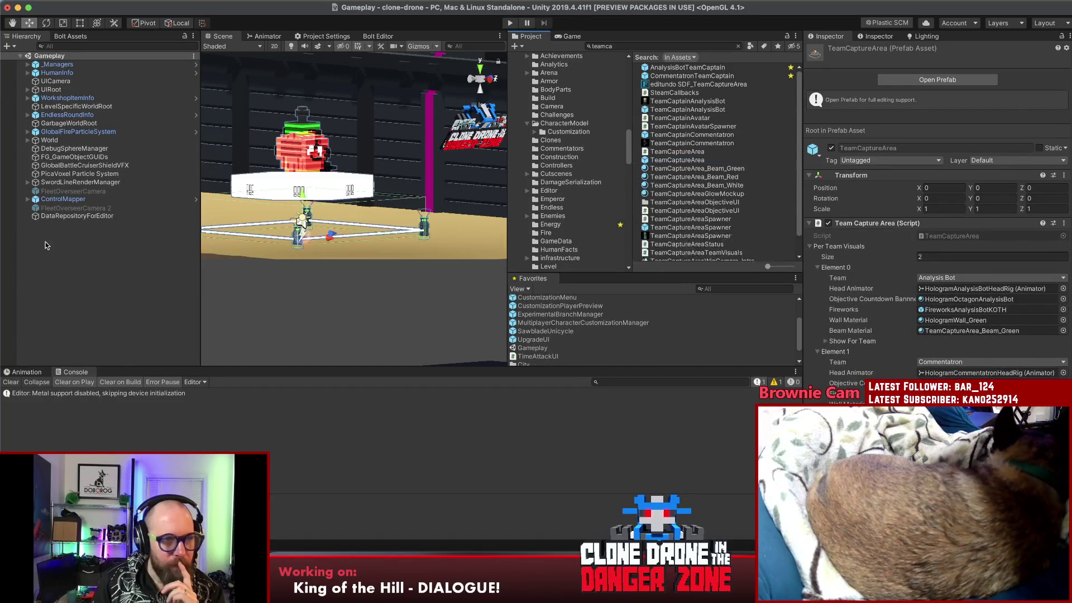
pyautogui.rightClick(75, 255)
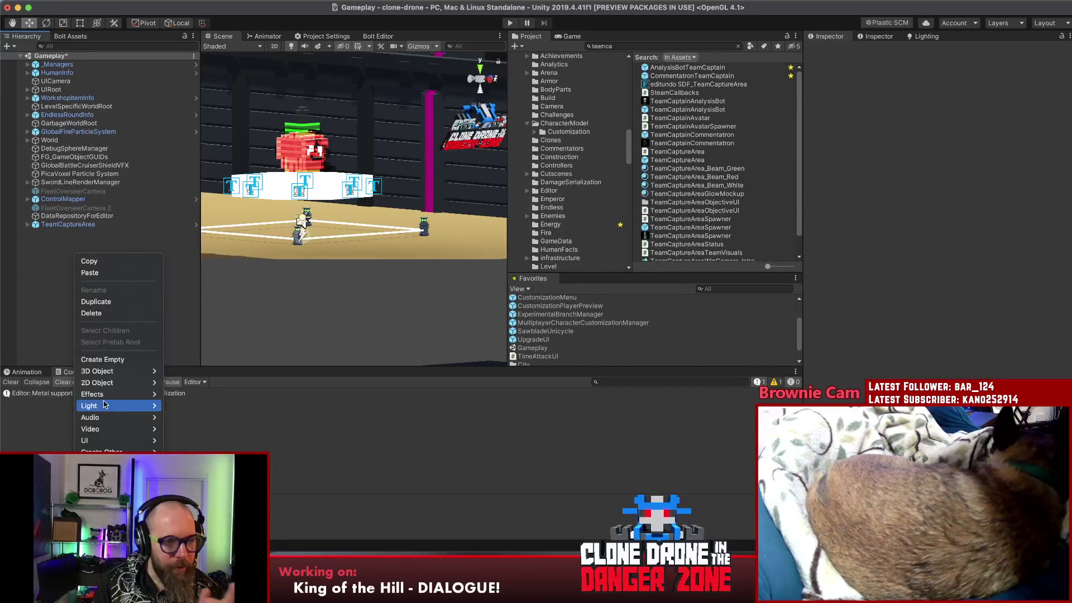
# - Create an Effects > Particle System, delete the TeamCaptureArea instance, and expand the new system's Renderer settings
pyautogui.click(186, 394)
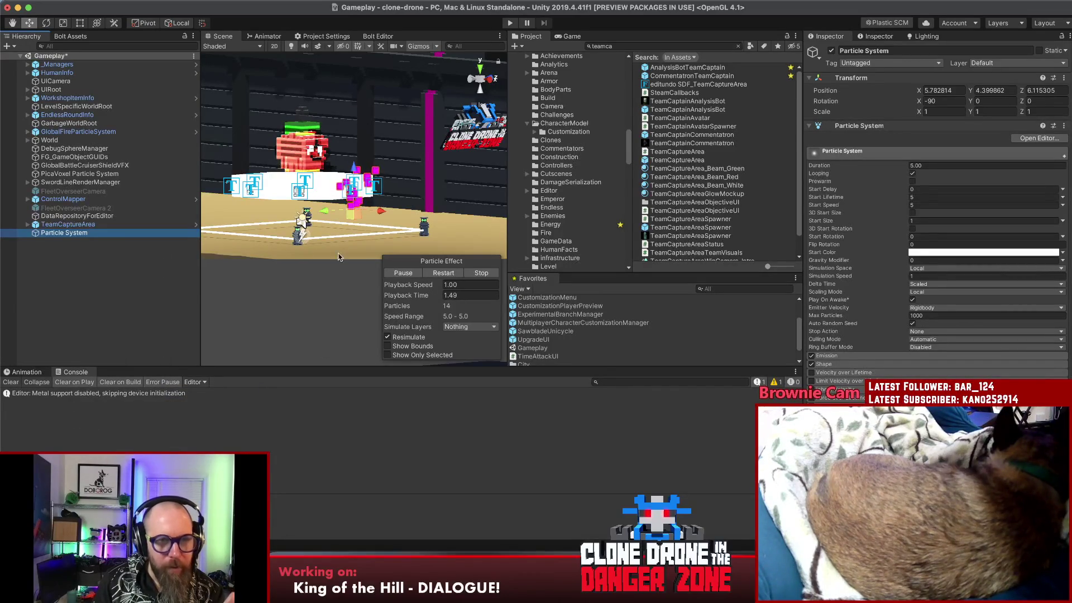
pyautogui.click(66, 224)
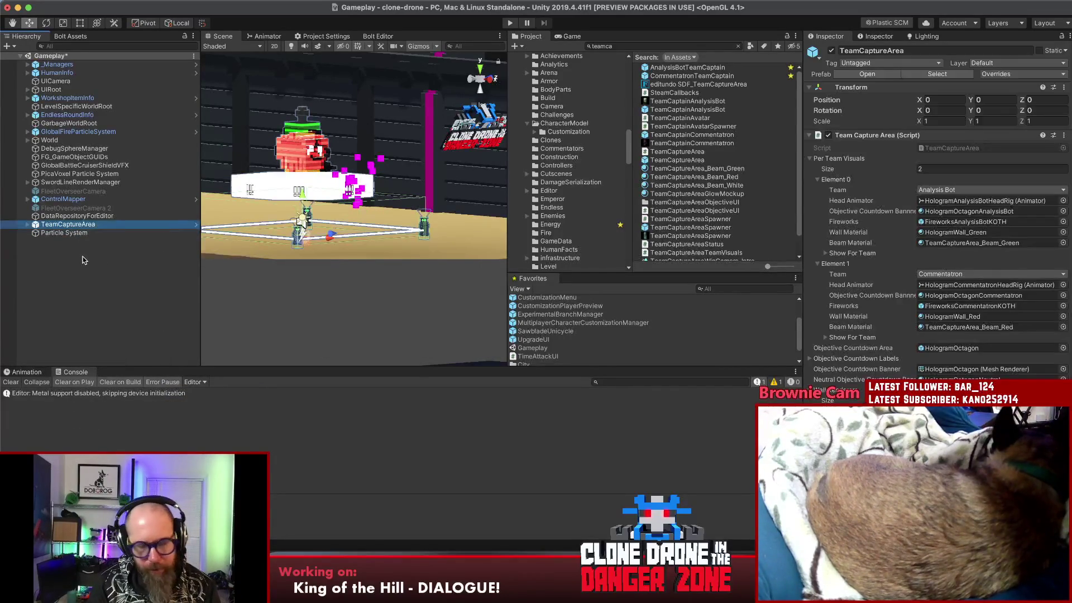
pyautogui.press('Delete')
pyautogui.click(76, 225)
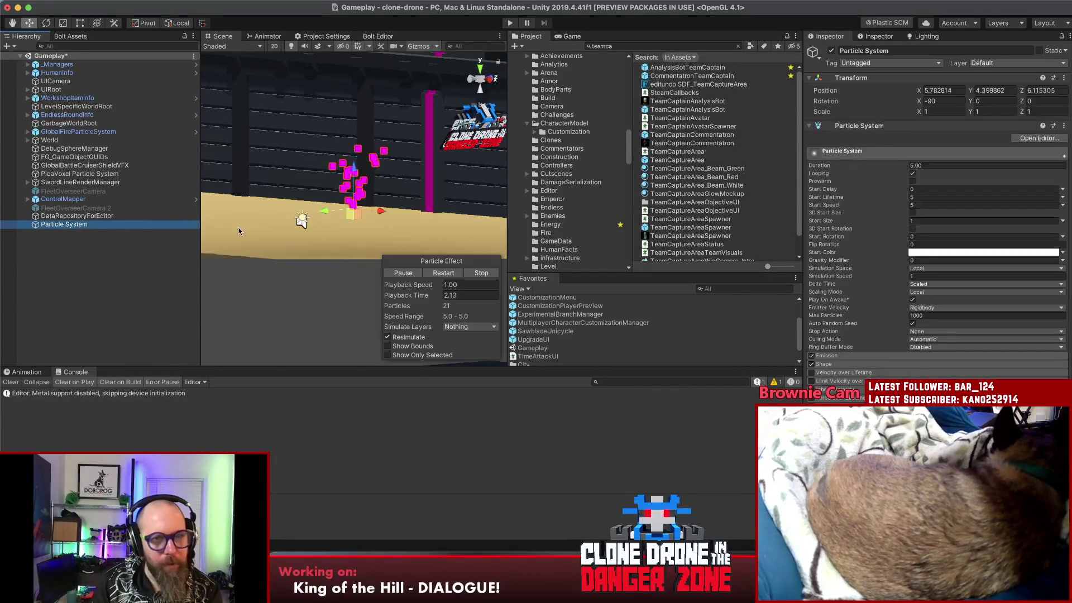
pyautogui.scroll(3, 326, 220)
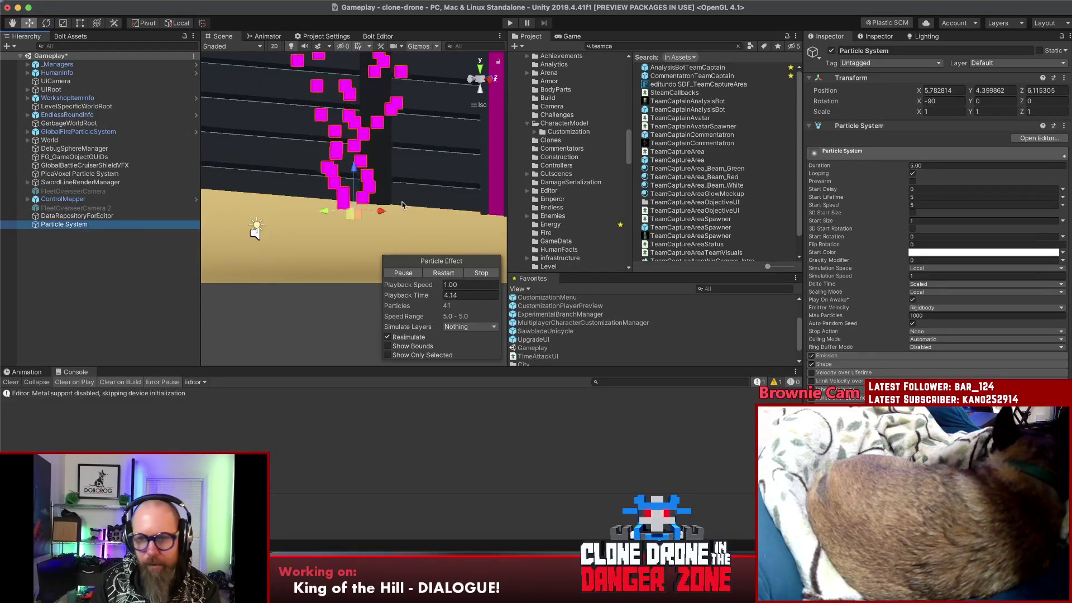
pyautogui.scroll(-5, 930, 252)
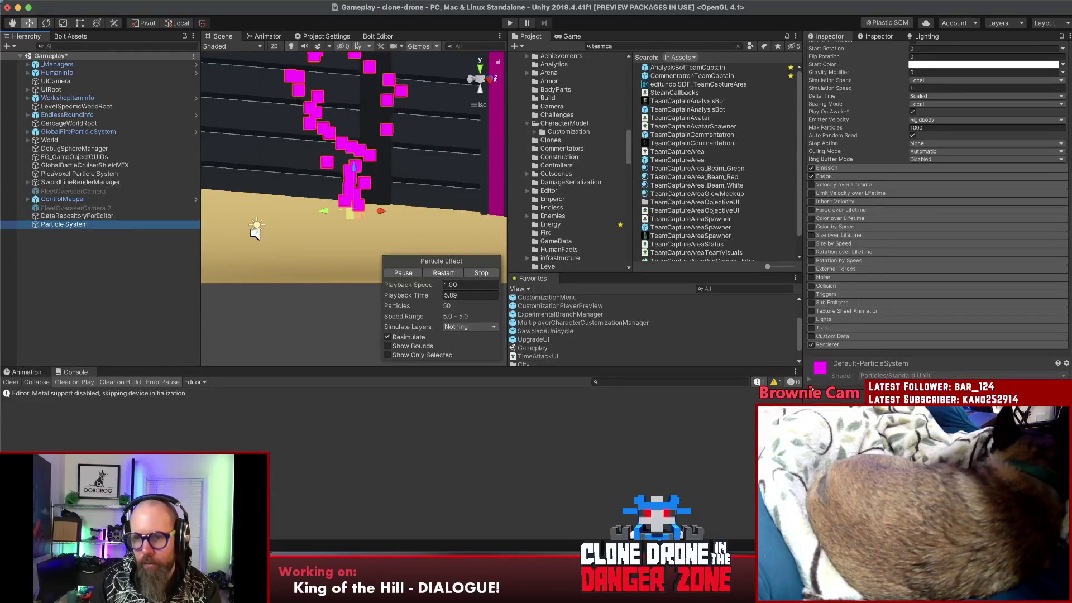
pyautogui.click(842, 345)
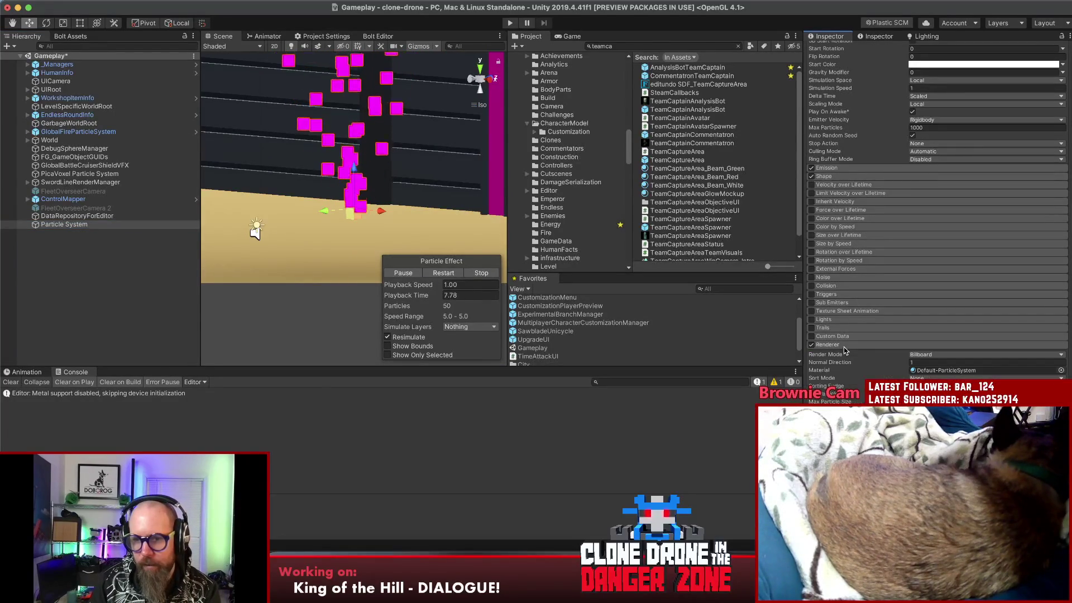
pyautogui.scroll(-5, 844, 350)
pyautogui.scroll(-5, 844, 351)
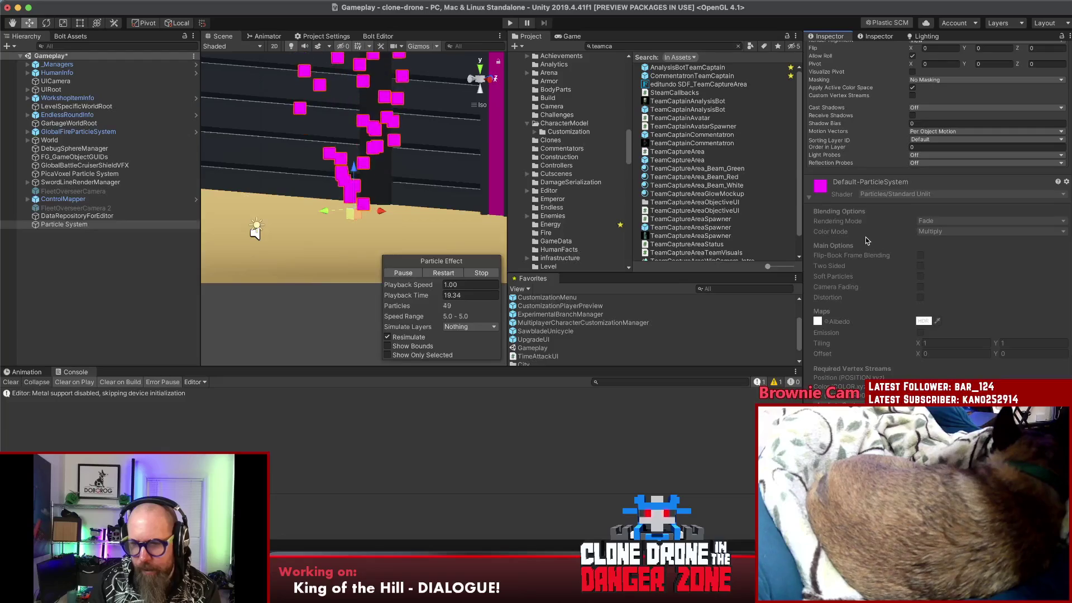
pyautogui.scroll(-3, 866, 240)
pyautogui.scroll(7, 866, 240)
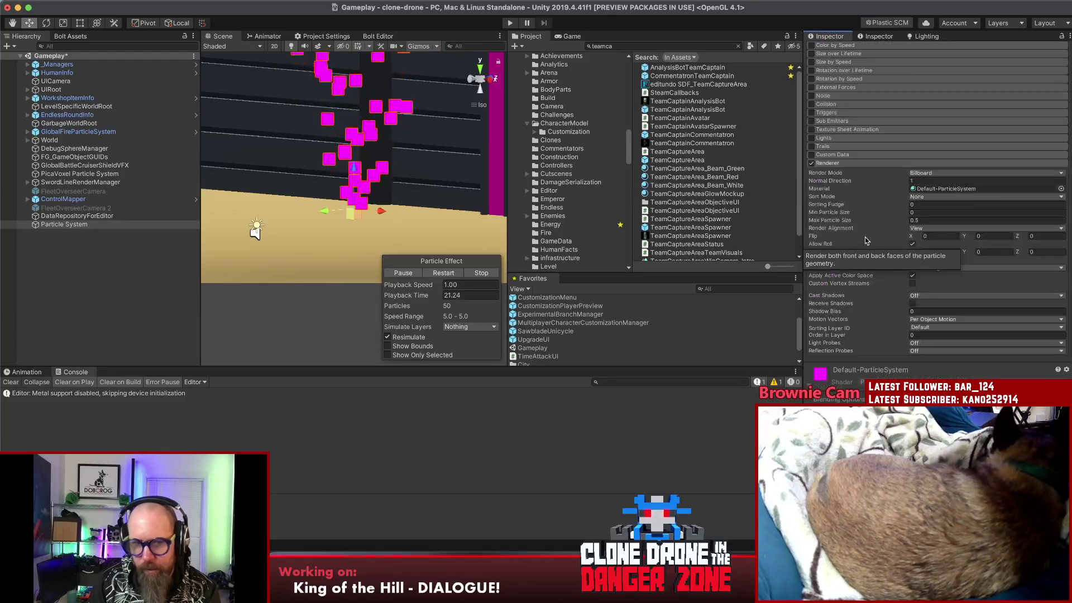
pyautogui.scroll(-5, 811, 242)
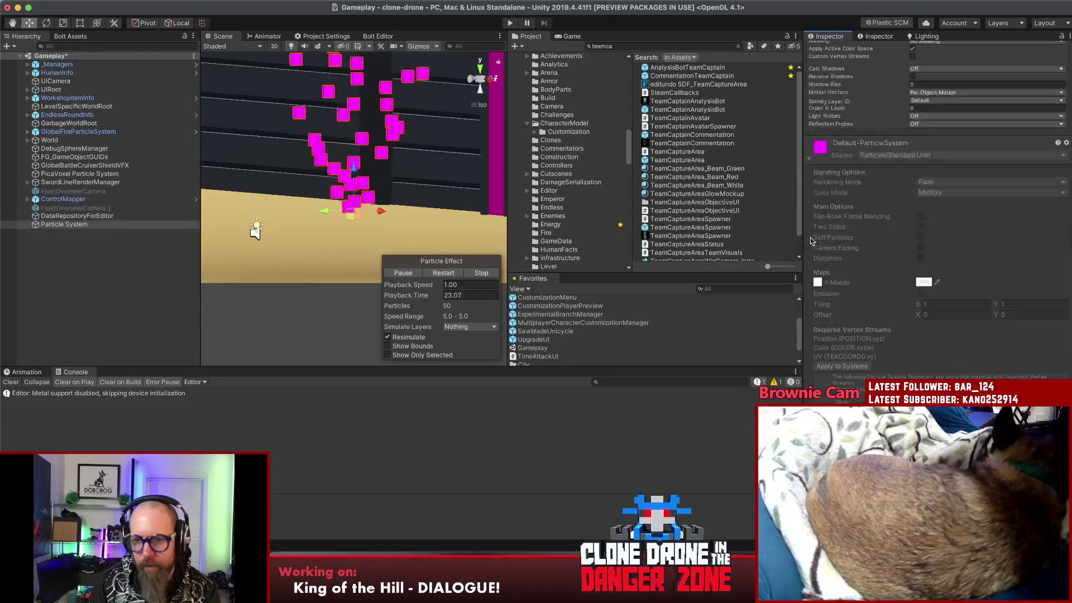
pyautogui.scroll(-3, 825, 251)
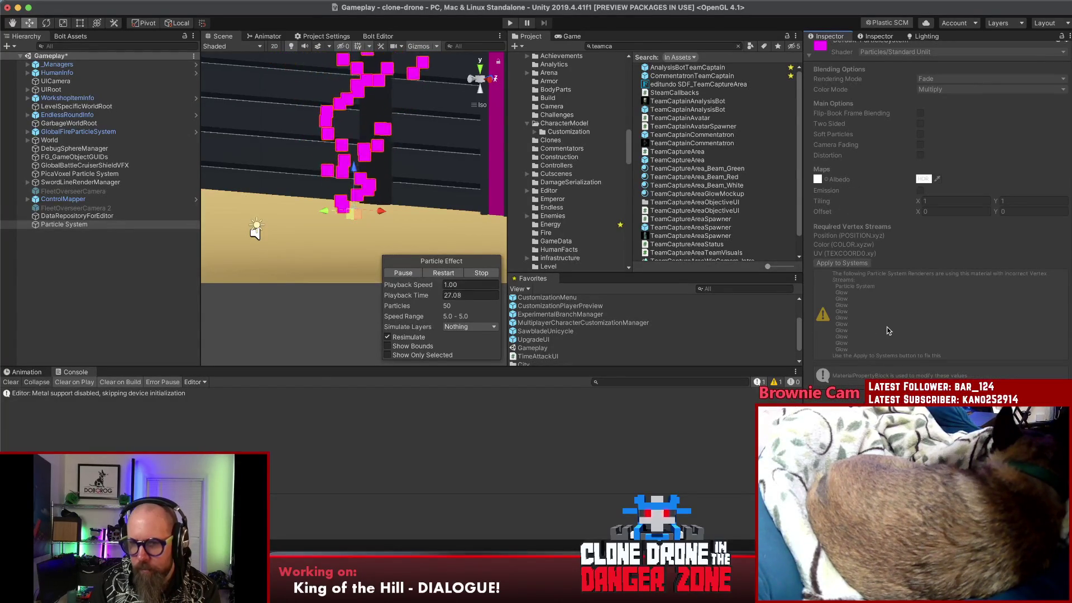
pyautogui.scroll(1, 888, 331)
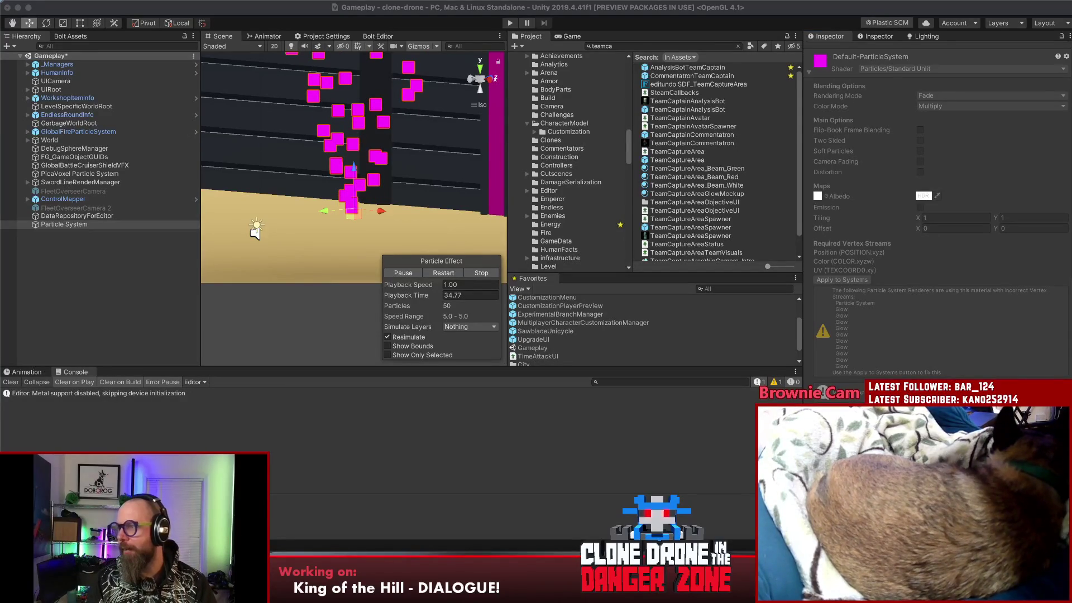
pyautogui.press('super+Tab')
# - Ask ChatGPT why Particles/Standard Unlit systems turn pink with a vertex streams warning in Unity 2019.4.41f1
pyautogui.moveTo(882, 166)
pyautogui.mouseDown()
pyautogui.moveTo(697, 184)
pyautogui.moveTo(685, 140)
pyautogui.moveTo(746, 73)
pyautogui.mouseUp()
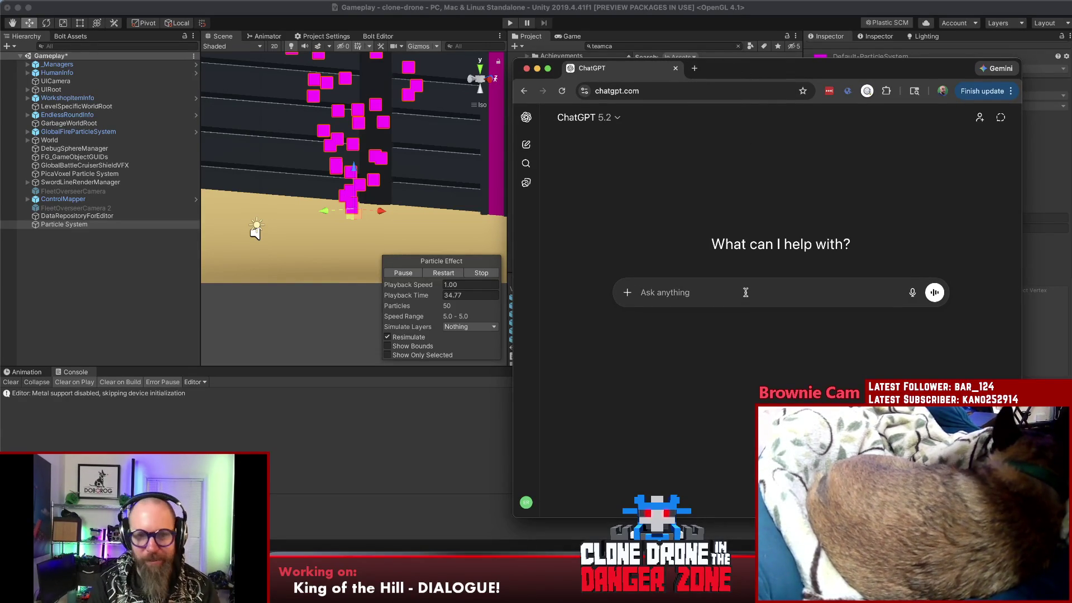
pyautogui.write('opened clone drone this morning and ')
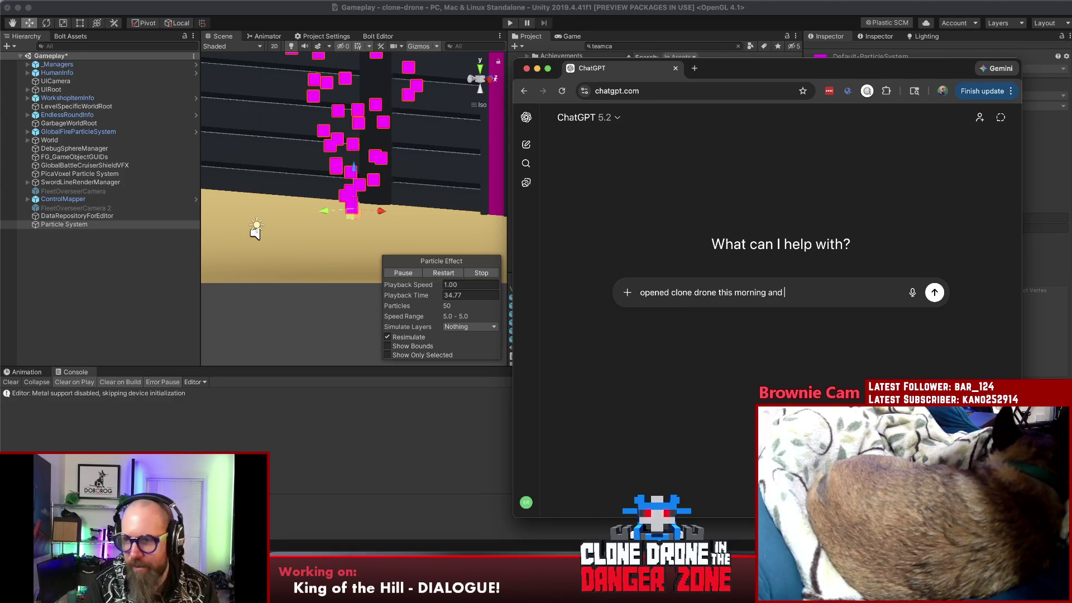
pyautogui.write('particle systems a')
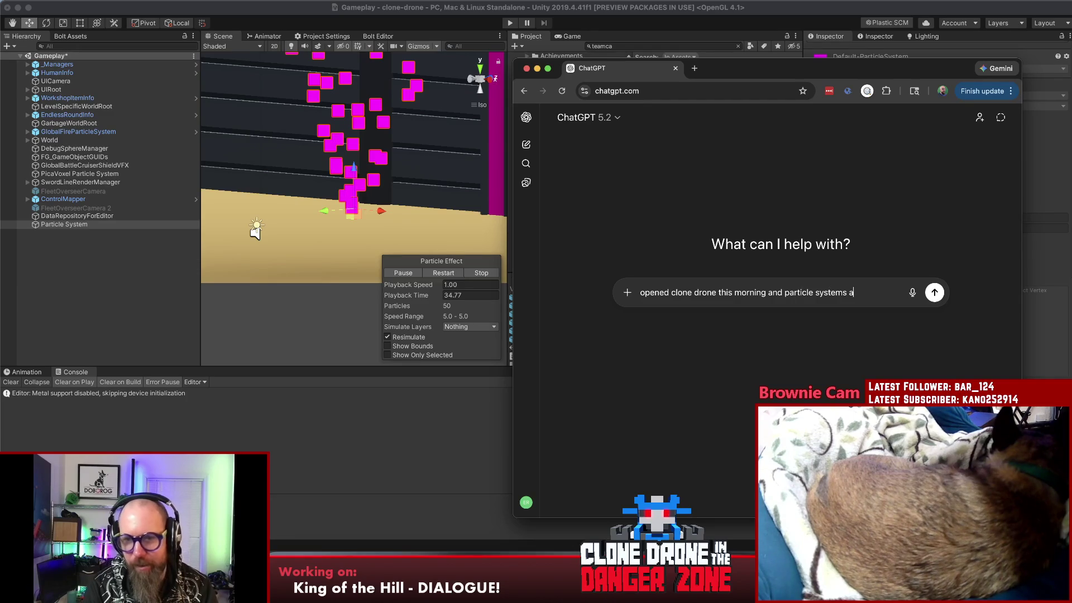
pyautogui.write('re pink using the')
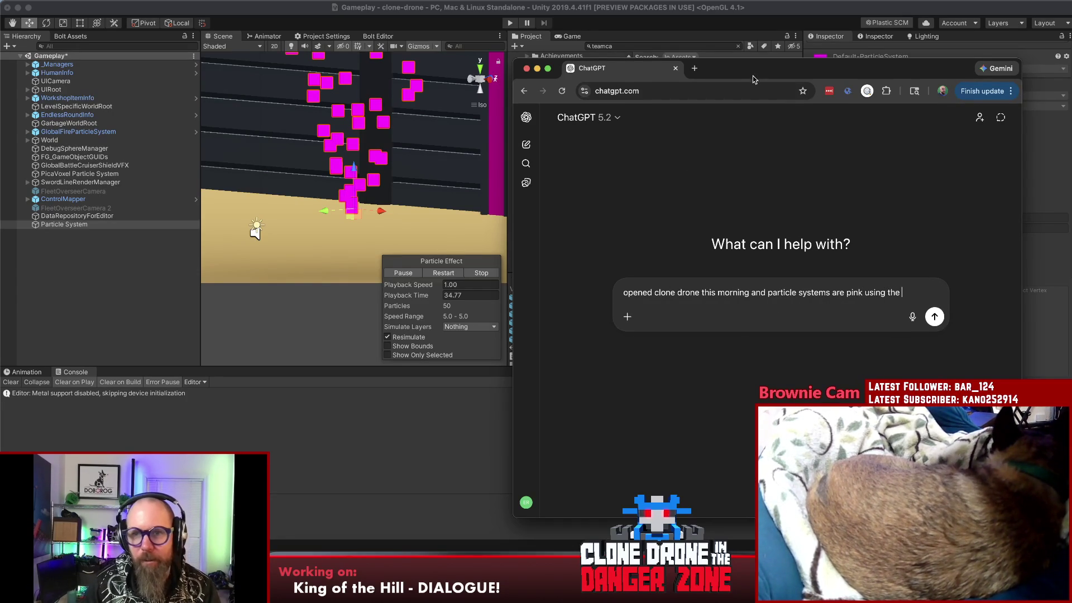
pyautogui.moveTo(749, 76); pyautogui.dragTo(507, 60)
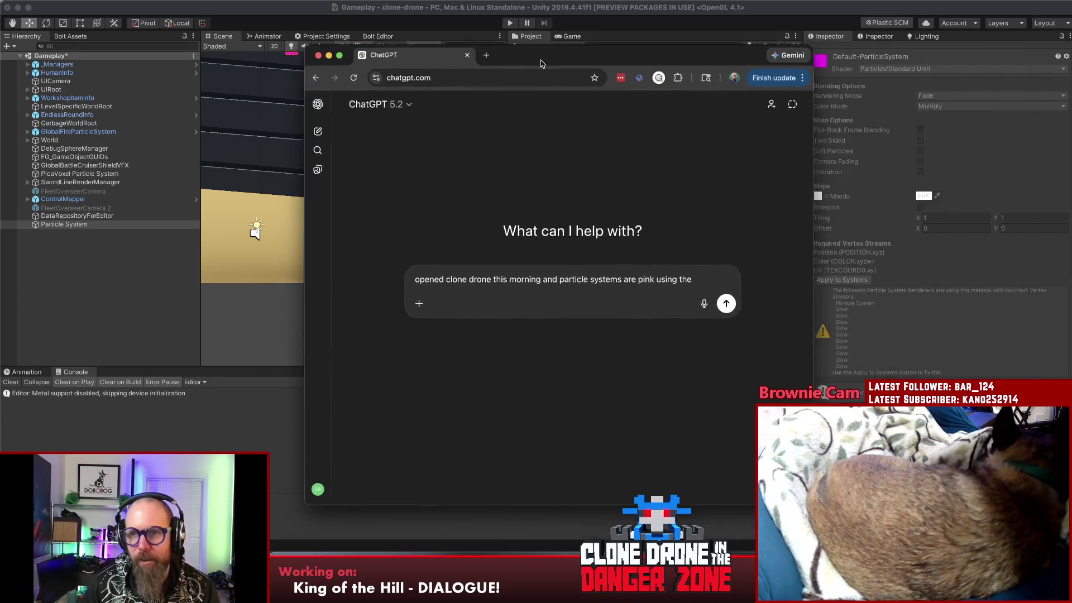
pyautogui.write('Particles/Standa')
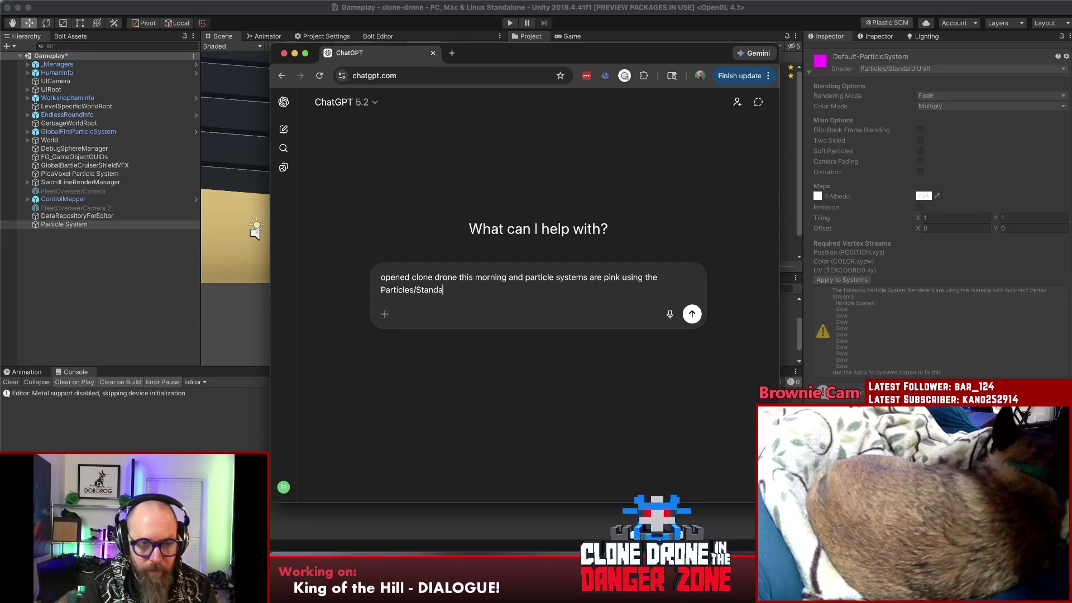
pyautogui.write('rd Unlit material')
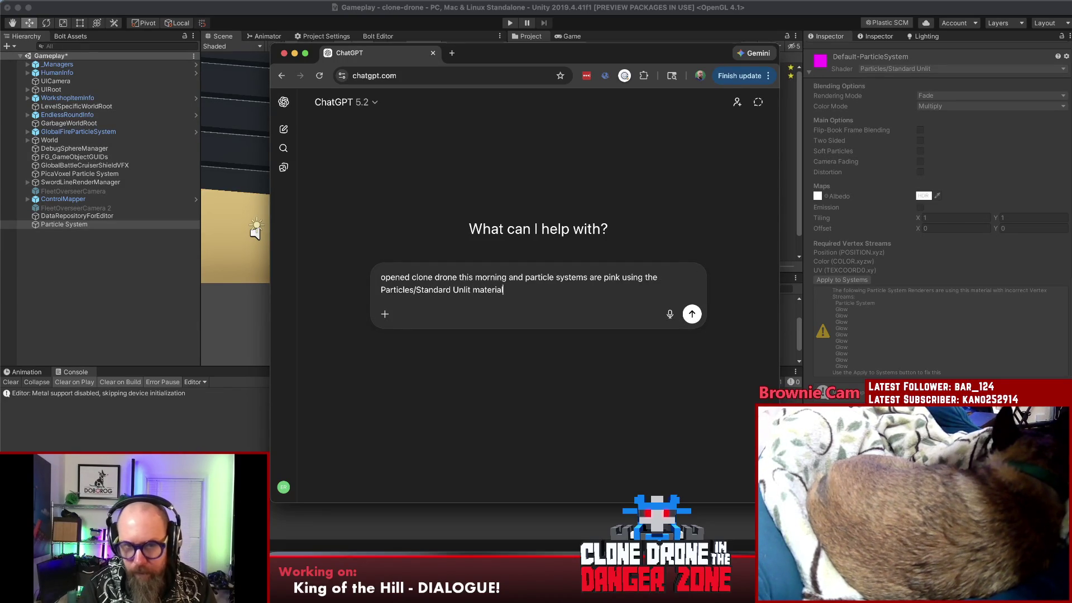
pyautogui.write(". It'")
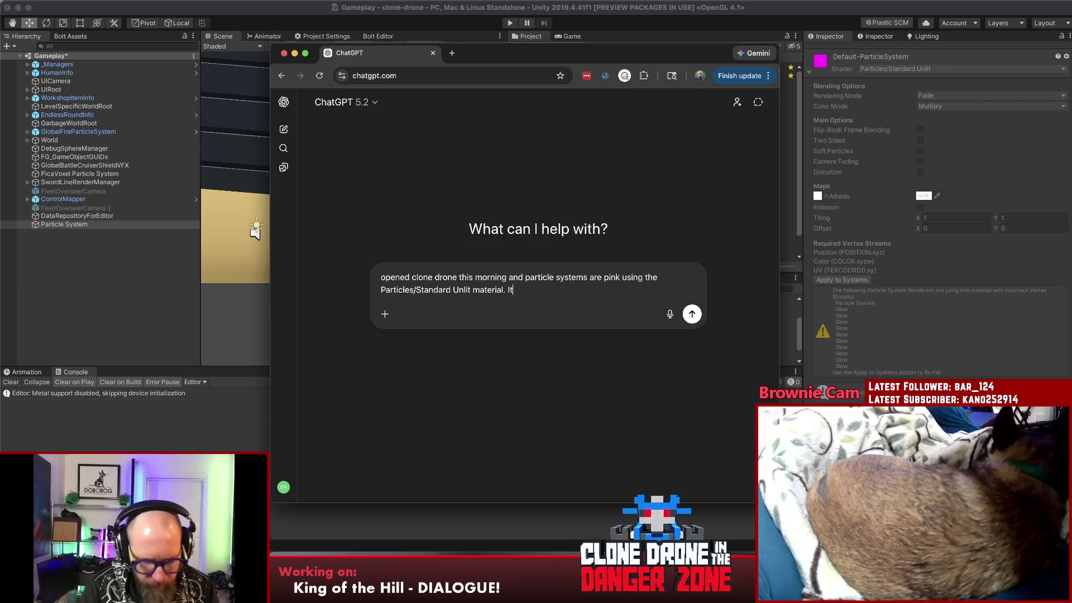
pyautogui.write('s saying something about vertex')
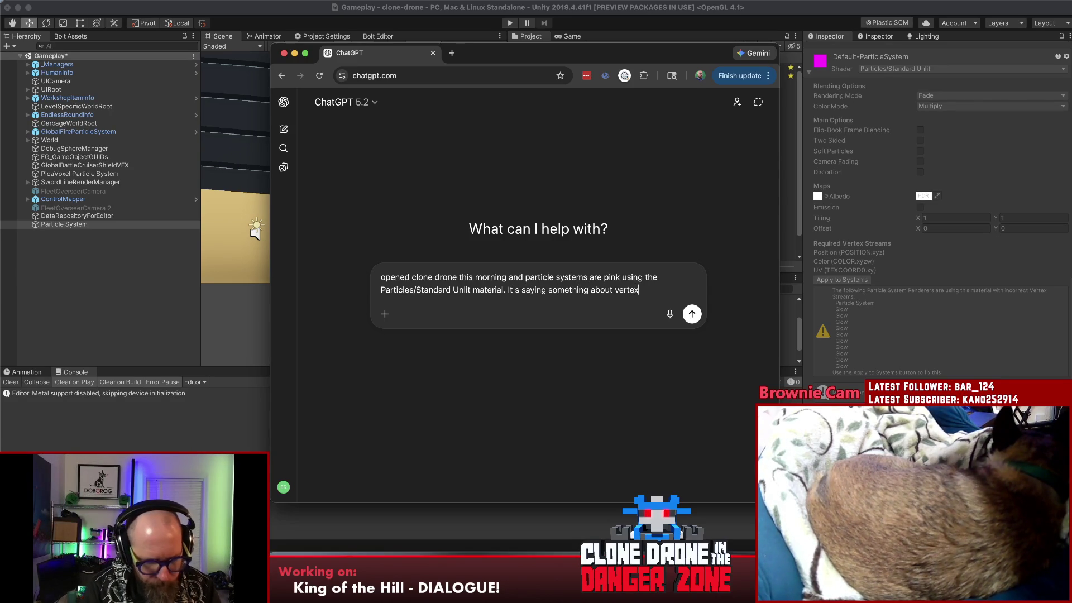
pyautogui.write('t streams')
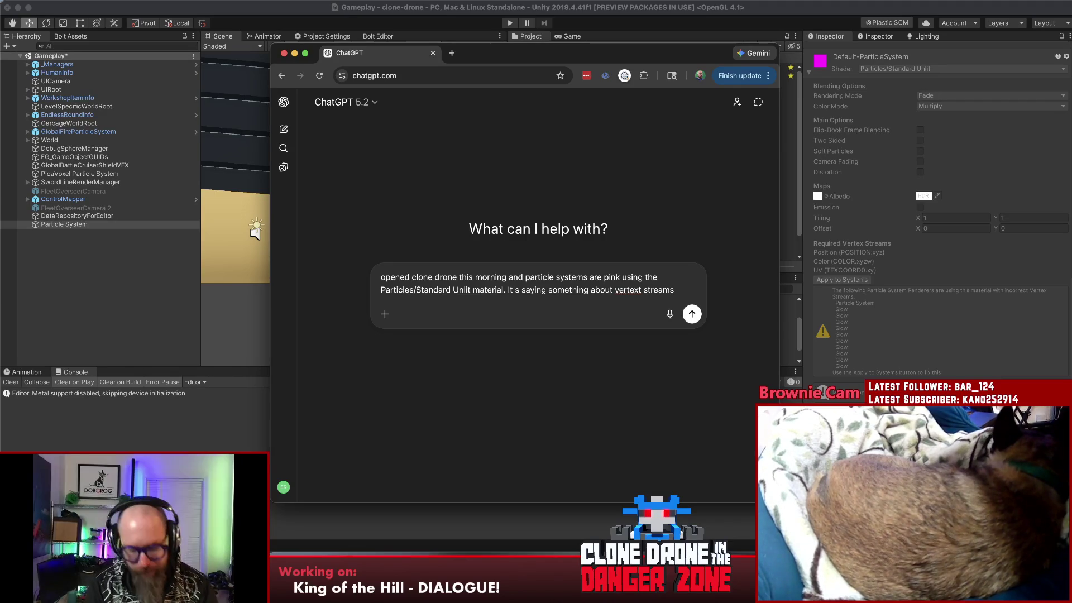
pyautogui.write('.')
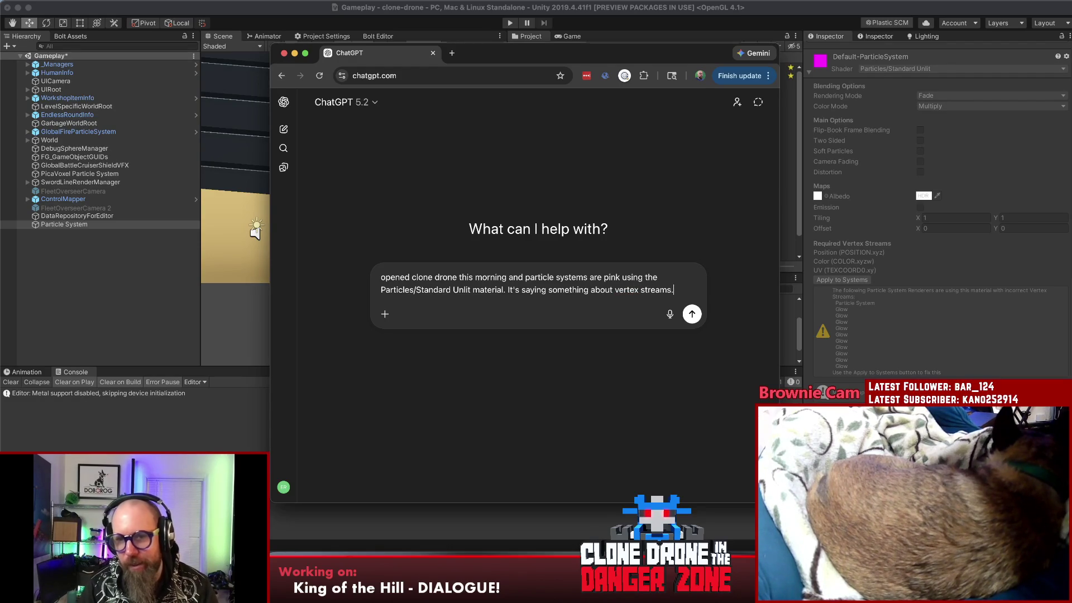
pyautogui.write(' Unity')
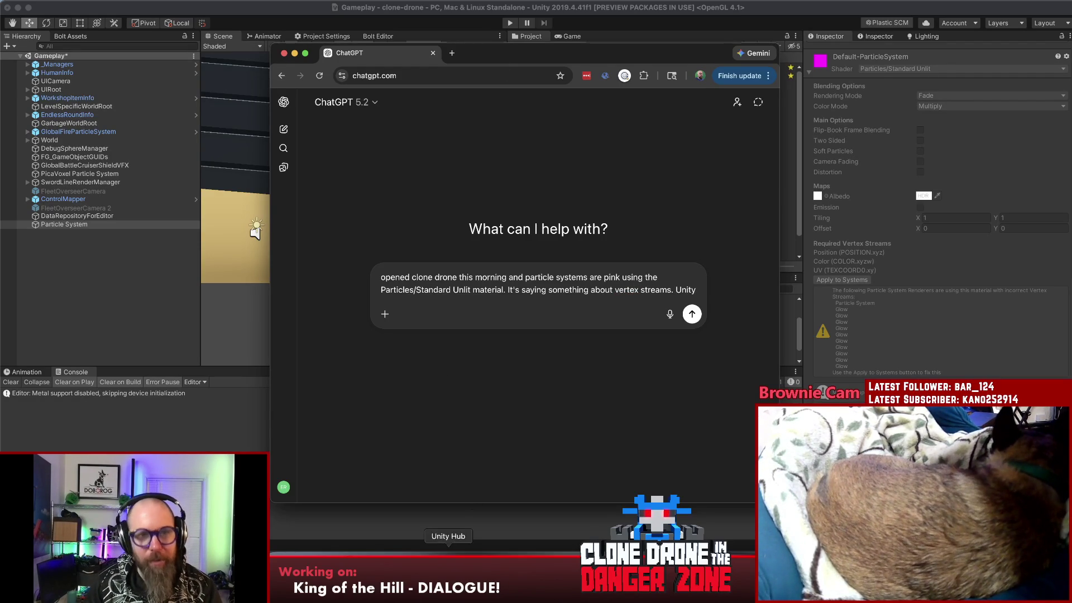
pyautogui.write(' 2019.4.41f')
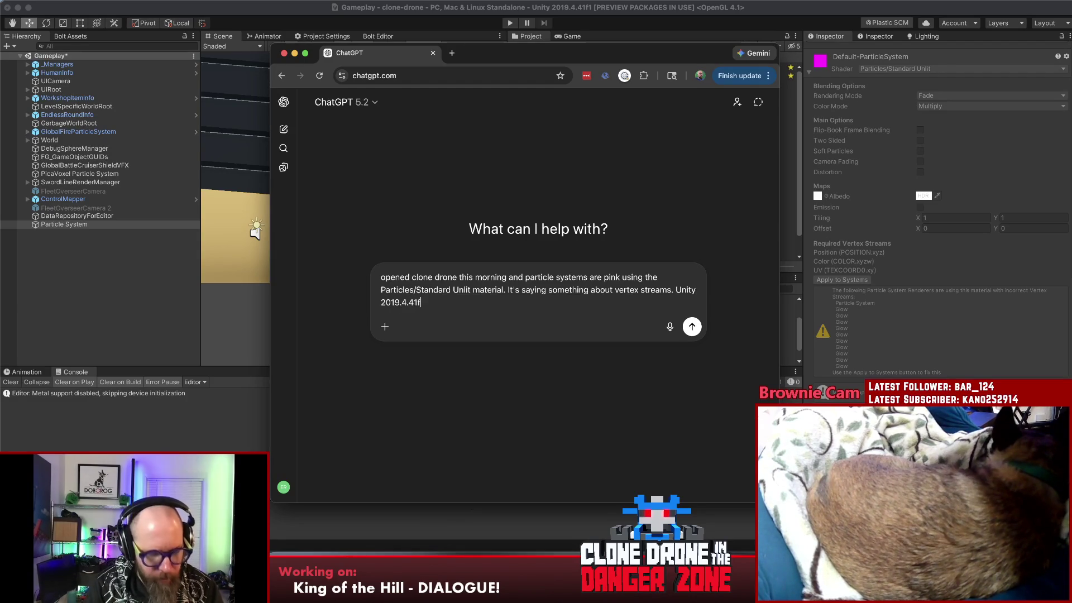
pyautogui.write('1')
pyautogui.press('Return')
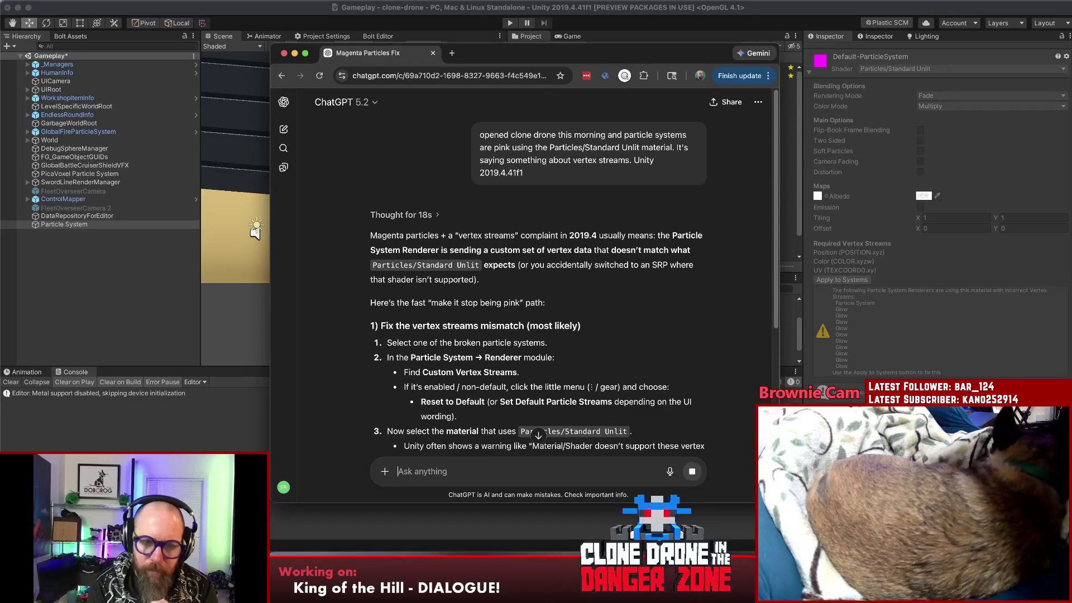
pyautogui.scroll(-1, 645, 289)
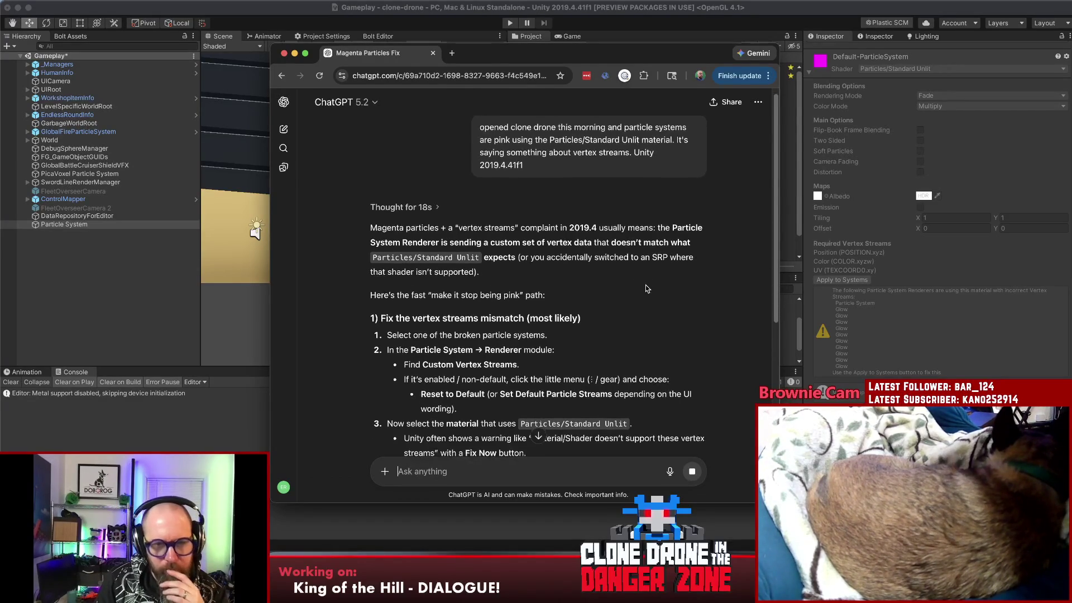
pyautogui.scroll(-1, 646, 289)
pyautogui.scroll(-1, 707, 286)
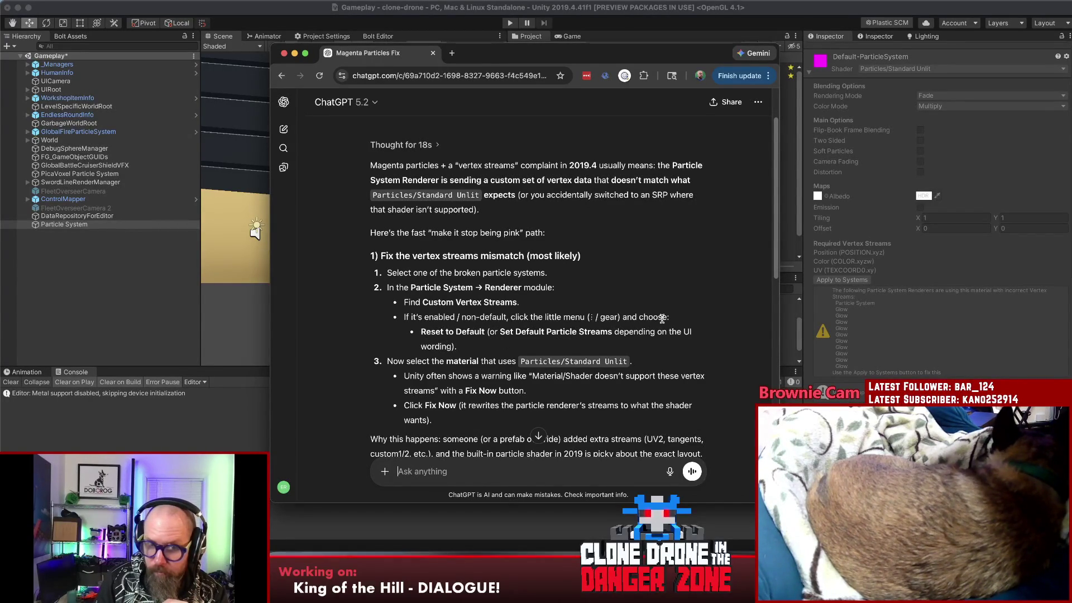
pyautogui.scroll(-1, 669, 317)
pyautogui.scroll(-1, 669, 319)
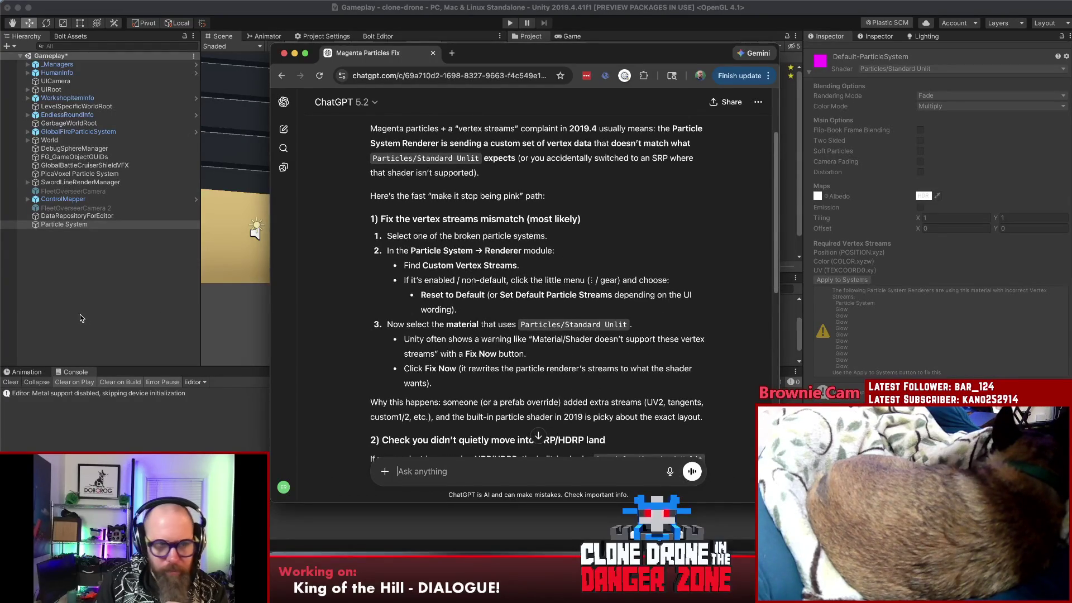
# - Read ChatGPT's vertex streams fix and switch back to the Unity editor
pyautogui.click(80, 251)
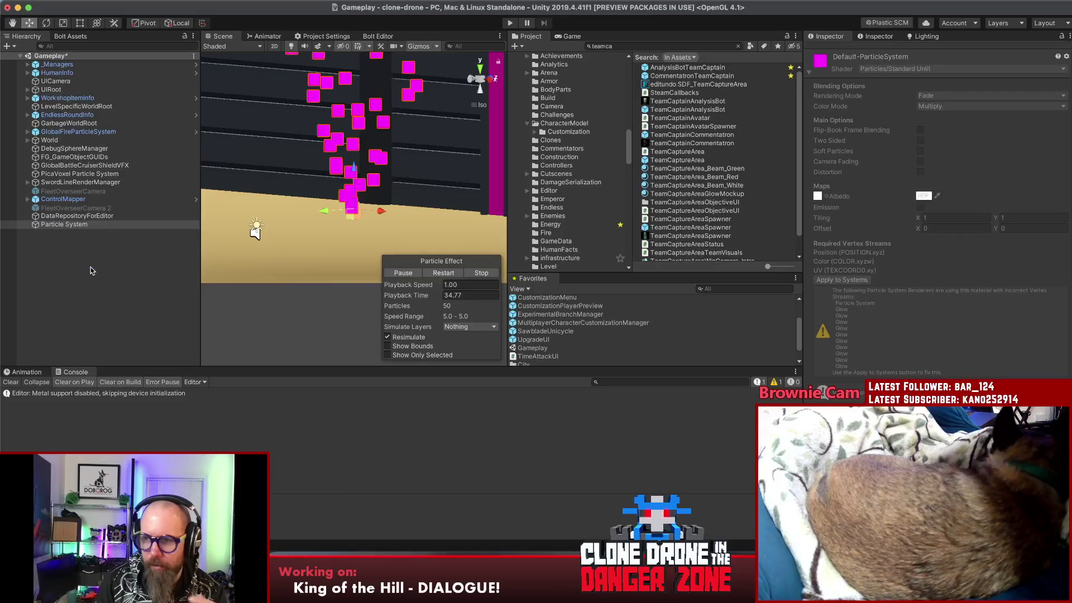
pyautogui.scroll(5, 941, 313)
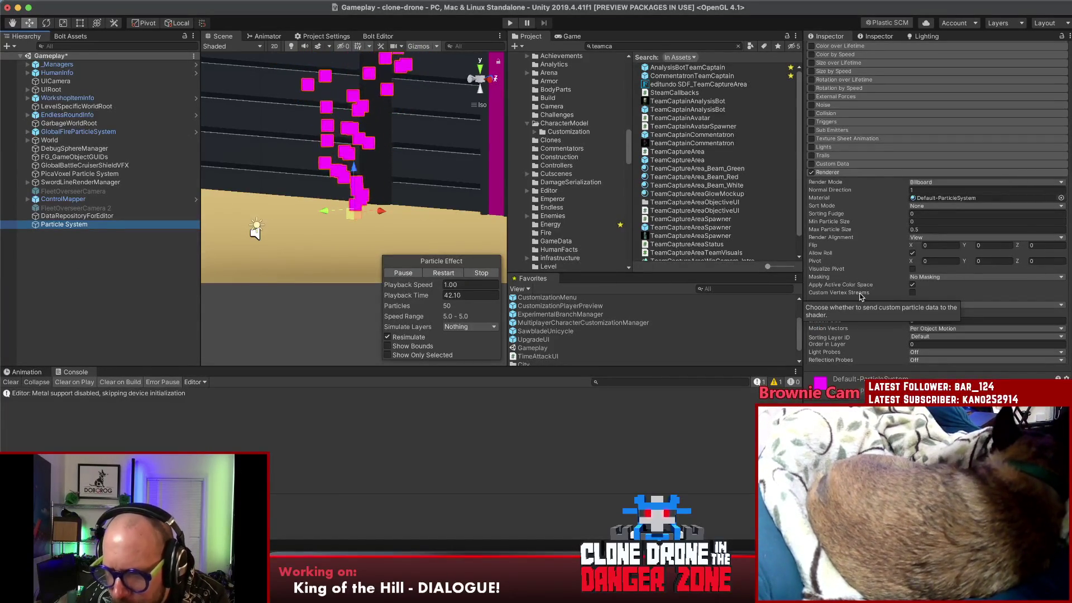
# - Enable Custom Vertex Streams in the Renderer module, restart then stop the particle preview, and return to ChatGPT
pyautogui.click(912, 294)
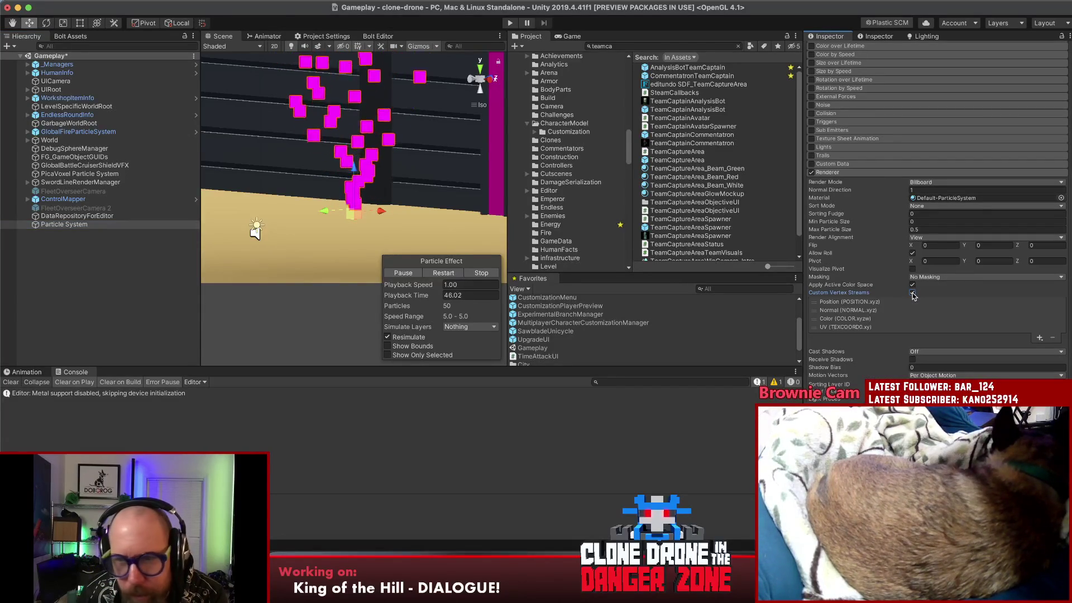
pyautogui.click(479, 274)
pyautogui.click(404, 274)
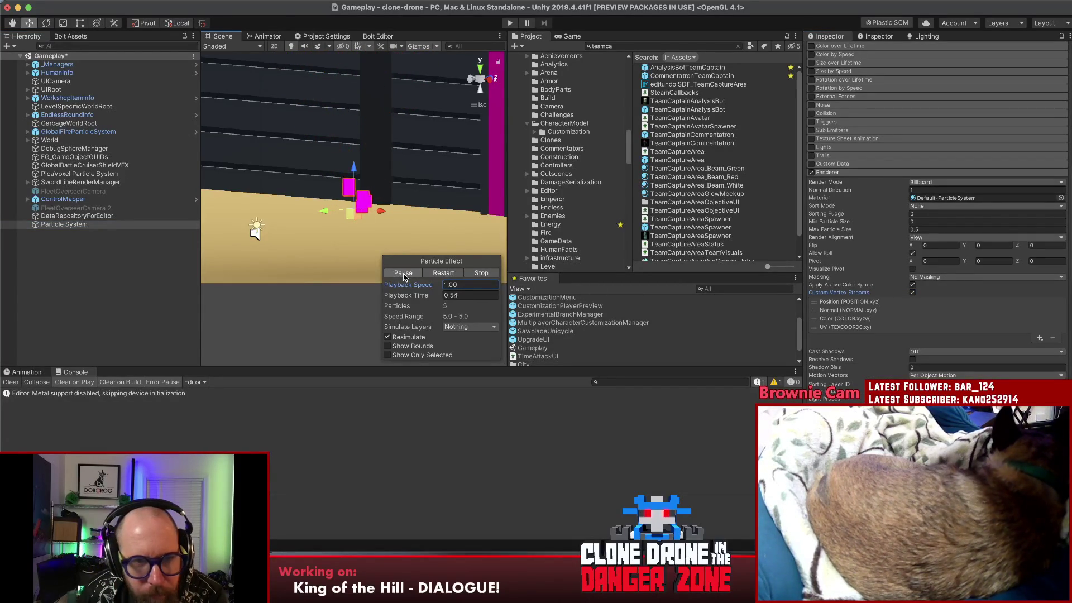
pyautogui.click(481, 275)
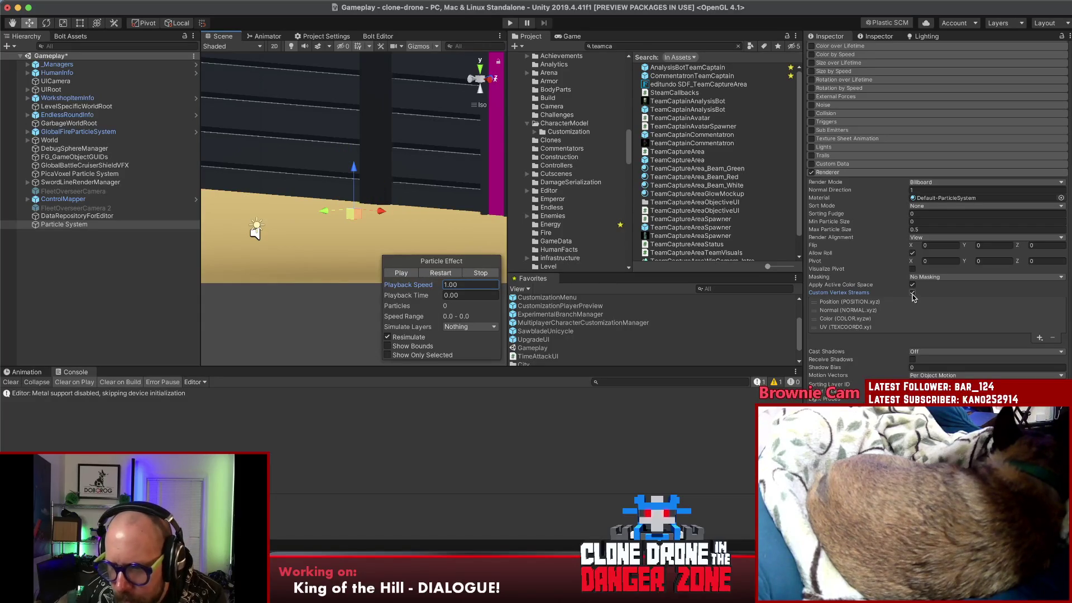
pyautogui.click(514, 574)
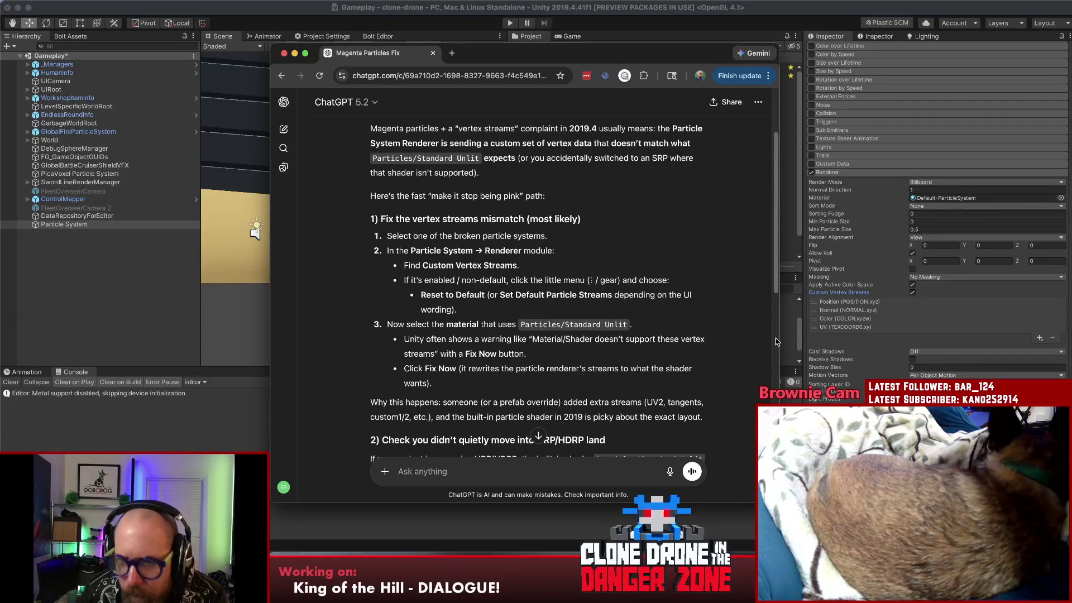
# - Bring the Unity editor forward with the particle system's material settings in view
pyautogui.click(847, 320)
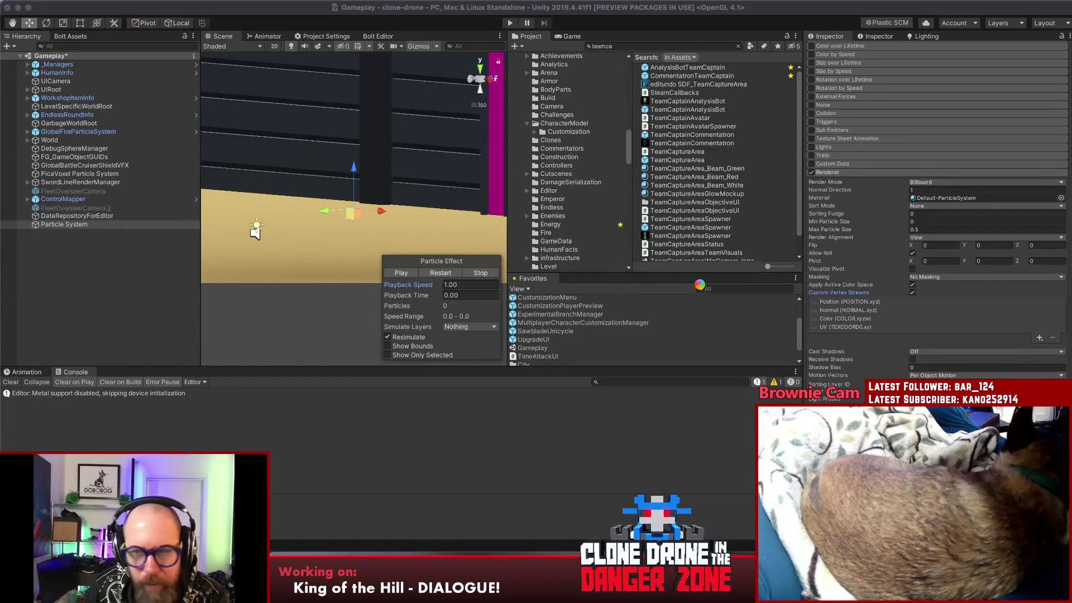
pyautogui.scroll(-5, 850, 290)
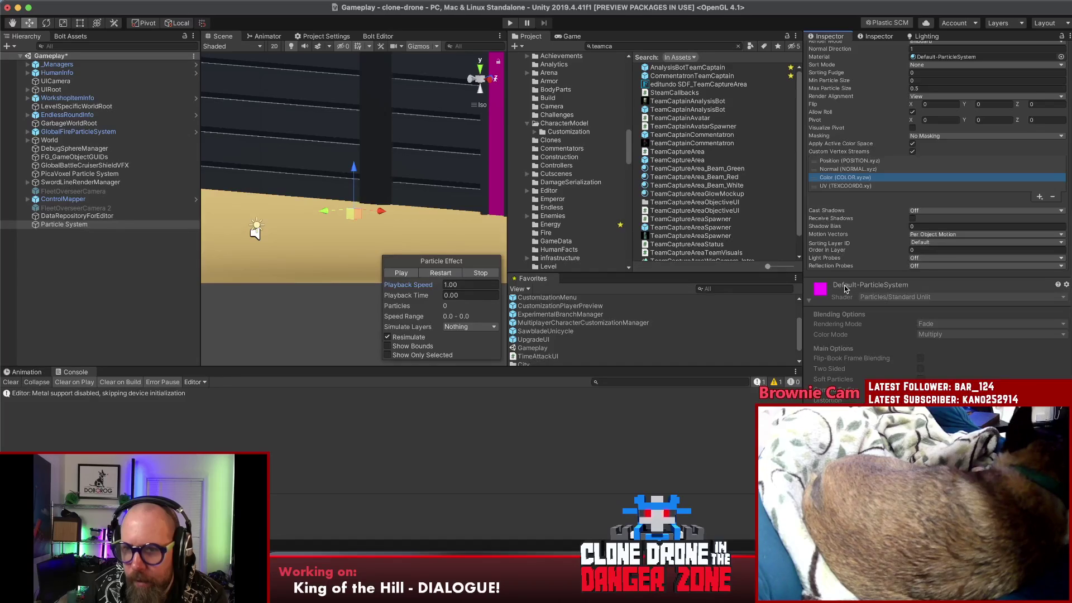
pyautogui.scroll(1, 846, 289)
# - Ping the Default-ParticleSystem material from the Renderer's Material field to review its shader
pyautogui.click(946, 80)
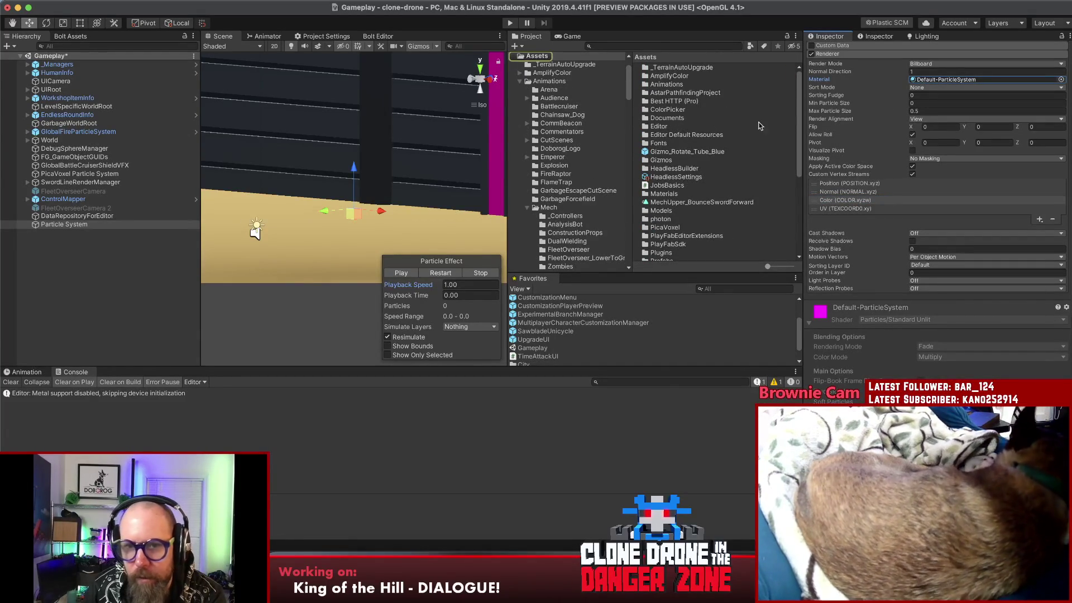
pyautogui.scroll(-5, 878, 360)
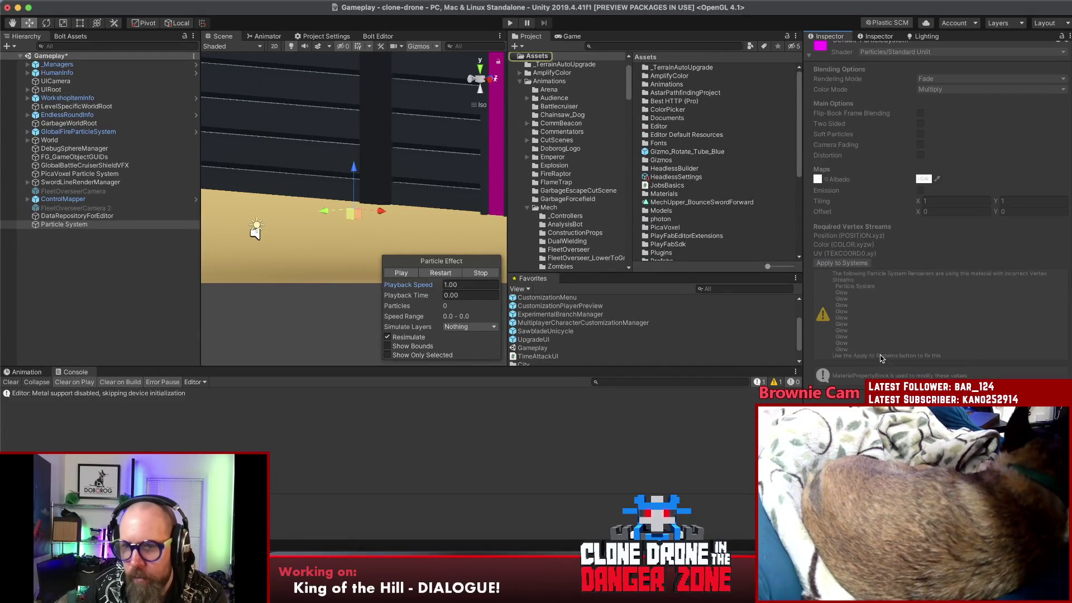
pyautogui.scroll(1, 879, 359)
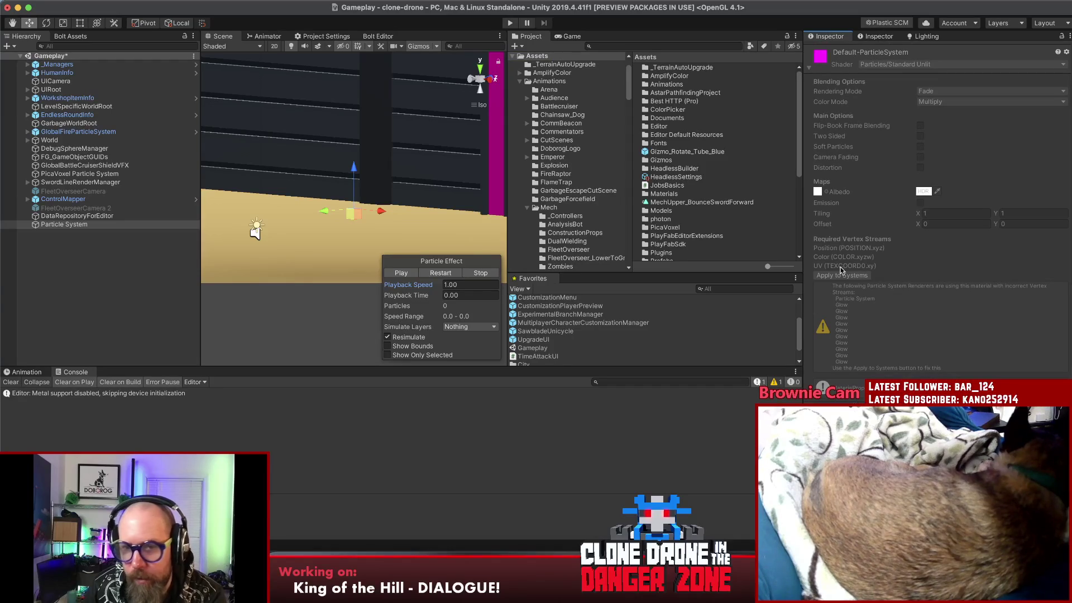
pyautogui.scroll(5, 846, 272)
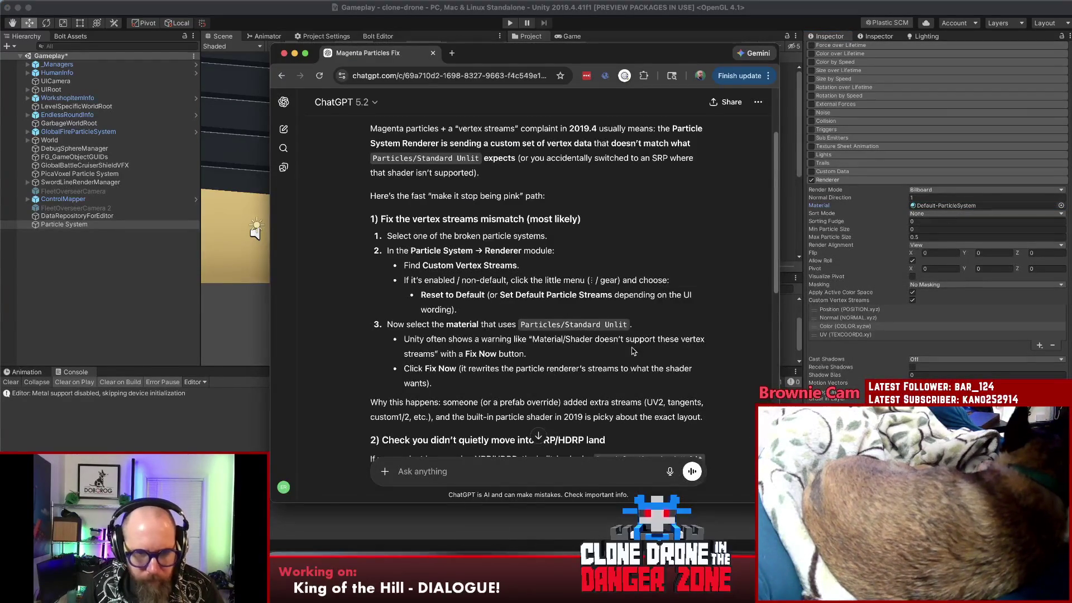
pyautogui.scroll(-3, 679, 328)
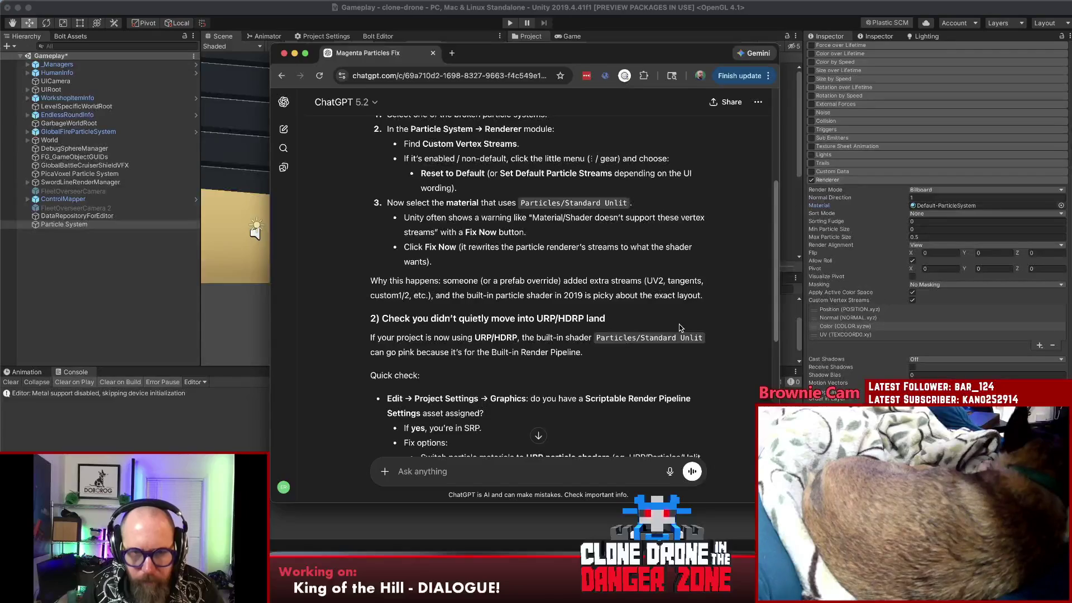
pyautogui.scroll(-2, 680, 327)
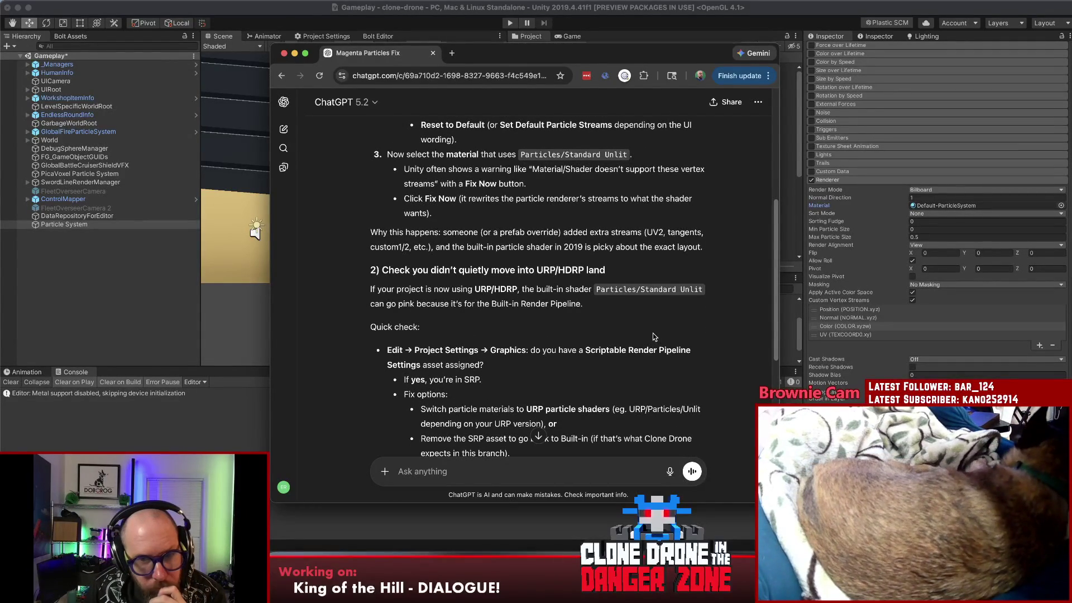
pyautogui.scroll(-1, 658, 302)
pyautogui.scroll(-2, 660, 302)
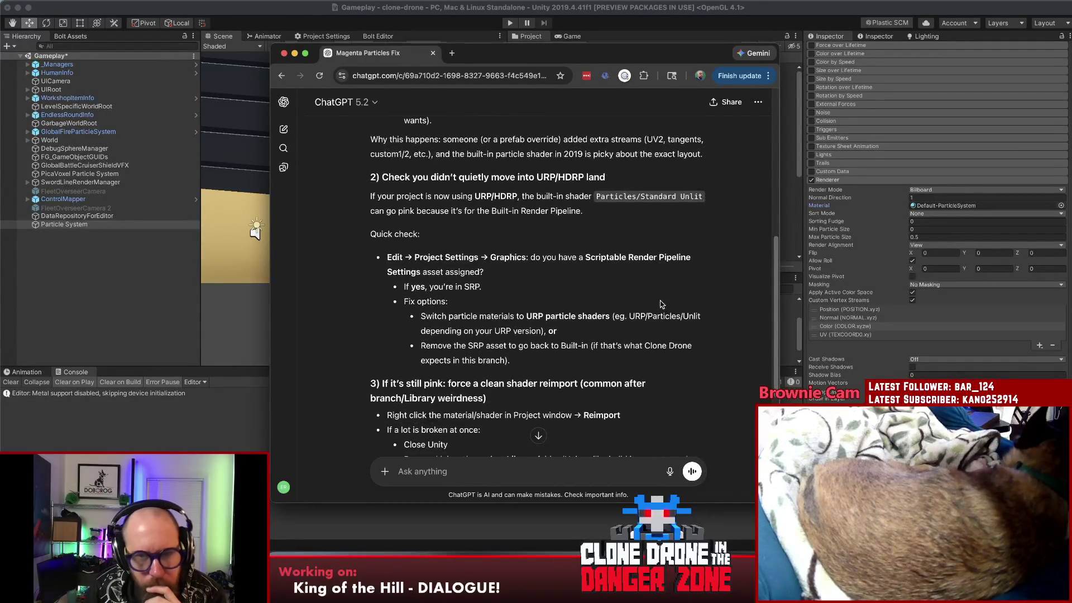
pyautogui.scroll(-1, 661, 303)
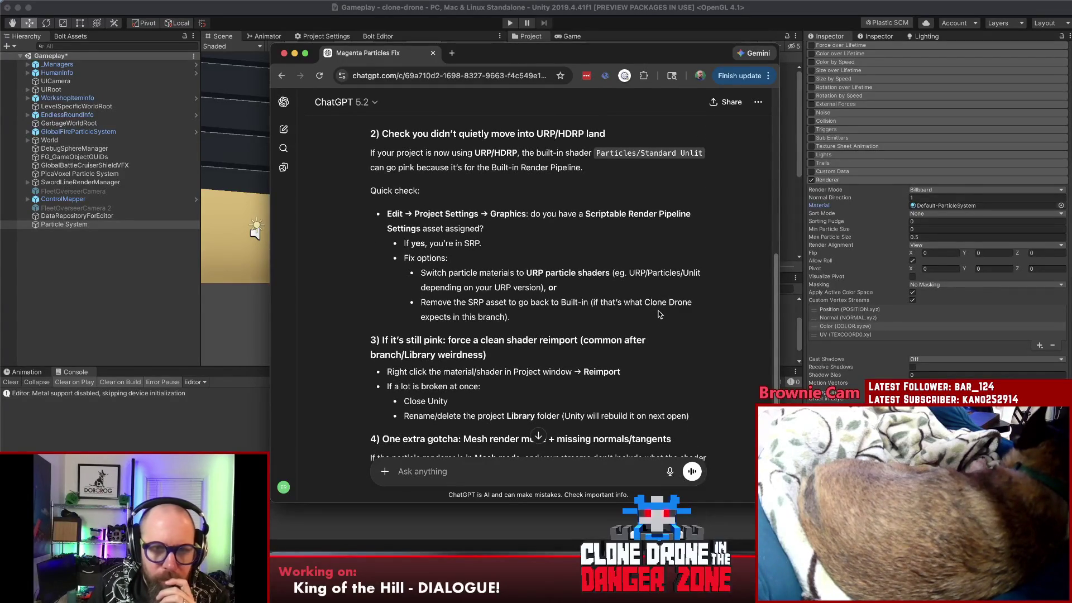
pyautogui.moveTo(403, 214); pyautogui.dragTo(665, 216)
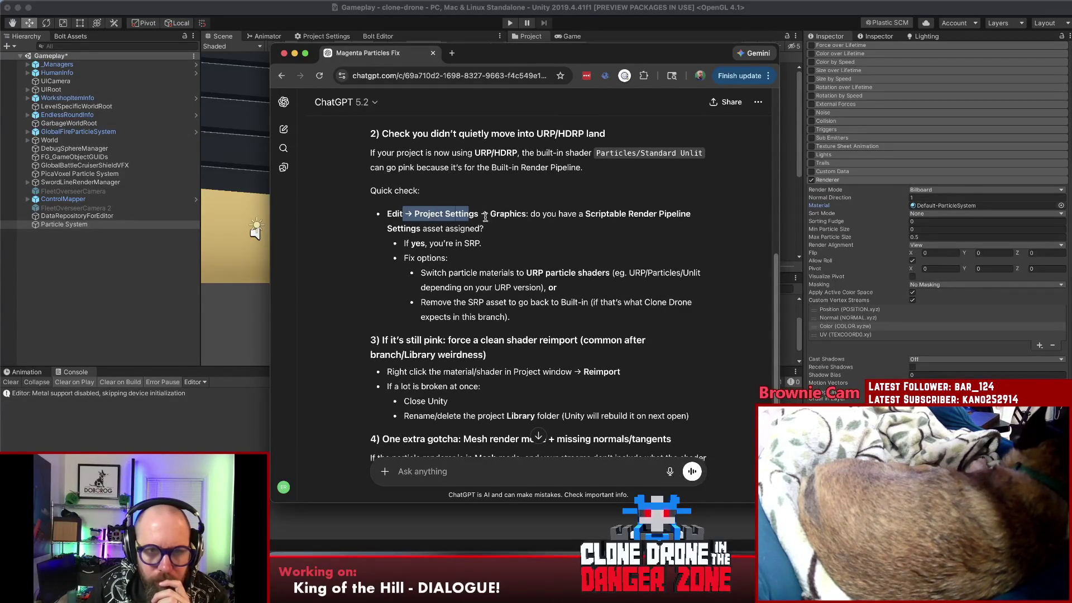
pyautogui.moveTo(434, 272); pyautogui.dragTo(613, 273)
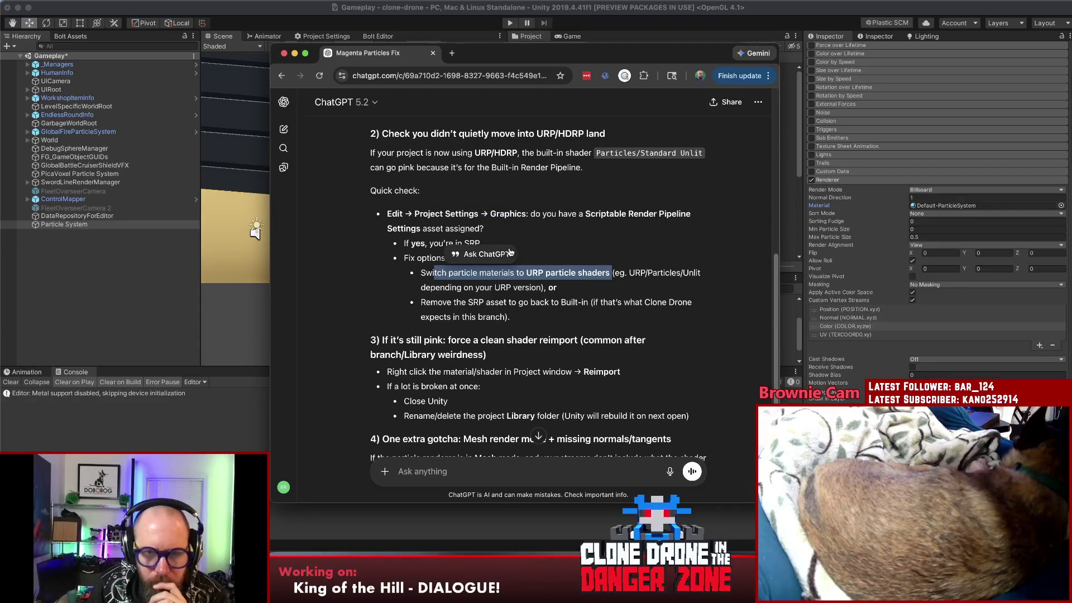
pyautogui.click(550, 238)
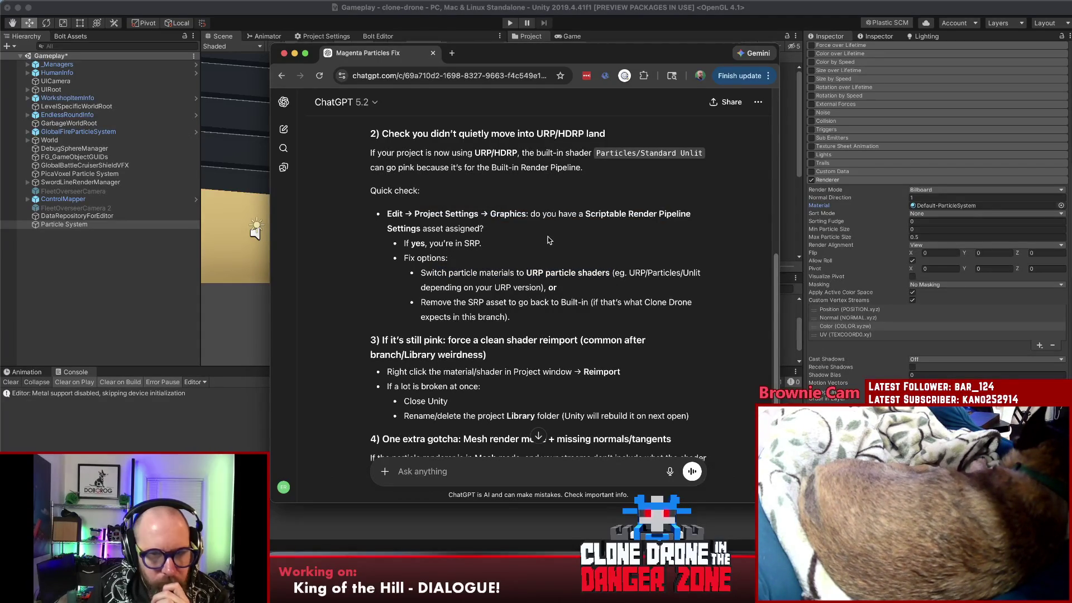
pyautogui.scroll(-1, 561, 238)
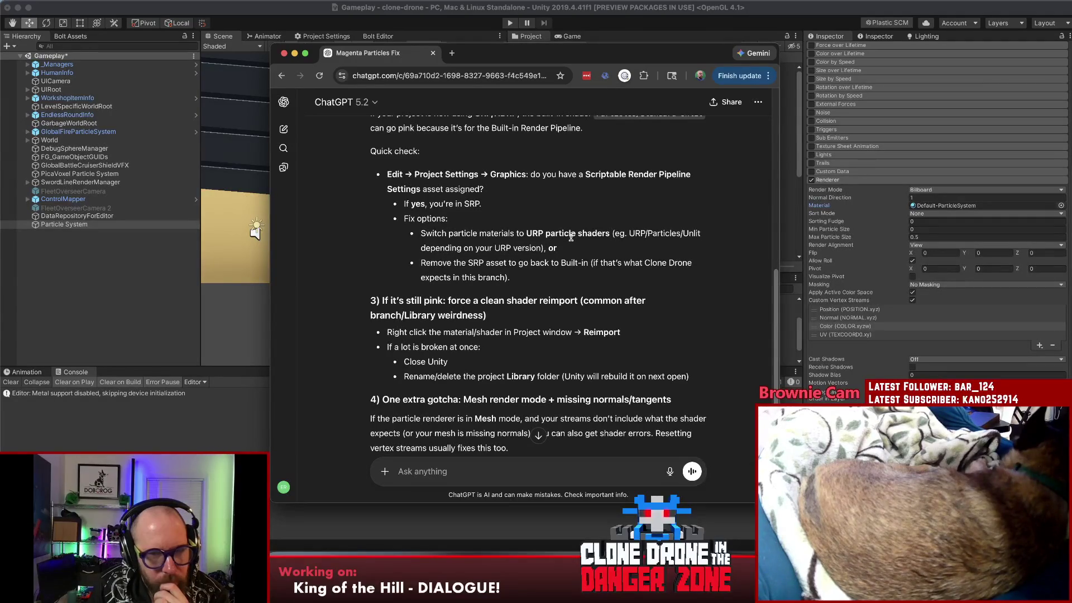
pyautogui.scroll(-1, 571, 238)
pyautogui.scroll(-3, 571, 239)
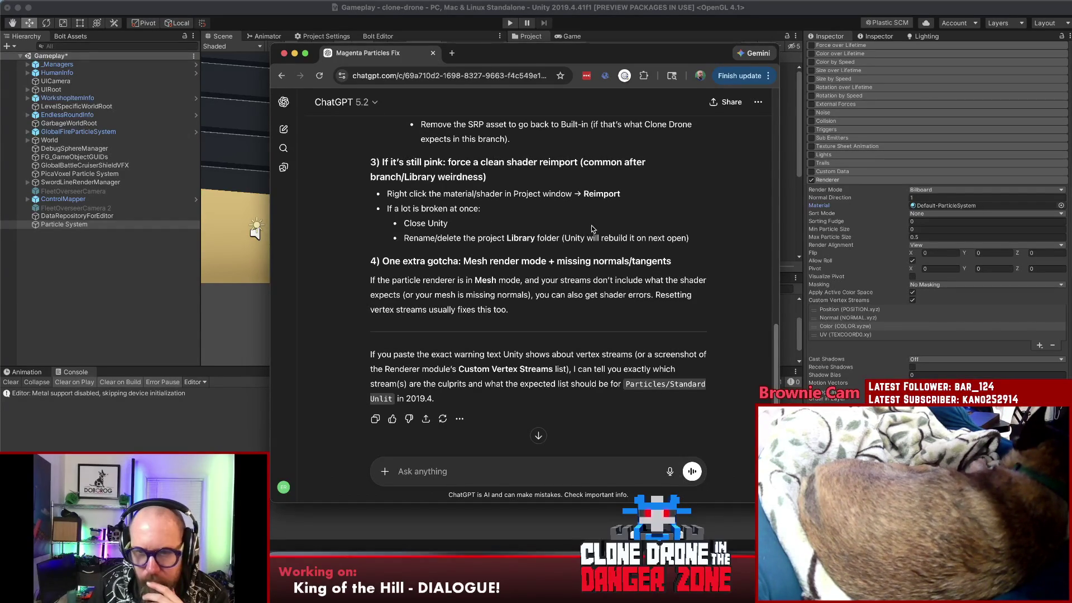
pyautogui.scroll(2, 608, 222)
pyautogui.scroll(3, 608, 222)
pyautogui.scroll(2, 608, 222)
pyautogui.scroll(-1, 609, 222)
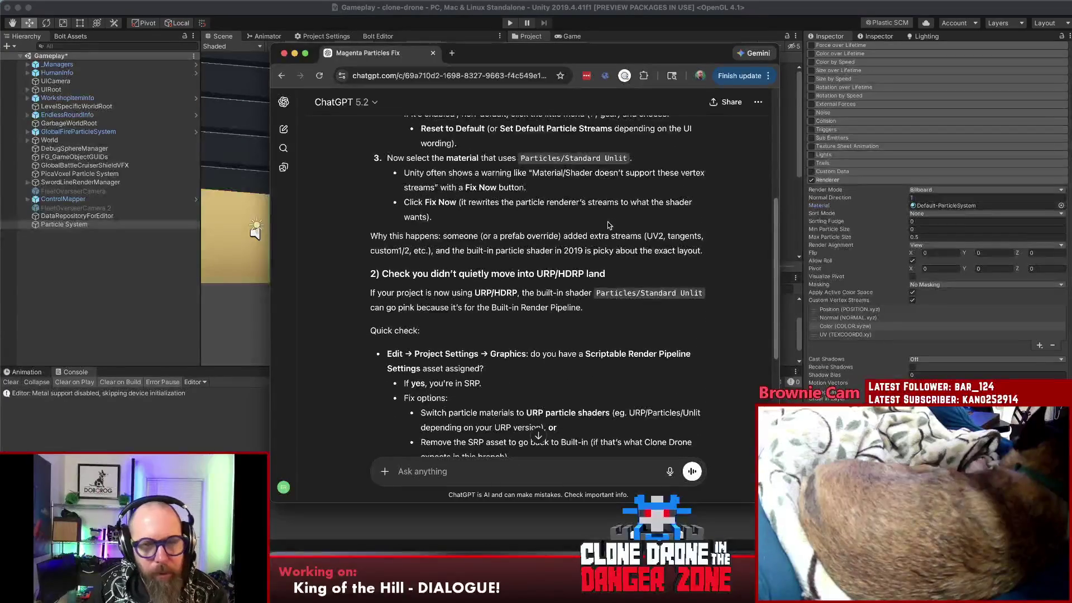
# - Tell ChatGPT the material is the unchangeable Default-ParticleSystem, then ask whether custom vertex streams should be avoided
pyautogui.click(487, 473)
pyautogui.write('material is Default')
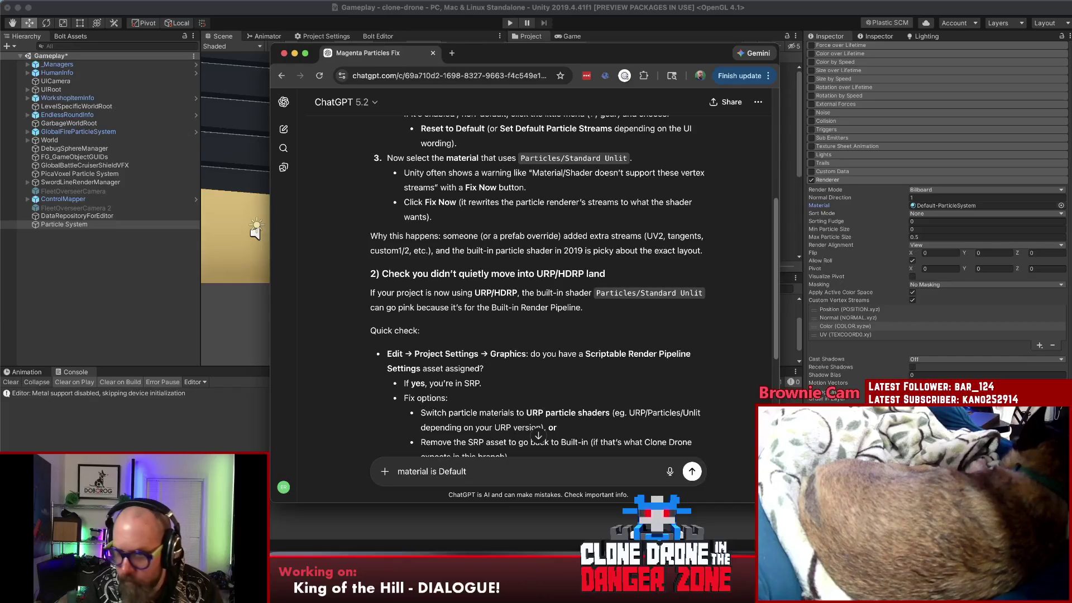
pyautogui.write('-Parti')
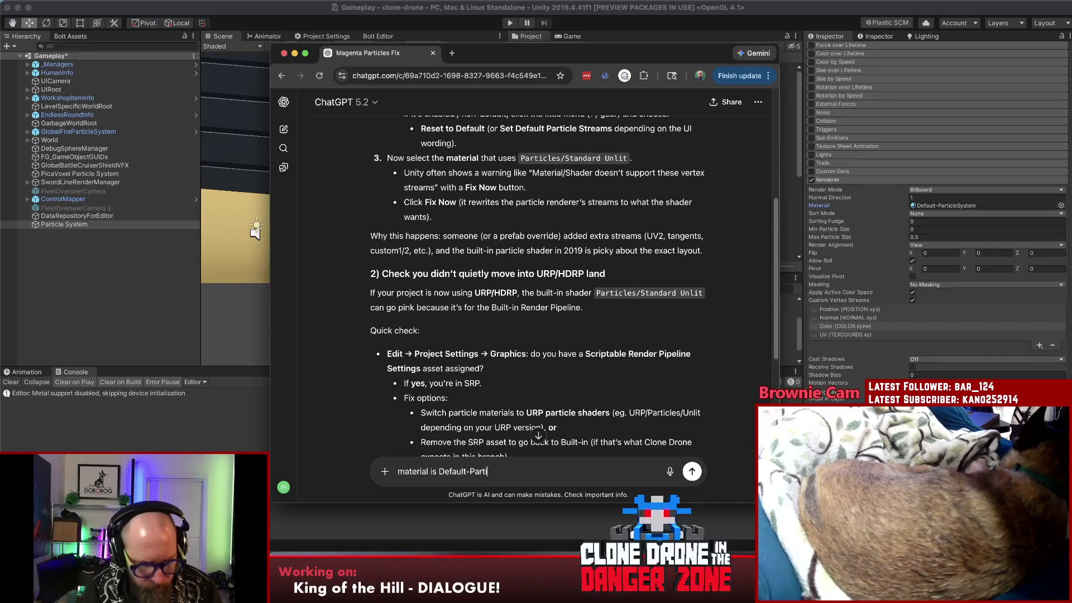
pyautogui.write('System. ')
pyautogui.write("n't")
pyautogui.write('tha')
pyautogui.press('Return')
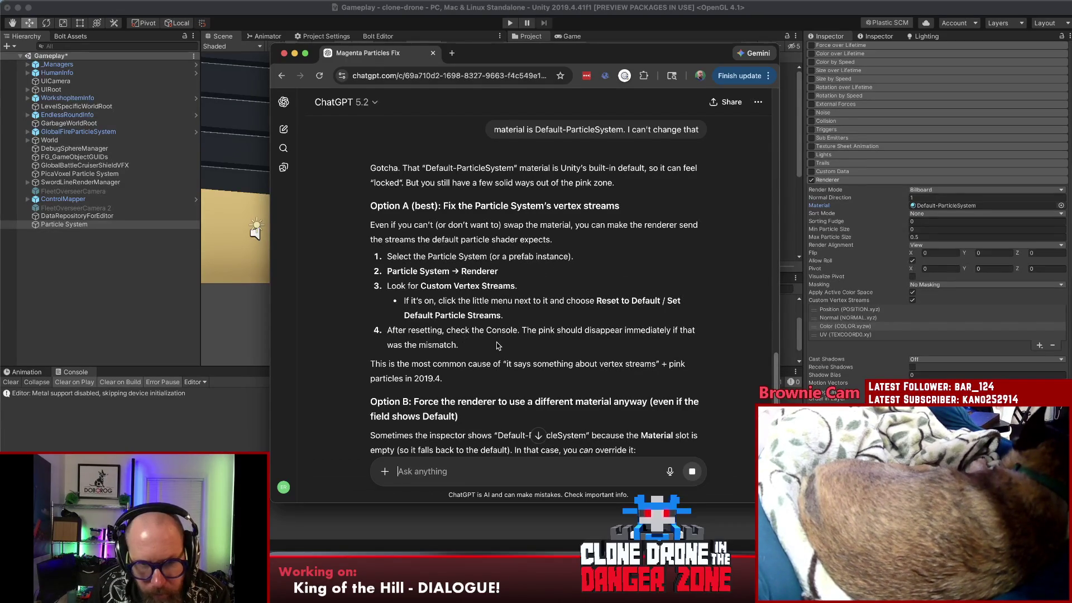
pyautogui.scroll(-2, 496, 345)
pyautogui.scroll(-2, 495, 344)
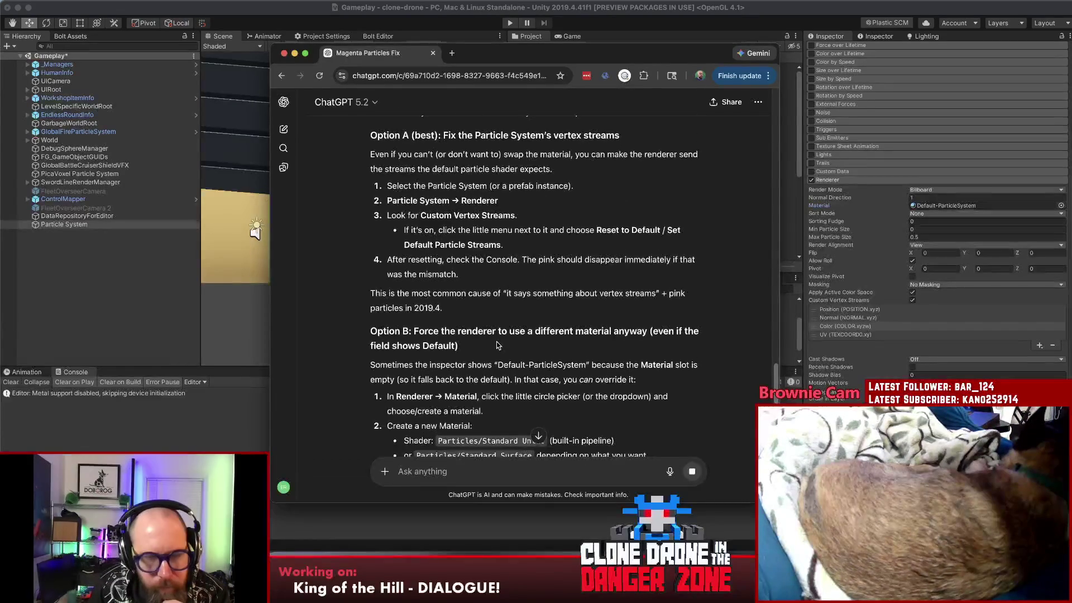
pyautogui.write("so we don't wa")
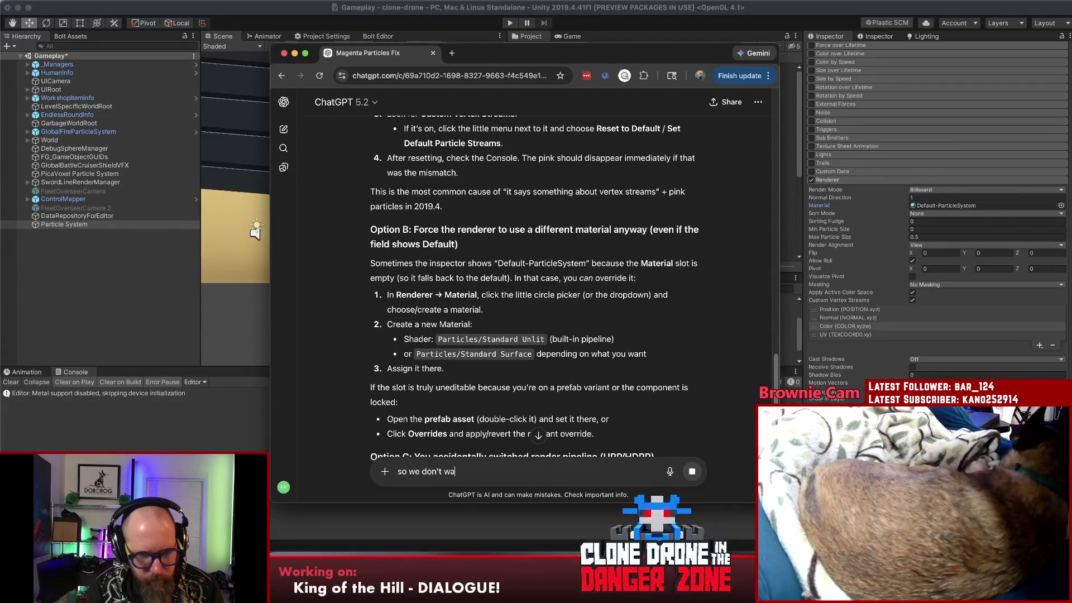
pyautogui.write('nt any custom vertex')
pyautogui.write(' ds')
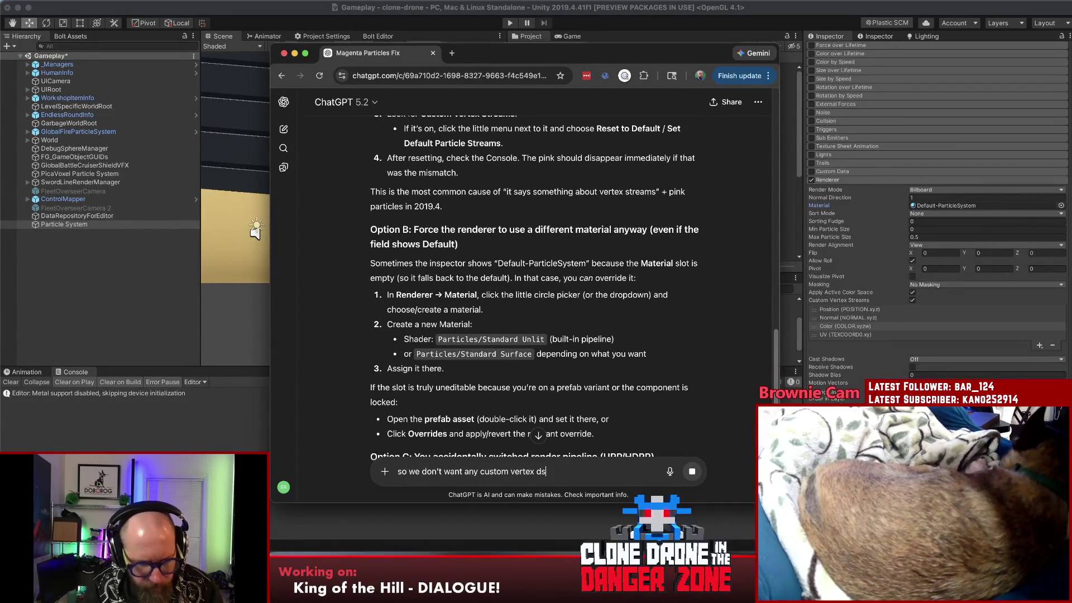
pyautogui.press('BackSpace')
pyautogui.press('BackSpace')
pyautogui.write('streams?')
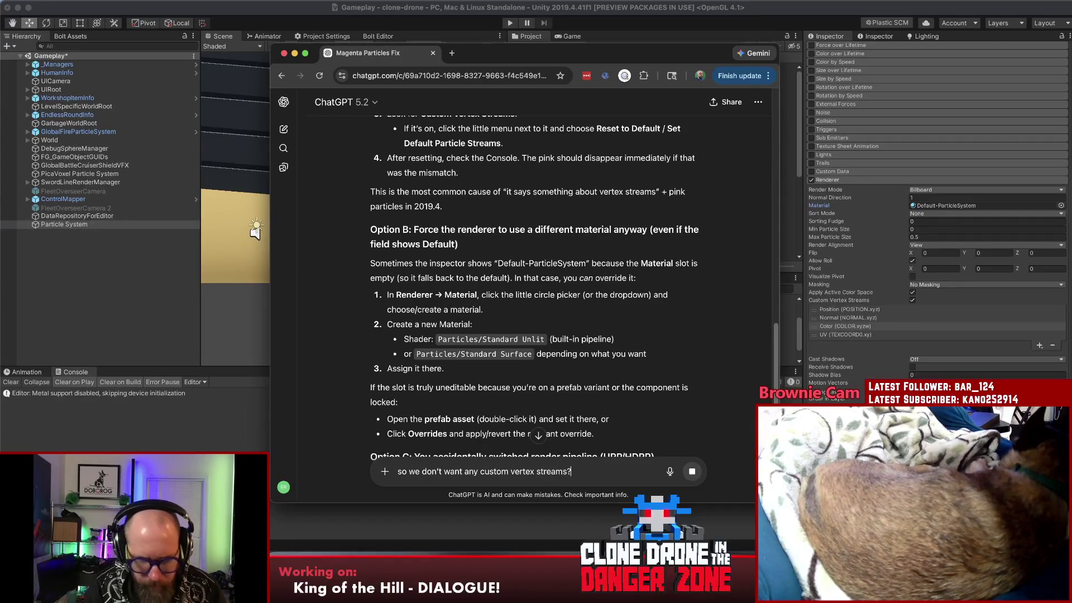
pyautogui.press('Return')
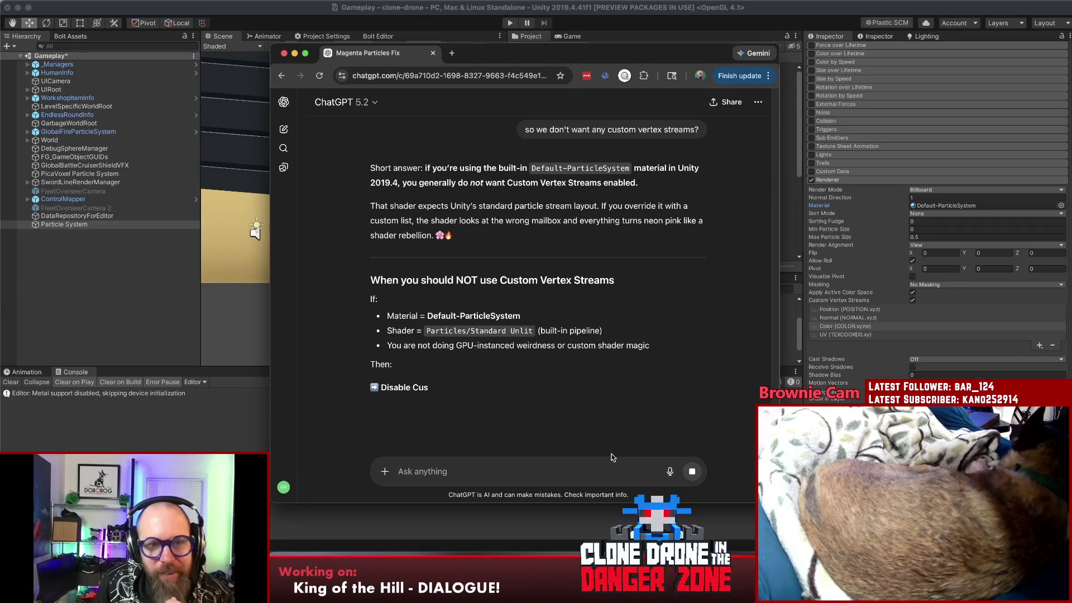
pyautogui.scroll(-3, 625, 222)
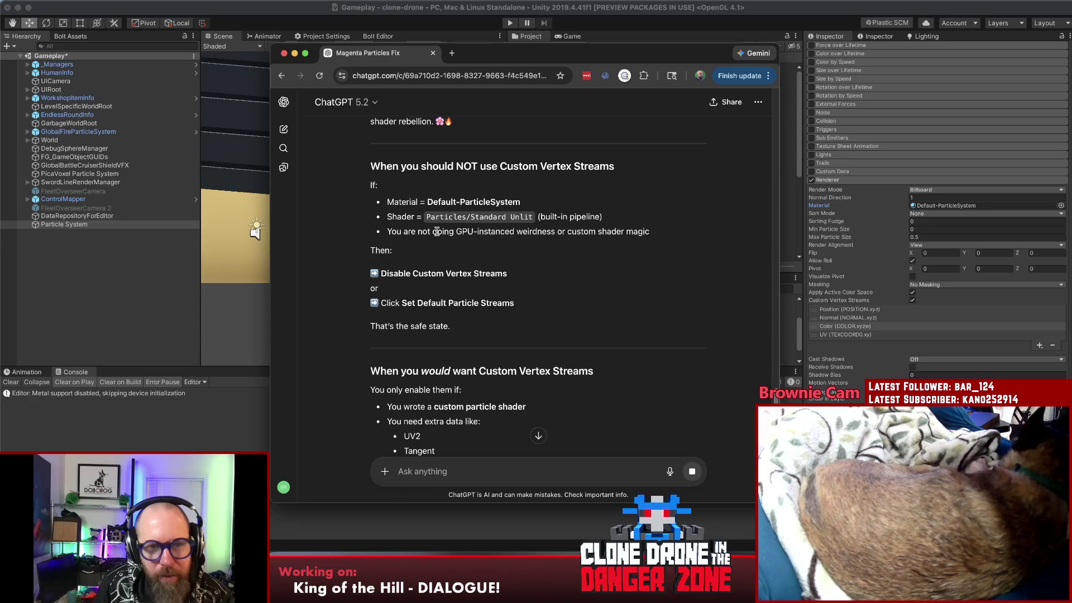
# - Read ChatGPT's reply about GPU-instanced shaders and Default Particle Streams, then return to Unity
pyautogui.moveTo(436, 231); pyautogui.dragTo(653, 235)
pyautogui.click(676, 235)
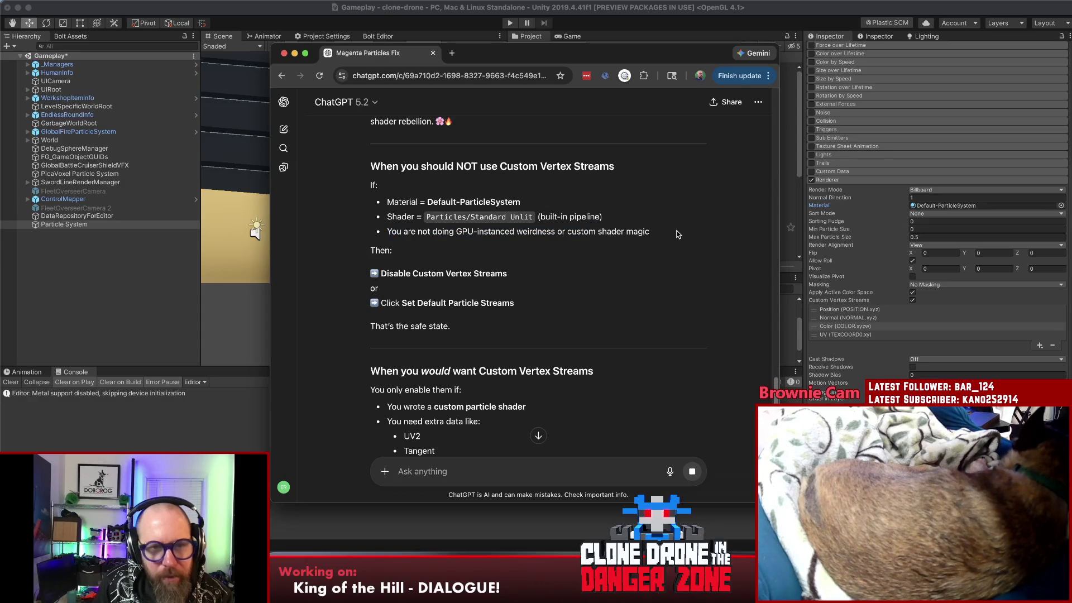
pyautogui.scroll(-2, 676, 234)
pyautogui.moveTo(417, 242); pyautogui.dragTo(533, 245)
pyautogui.click(536, 246)
pyautogui.scroll(-2, 573, 246)
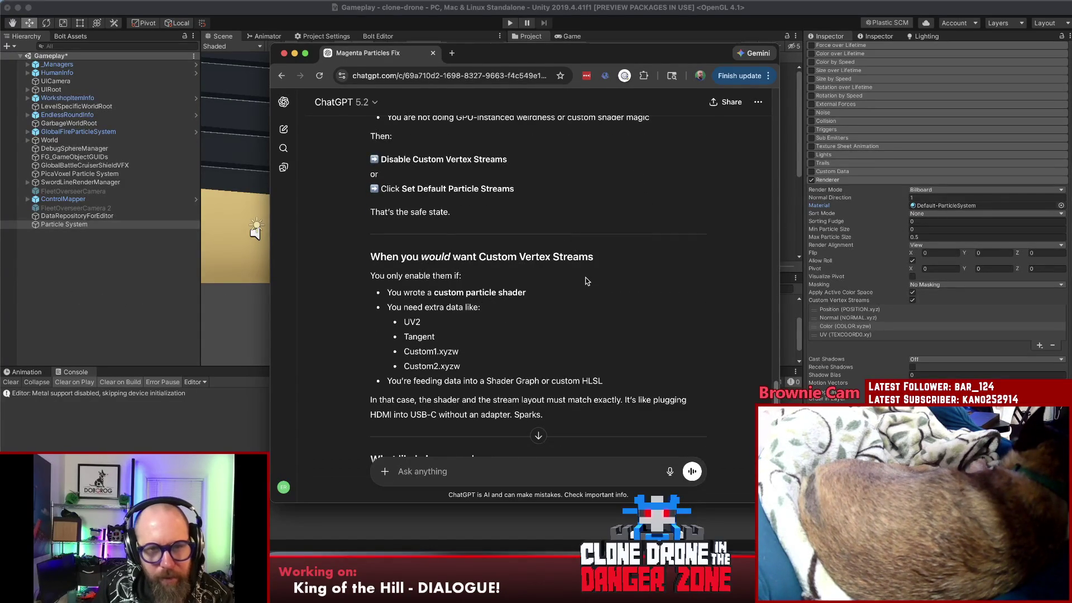
pyautogui.scroll(-1, 587, 282)
pyautogui.scroll(-1, 586, 281)
pyautogui.scroll(-1, 587, 281)
pyautogui.scroll(-2, 589, 282)
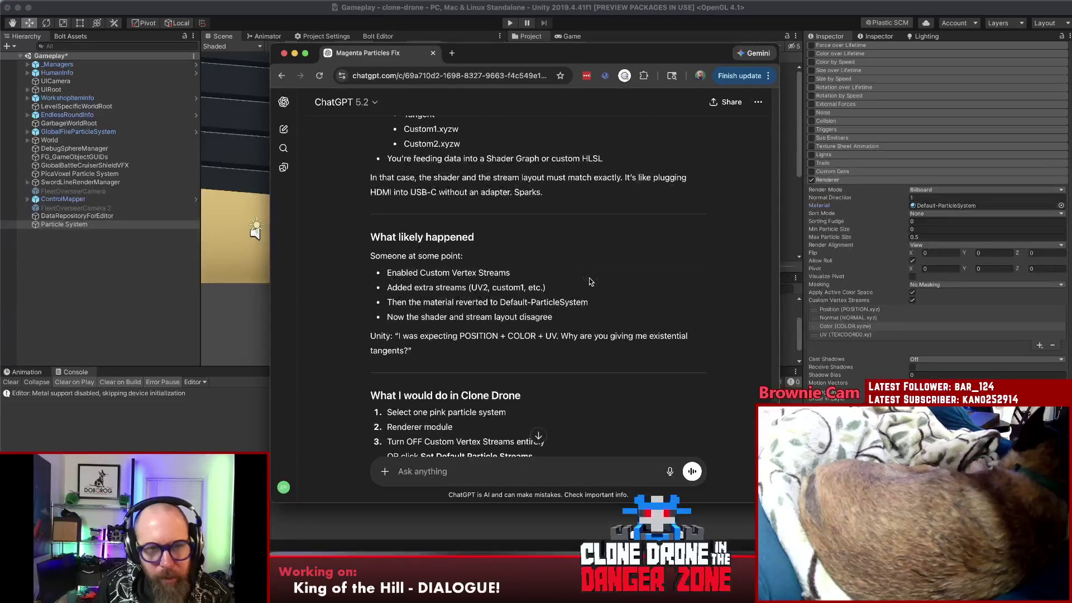
pyautogui.scroll(-2, 588, 282)
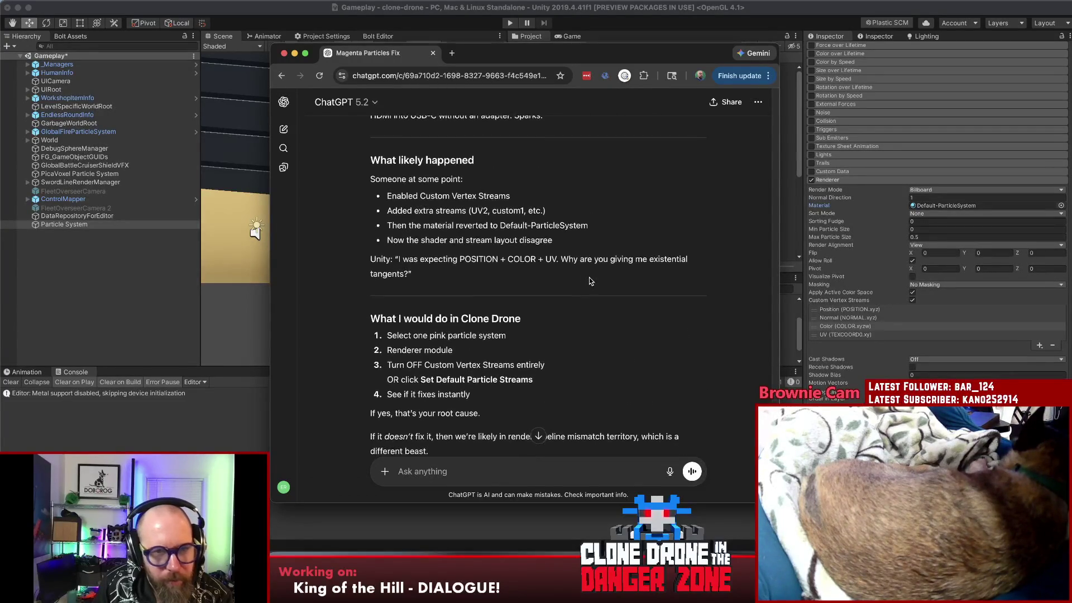
pyautogui.scroll(-4, 589, 282)
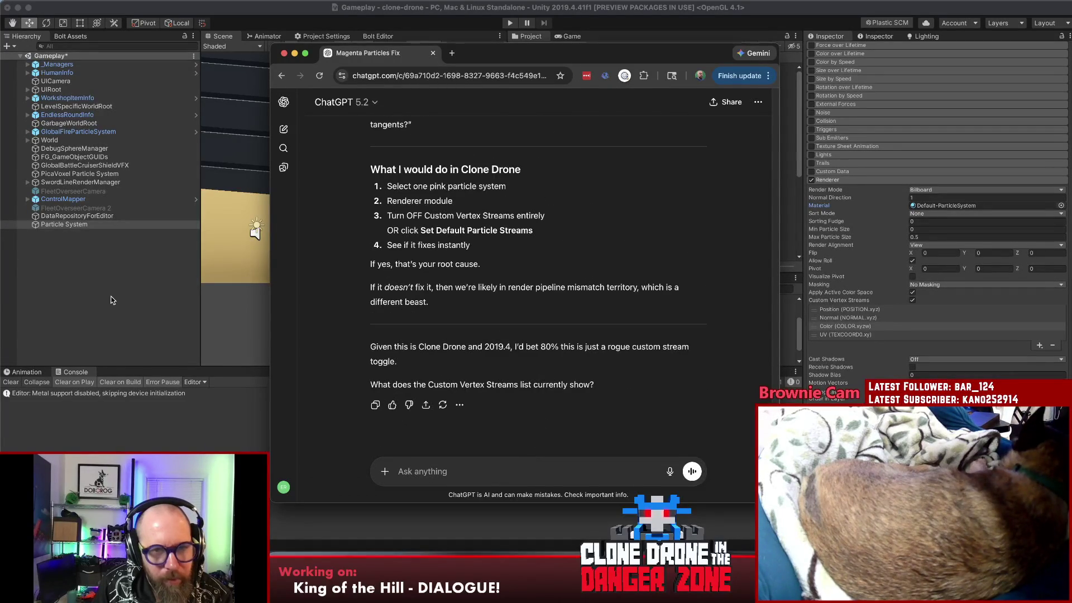
pyautogui.click(115, 299)
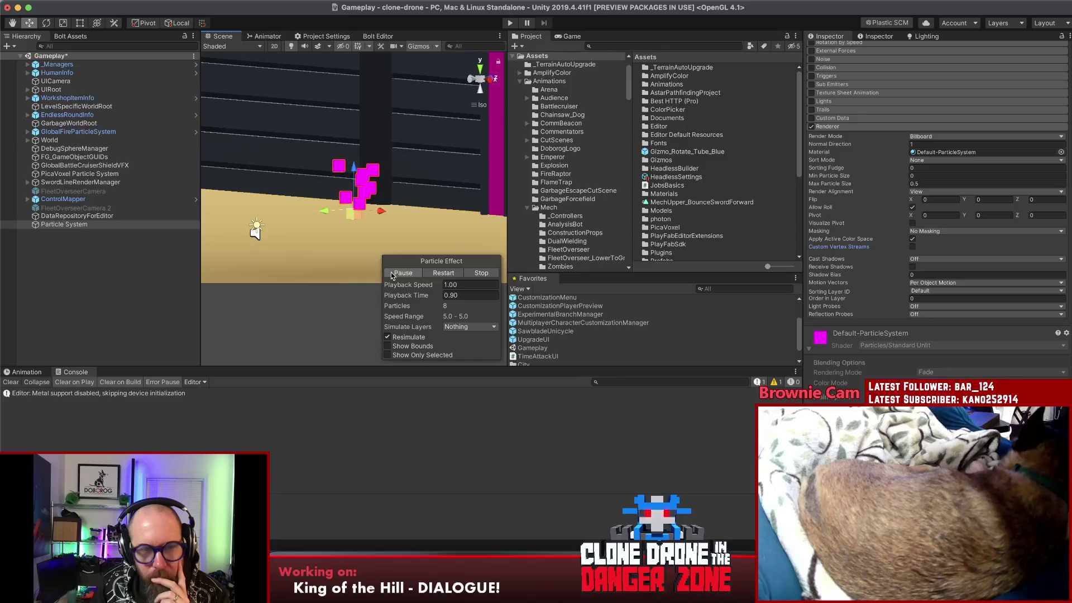
# - Pause the particle preview, screenshot the material's Required Vertex Streams warning, and bring up Finder
pyautogui.click(401, 273)
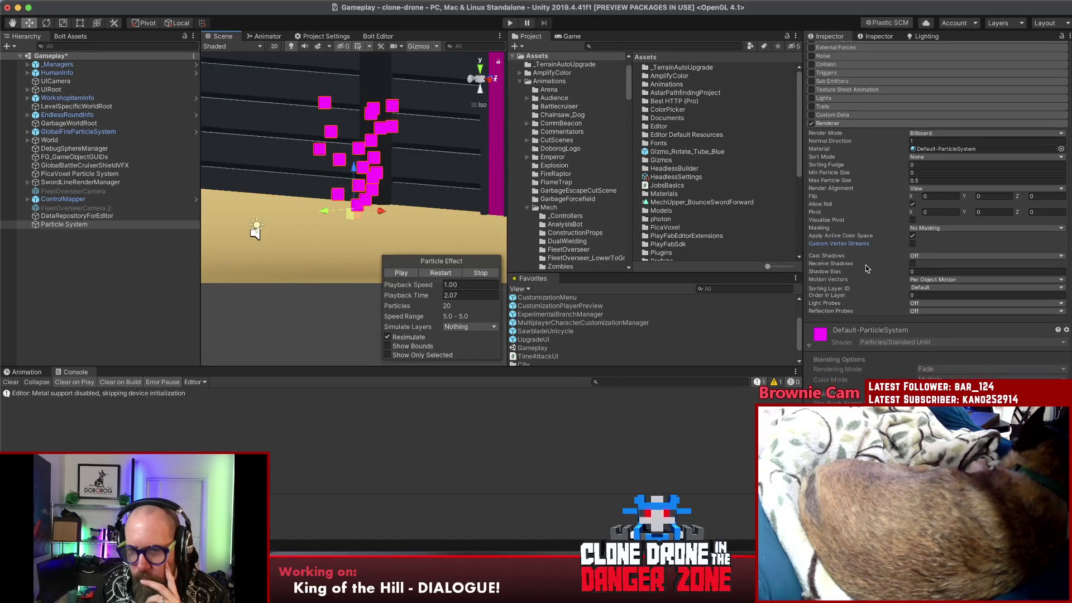
pyautogui.scroll(-3, 863, 272)
pyautogui.scroll(-10, 859, 274)
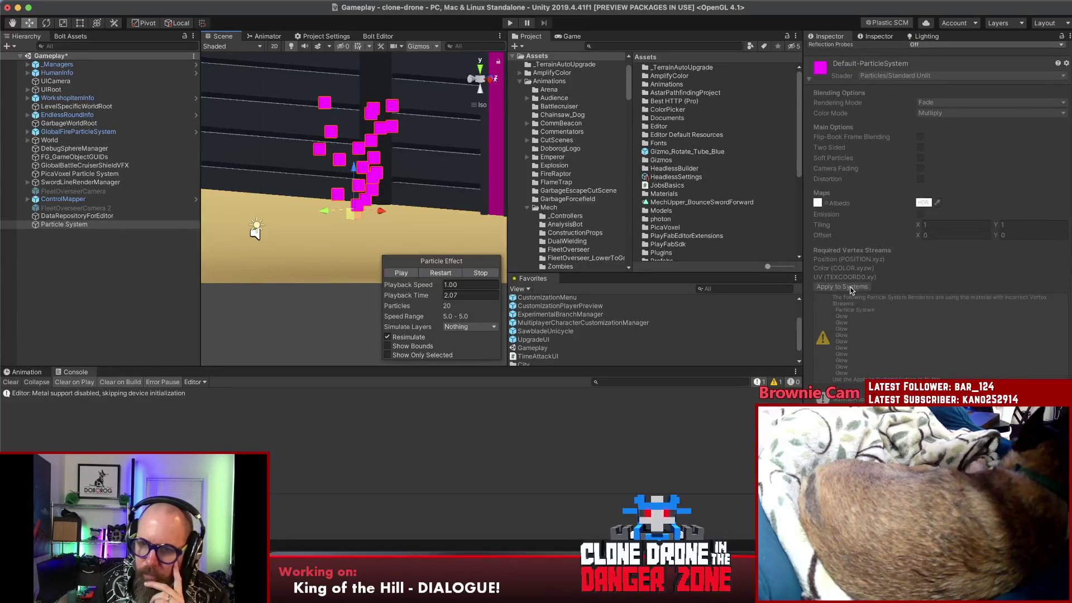
pyautogui.scroll(-1, 899, 280)
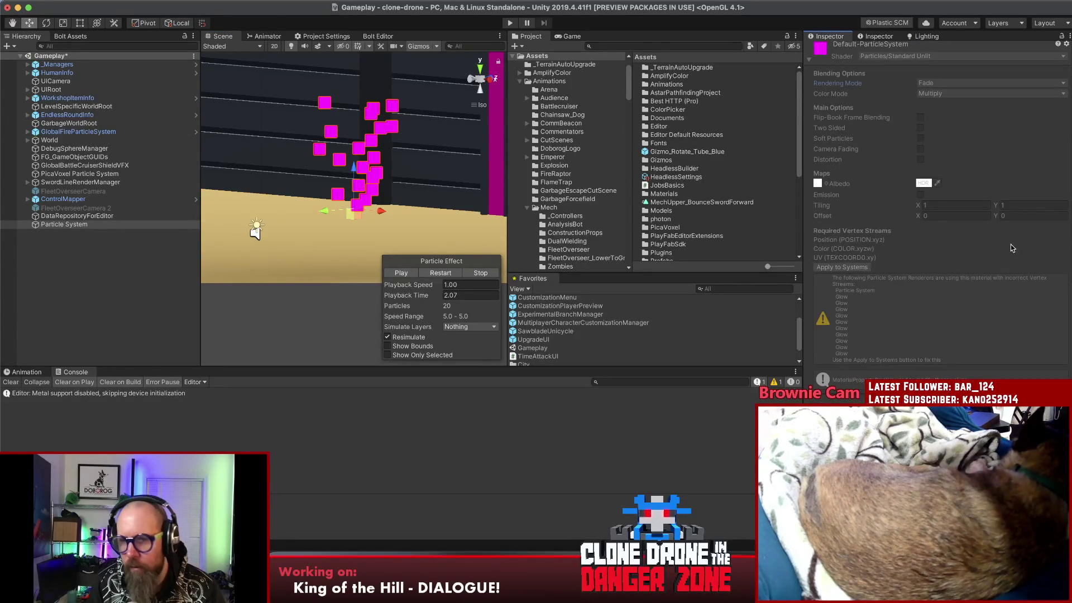
pyautogui.scroll(5, 1042, 223)
pyautogui.scroll(-3, 1041, 226)
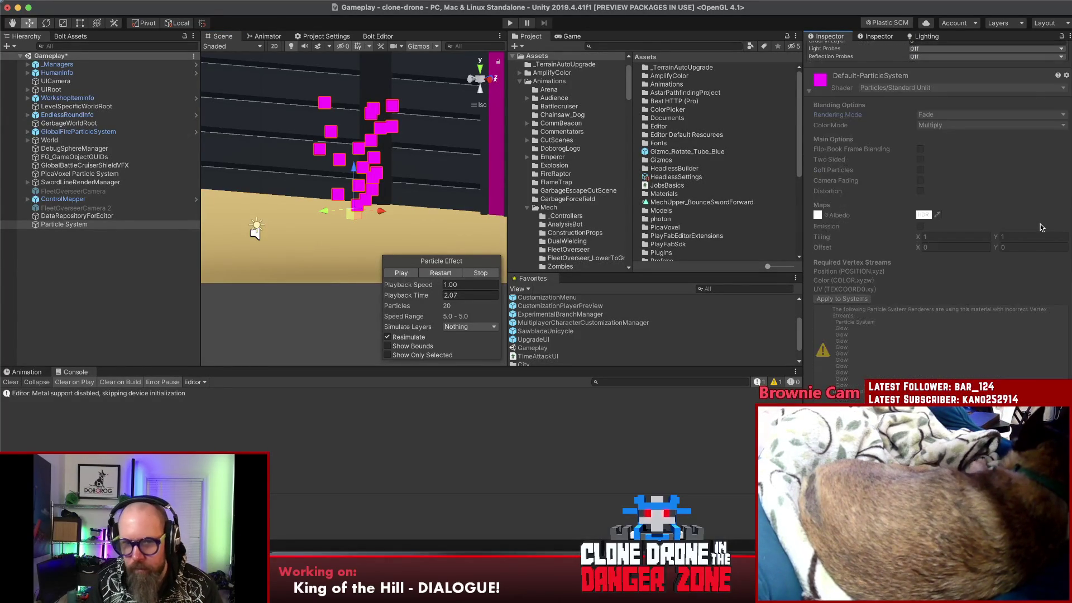
pyautogui.press('super+shift+4')
pyautogui.press('Escape')
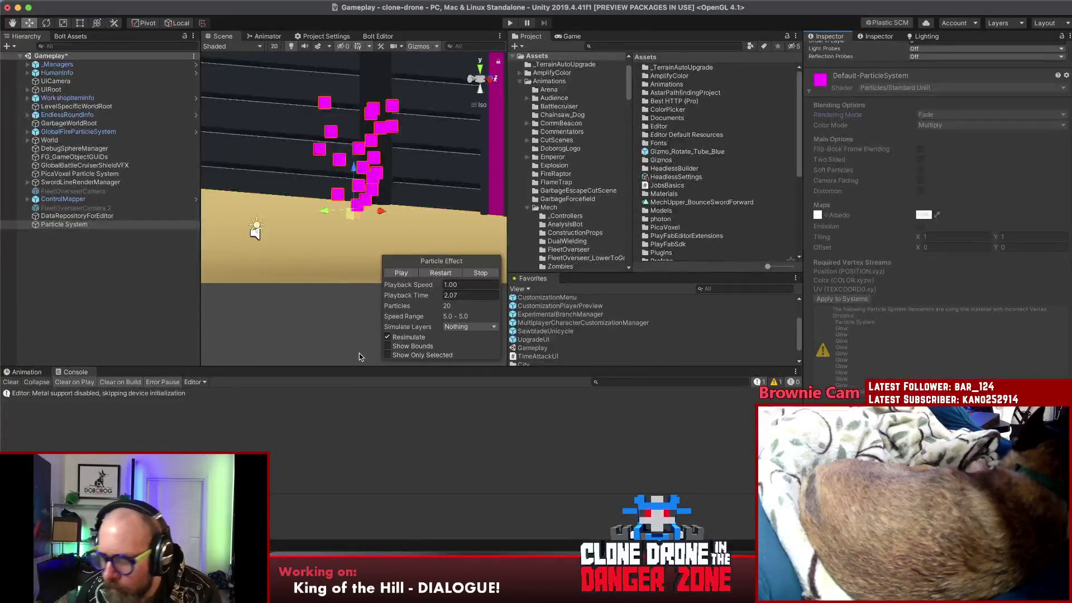
pyautogui.click(437, 497)
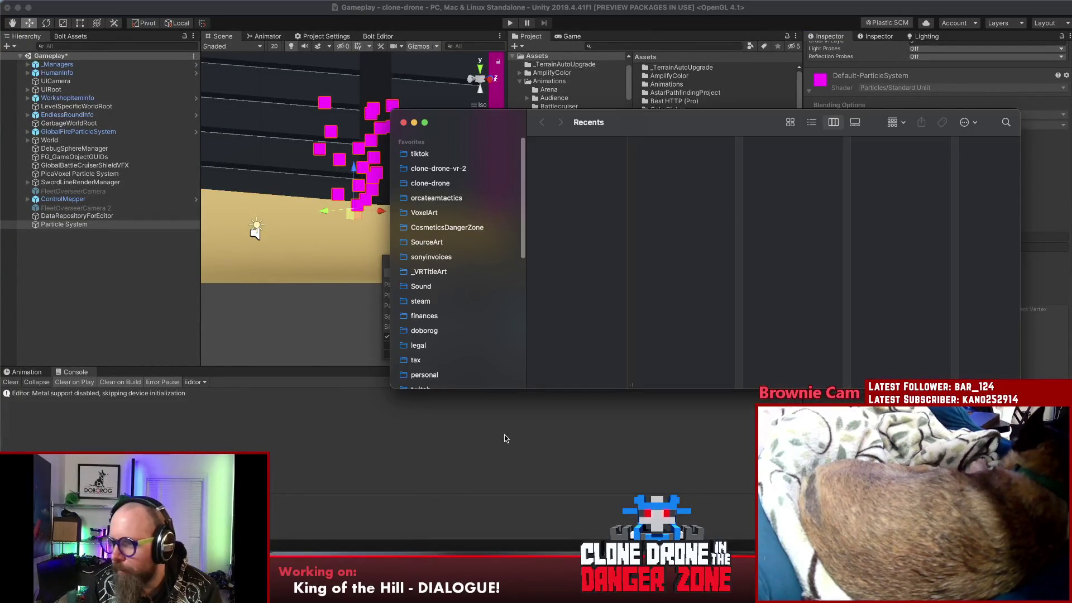
# - From Finder's Desktop folder, drop the 11.54 AM screenshot into a new ChatGPT message
pyautogui.click(502, 578)
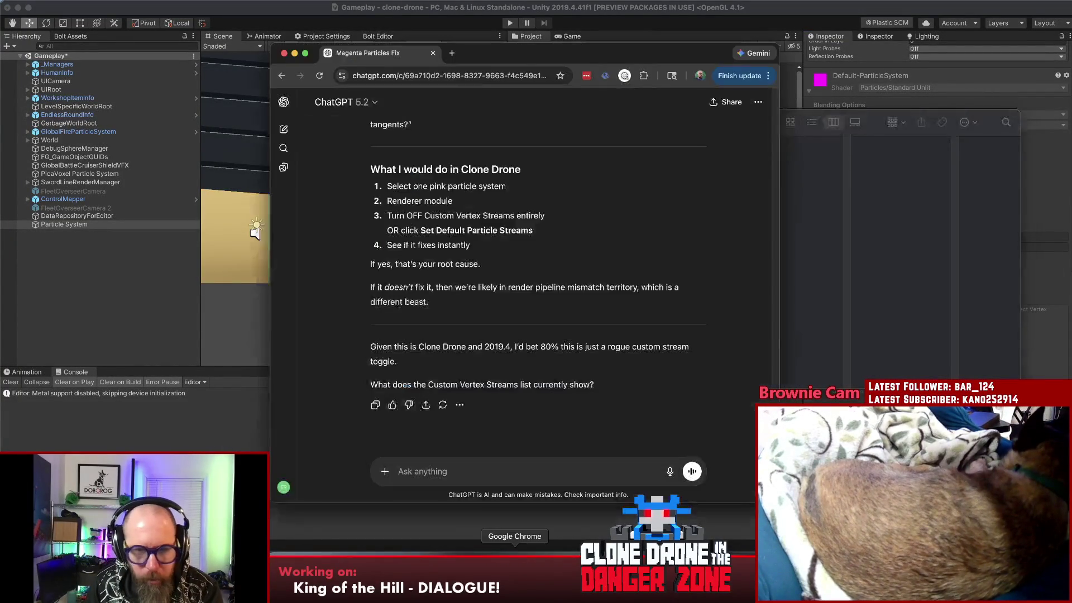
pyautogui.click(900, 185)
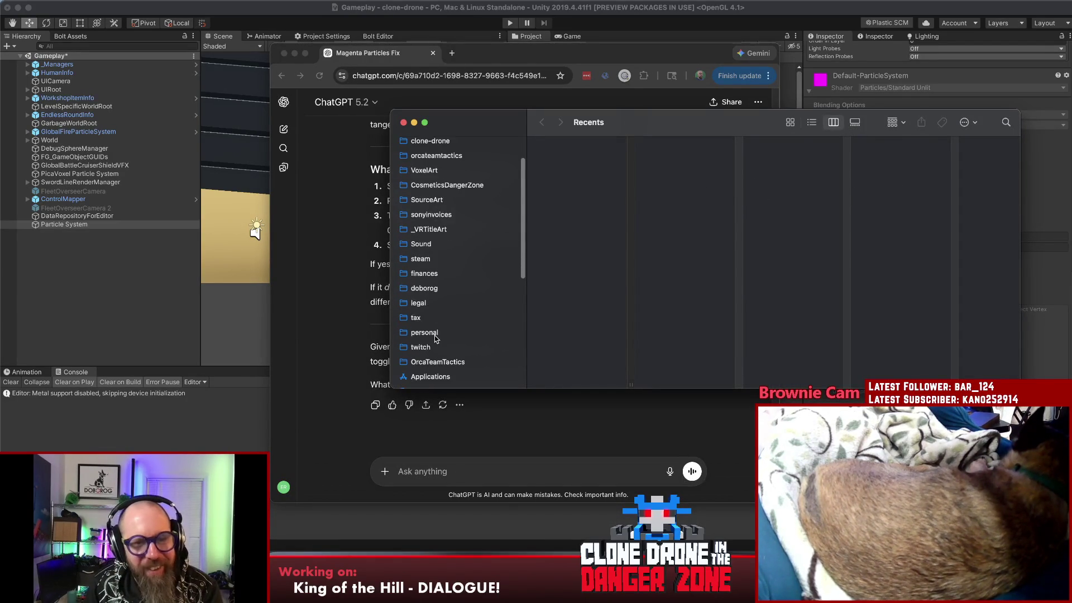
pyautogui.scroll(-2, 455, 309)
pyautogui.scroll(-2, 454, 318)
pyautogui.scroll(-2, 454, 322)
pyautogui.click(425, 307)
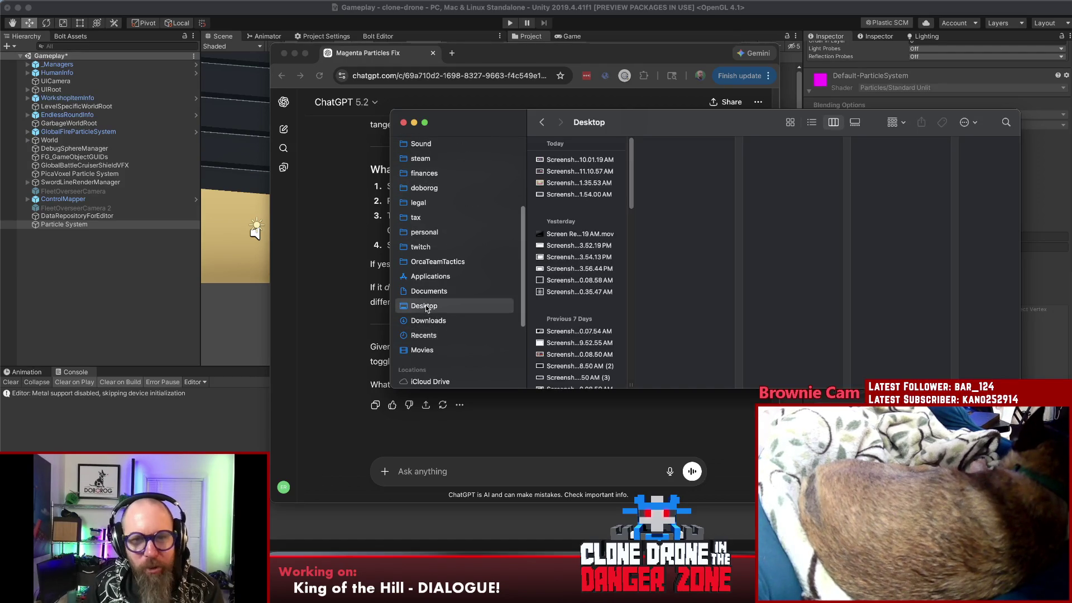
pyautogui.click(576, 195)
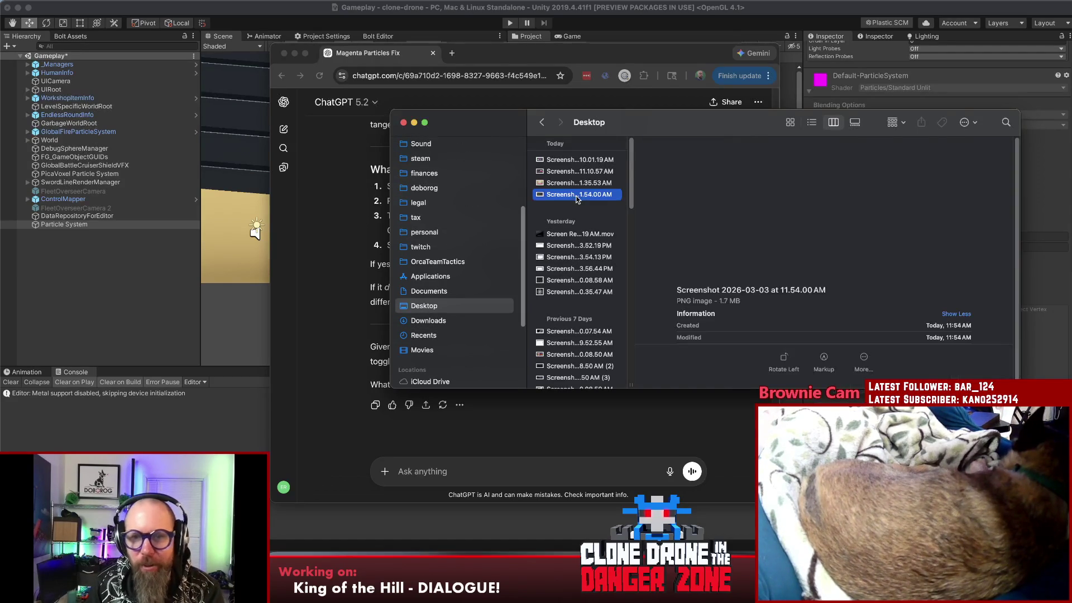
pyautogui.moveTo(576, 194); pyautogui.dragTo(516, 428)
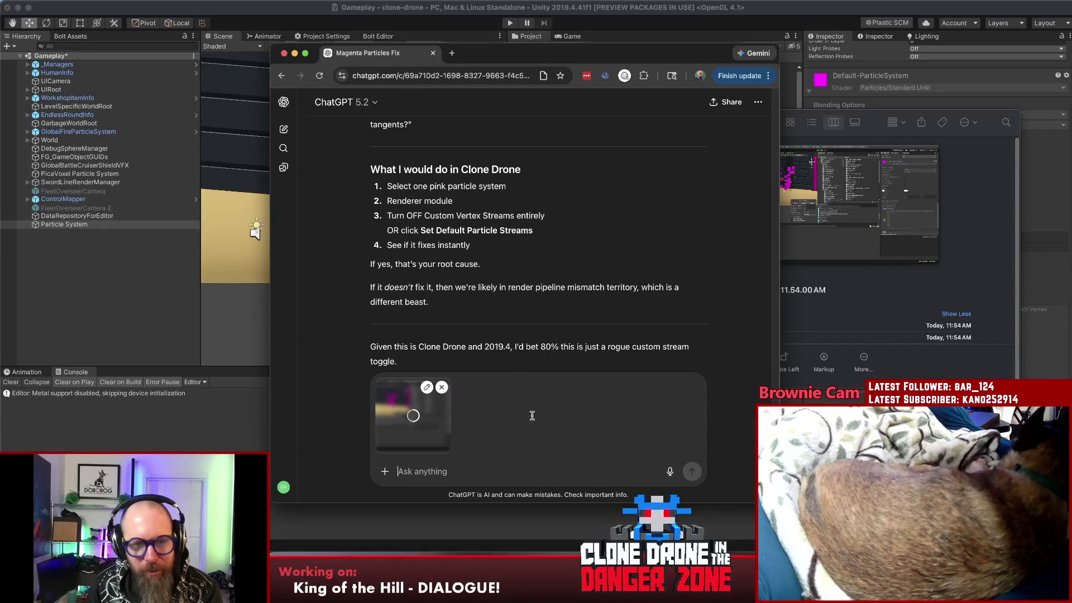
# - Send the screenshot, read ChatGPT's Custom Vertex Streams and TEXCOORD0.xy explanation, then switch back to Unity
pyautogui.press('Return')
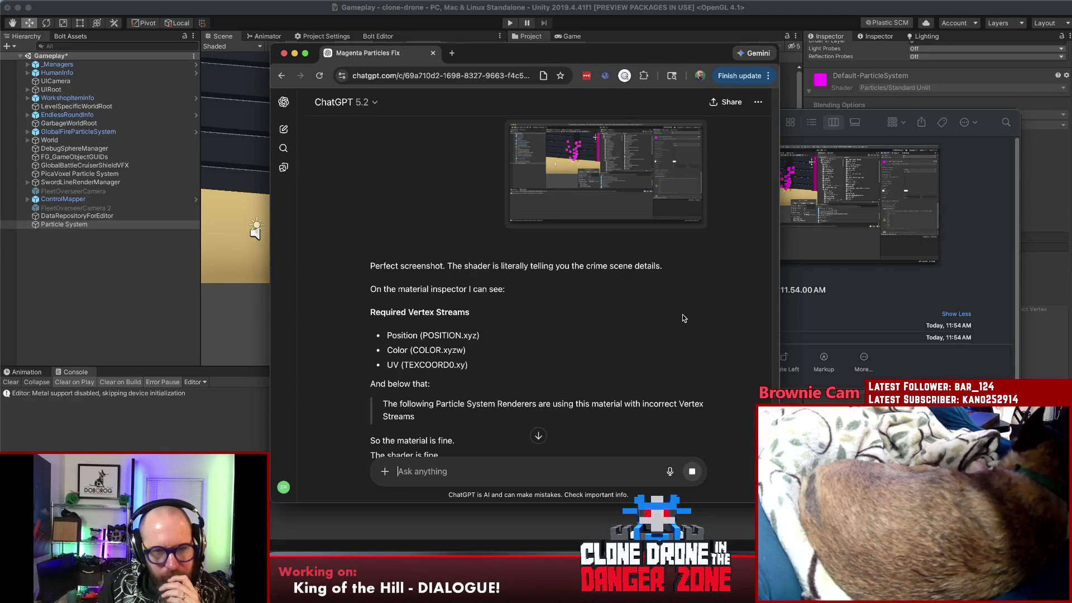
pyautogui.scroll(-2, 692, 312)
pyautogui.scroll(-2, 693, 313)
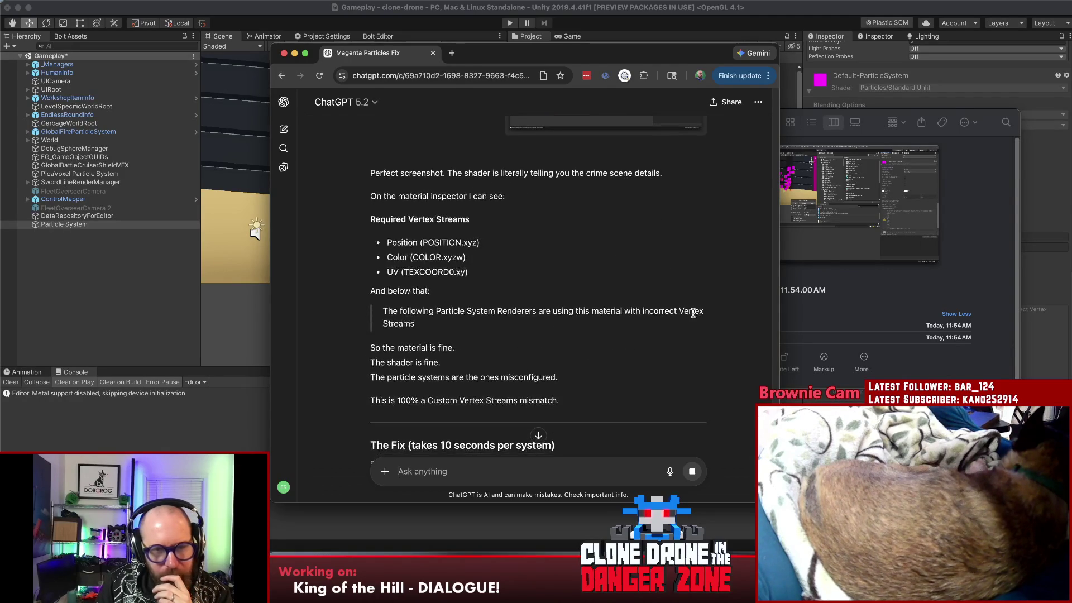
pyautogui.scroll(-1, 465, 372)
pyautogui.scroll(-3, 467, 369)
pyautogui.scroll(-1, 467, 368)
pyautogui.scroll(-2, 469, 371)
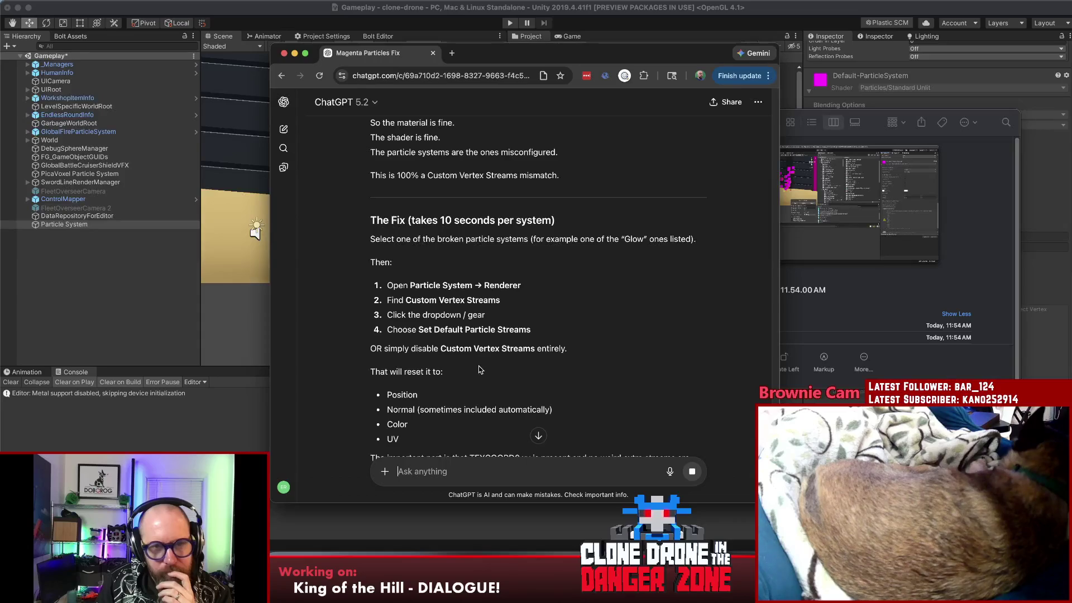
pyautogui.scroll(-2, 479, 369)
pyautogui.scroll(-1, 480, 369)
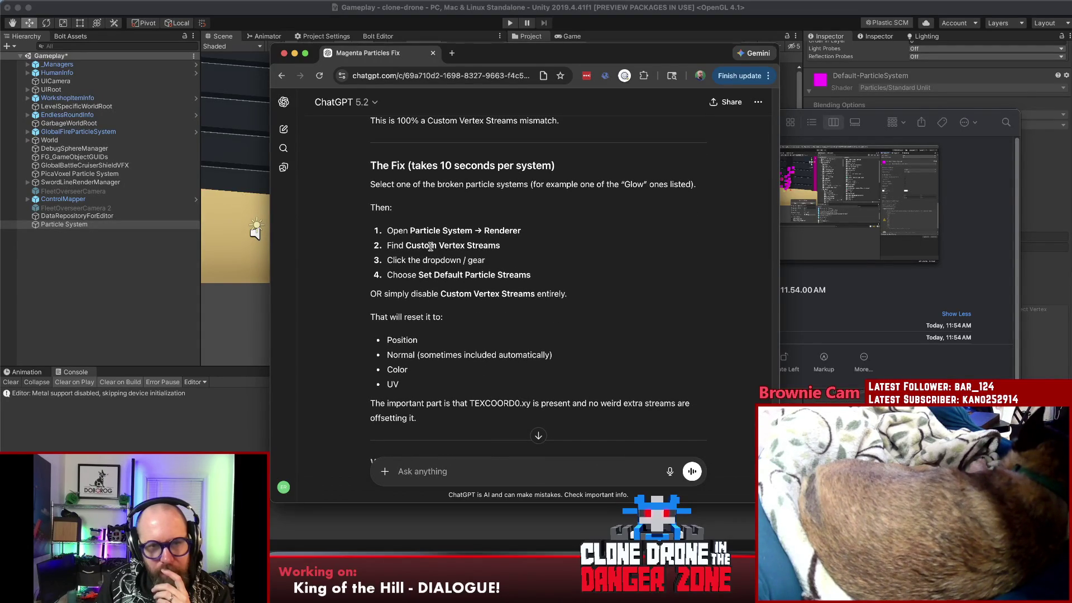
pyautogui.moveTo(408, 245); pyautogui.dragTo(513, 247)
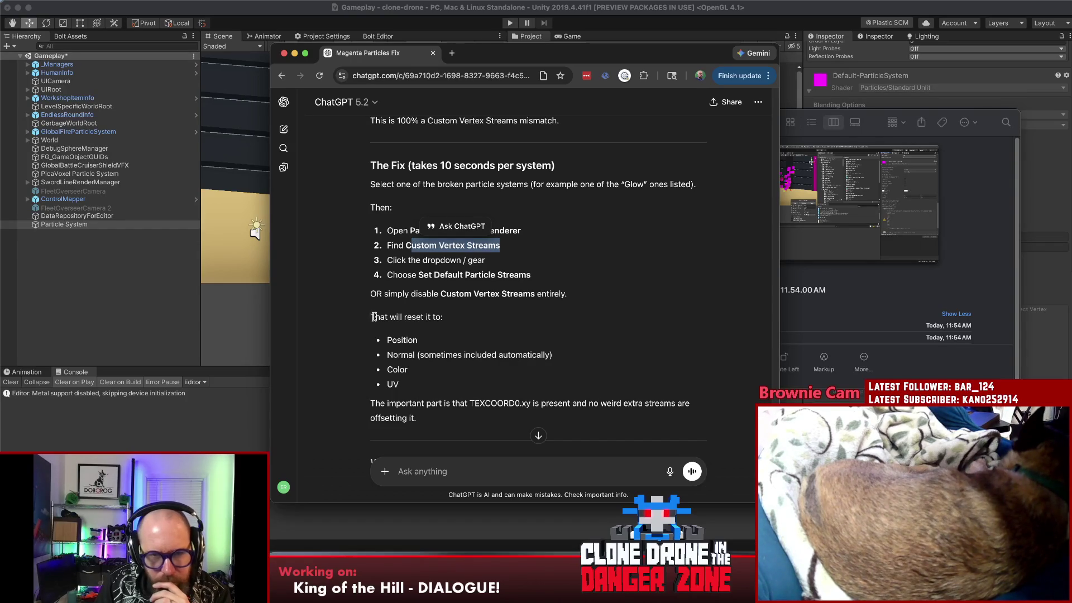
pyautogui.scroll(-2, 520, 315)
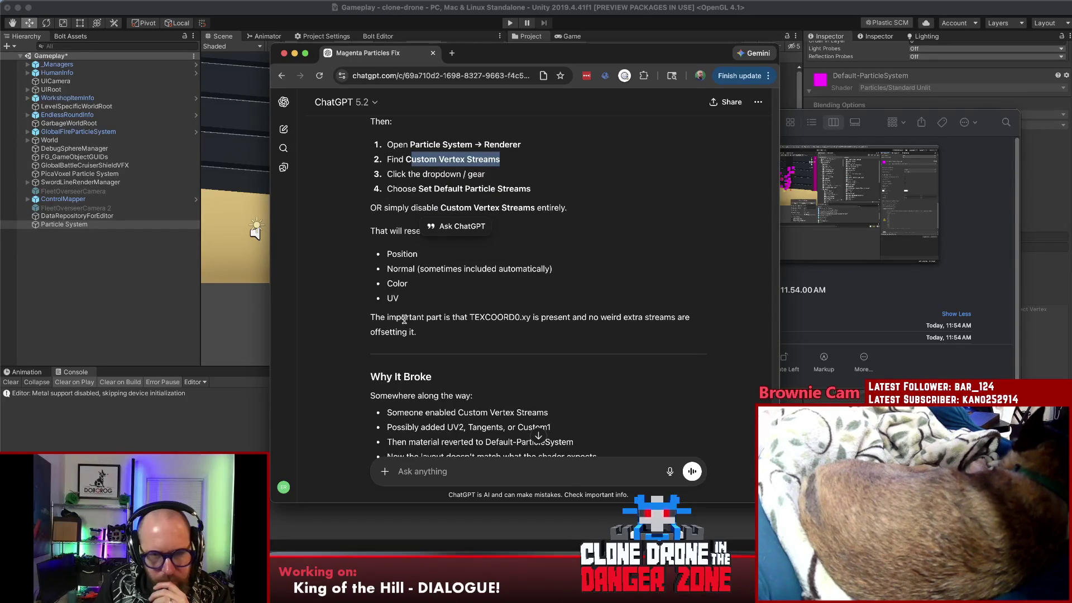
pyautogui.moveTo(383, 318); pyautogui.dragTo(567, 316)
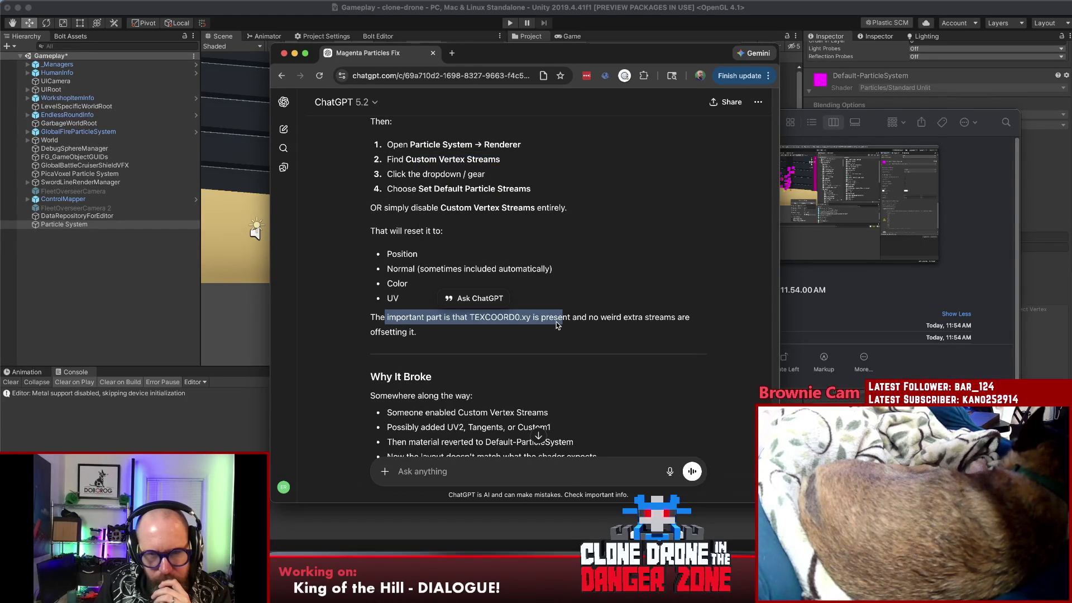
pyautogui.scroll(-1, 567, 316)
pyautogui.scroll(-1, 577, 311)
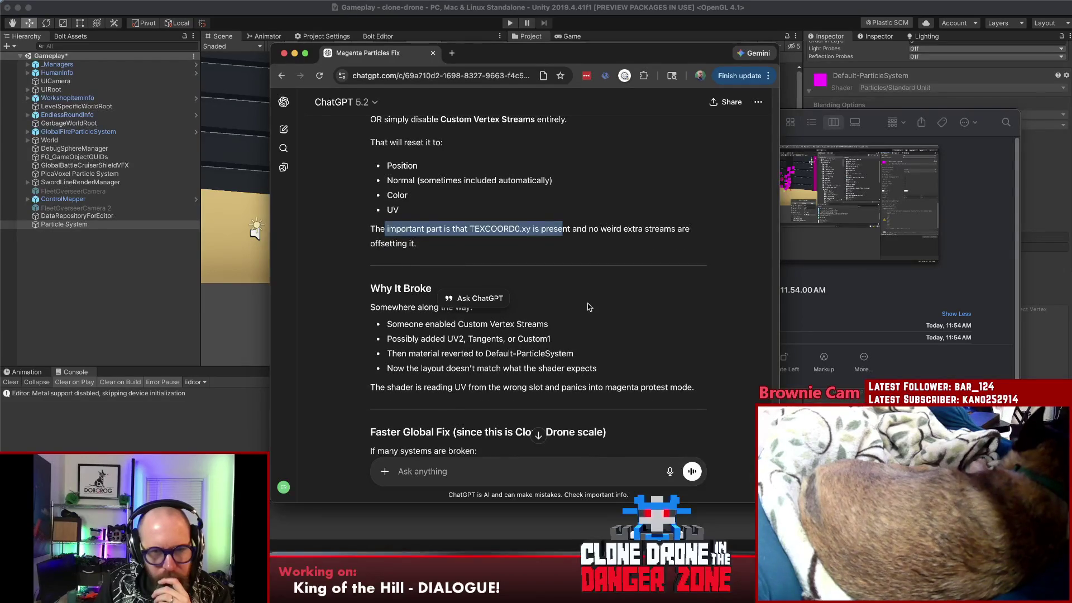
pyautogui.scroll(-2, 589, 307)
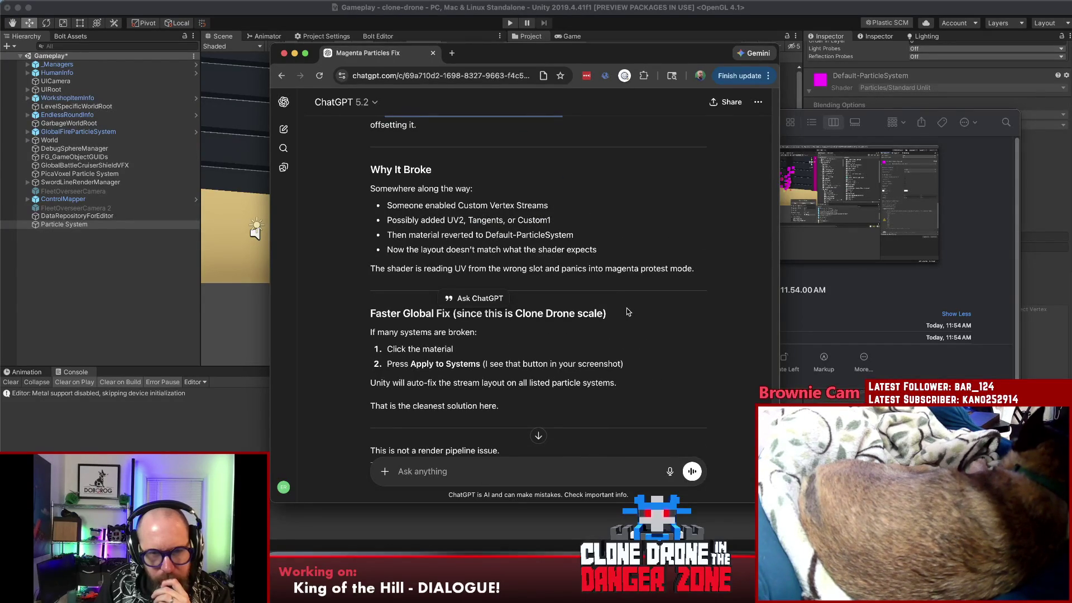
pyautogui.scroll(-1, 624, 310)
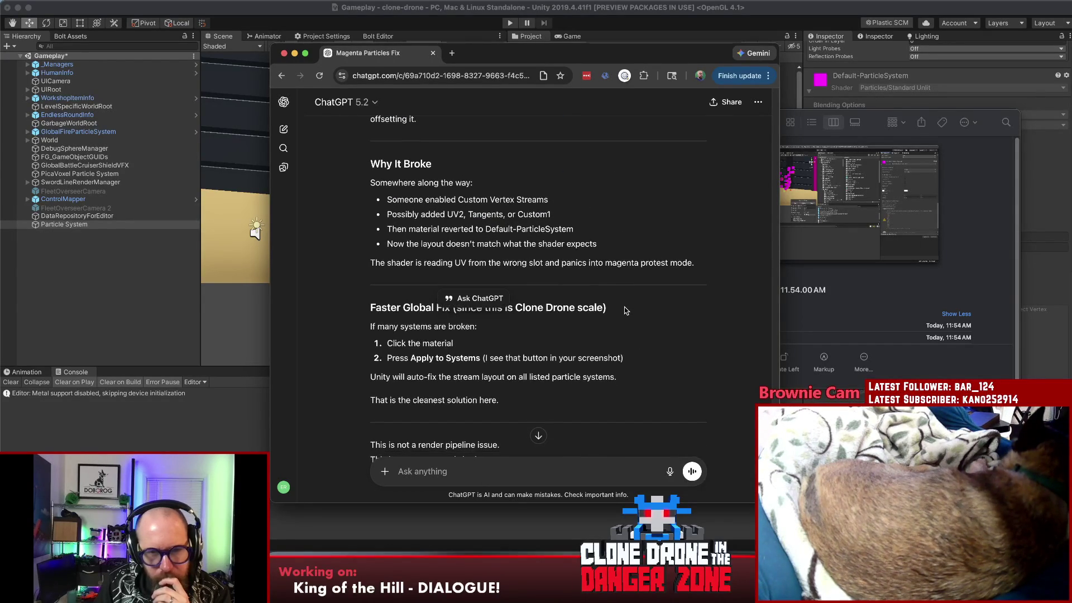
pyautogui.scroll(-1, 624, 311)
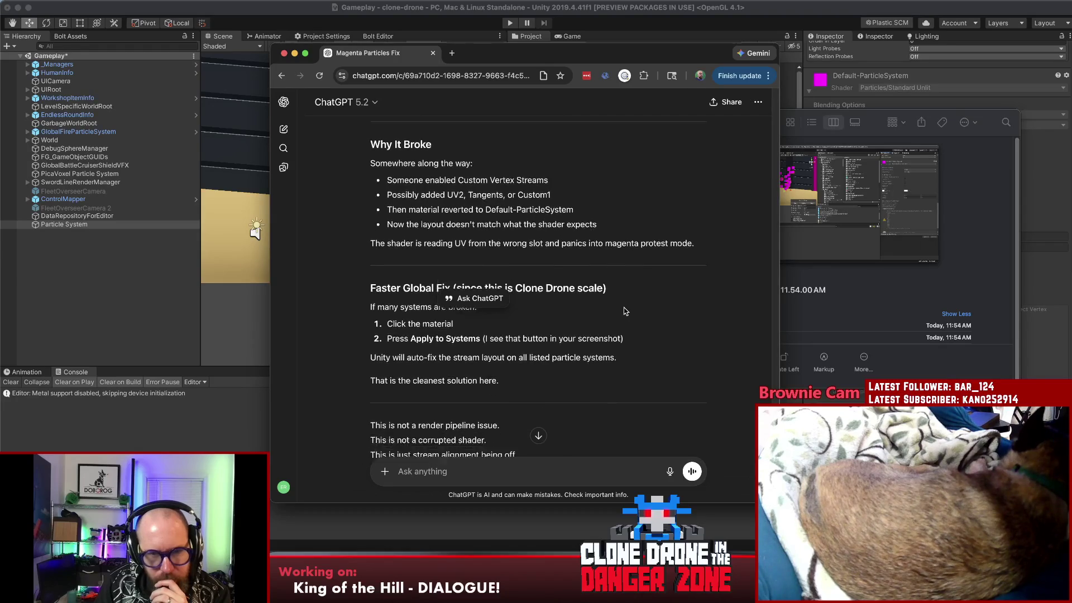
pyautogui.scroll(-5, 623, 310)
pyautogui.scroll(1, 624, 313)
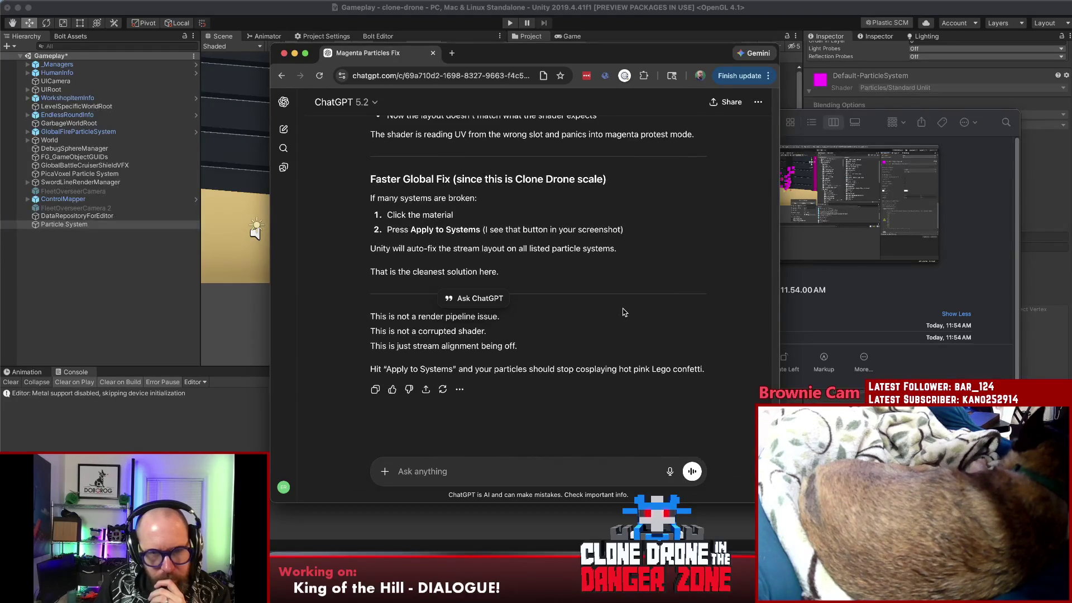
pyautogui.press('super+Tab')
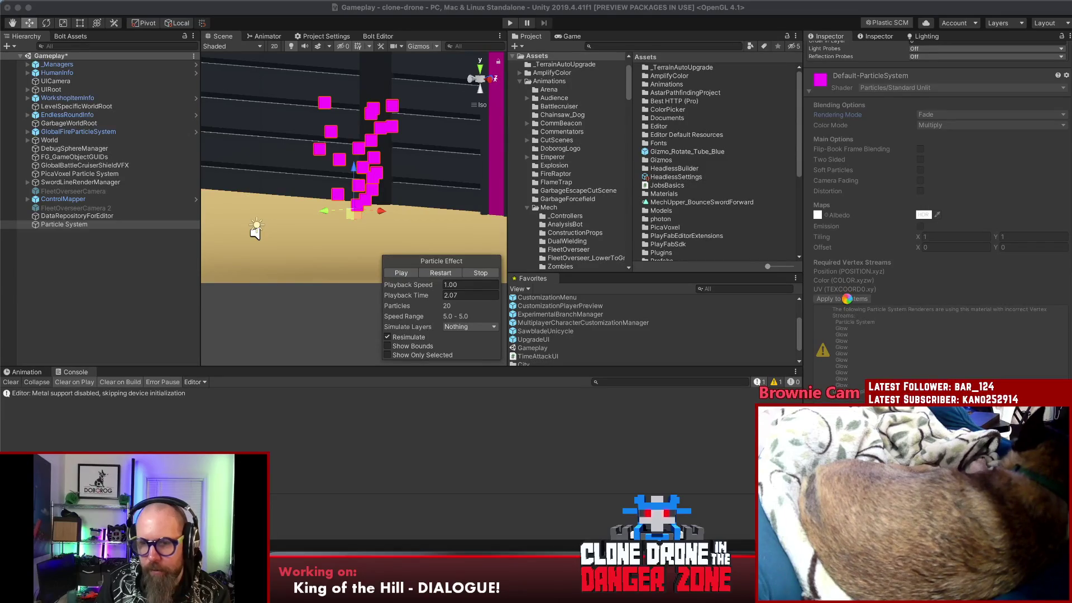
# - Duplicate the Particle System object and move the copy to the left in the scene
pyautogui.click(848, 297)
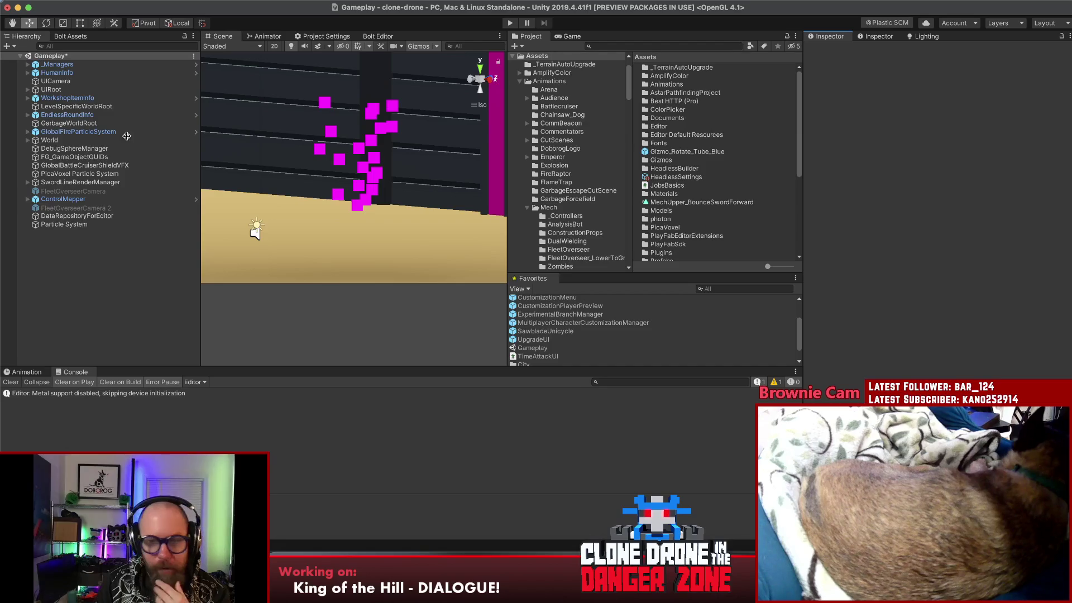
pyautogui.click(84, 227)
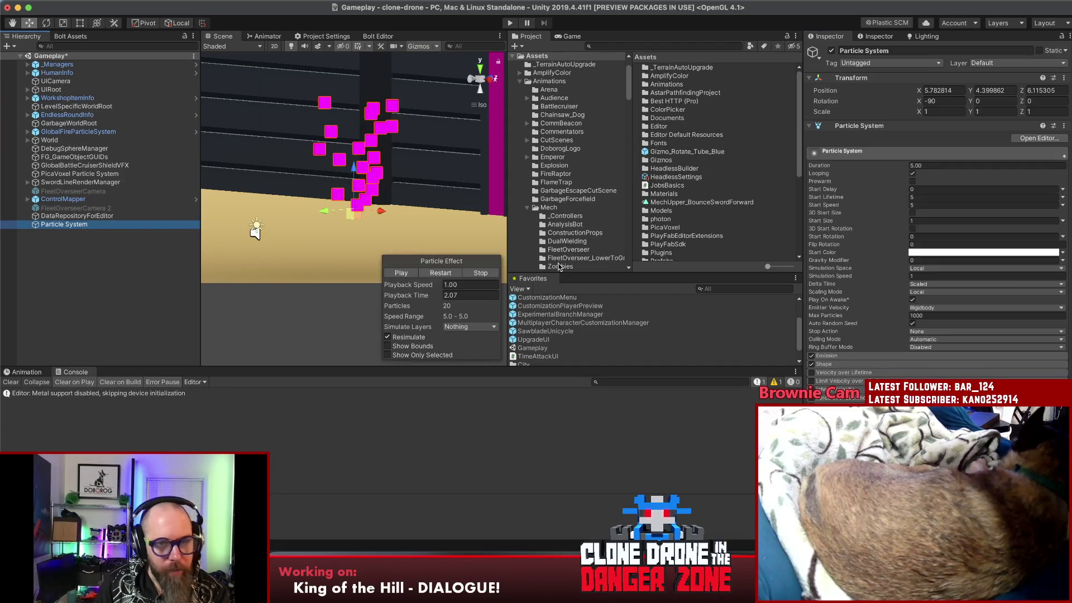
pyautogui.click(62, 248)
pyautogui.press('super+v')
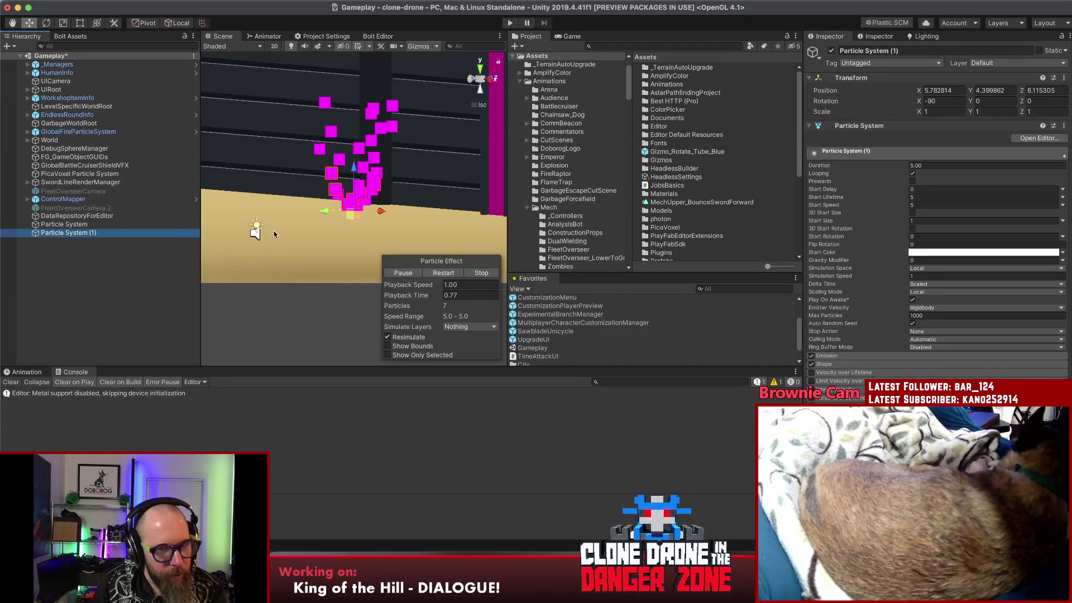
pyautogui.moveTo(379, 212); pyautogui.dragTo(276, 208)
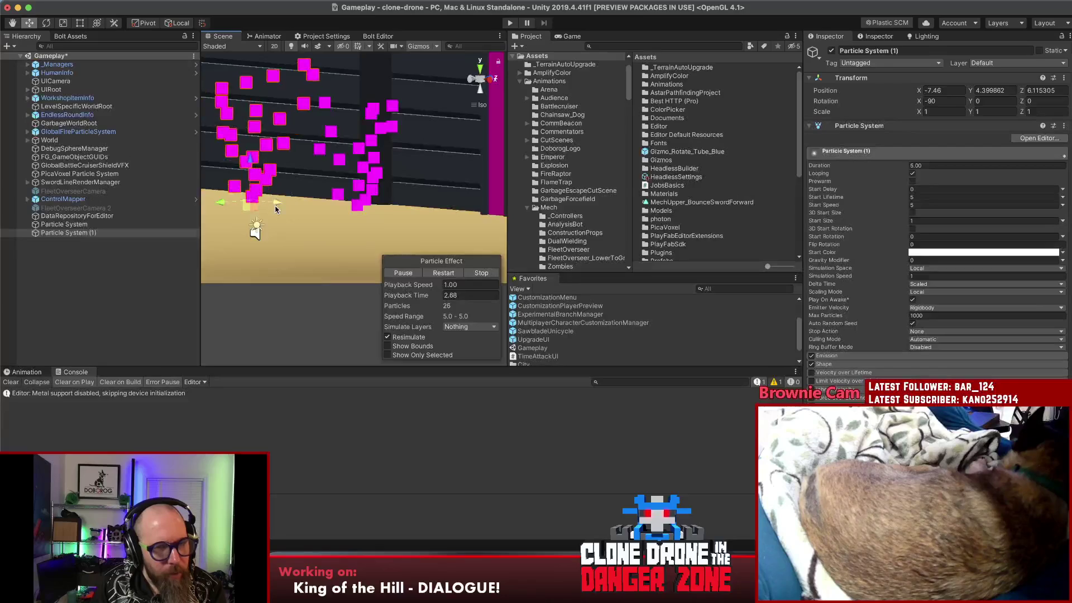
pyautogui.scroll(2, 264, 211)
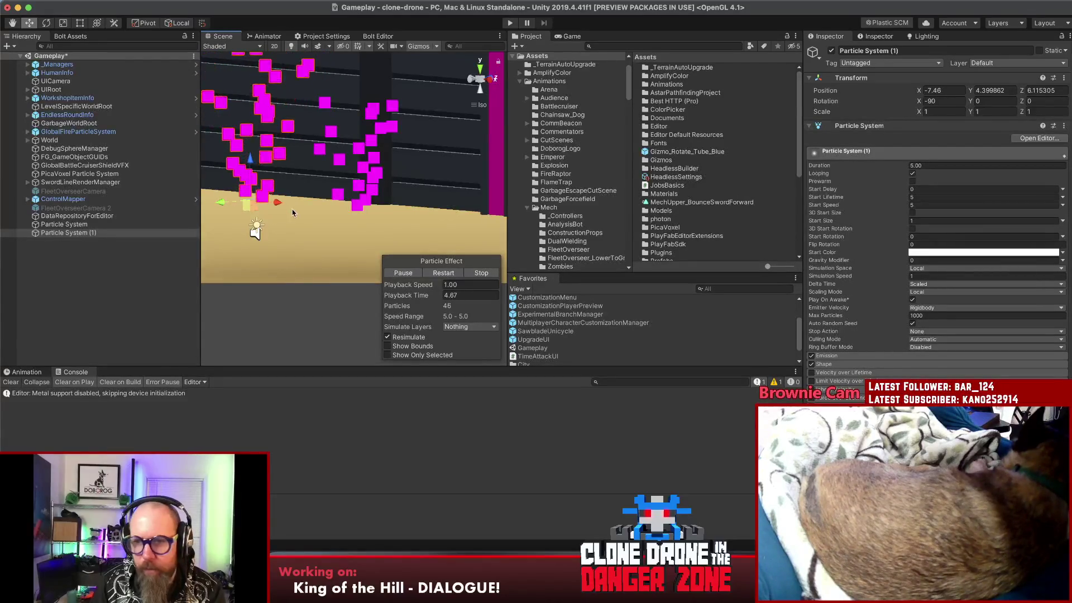
pyautogui.click(325, 37)
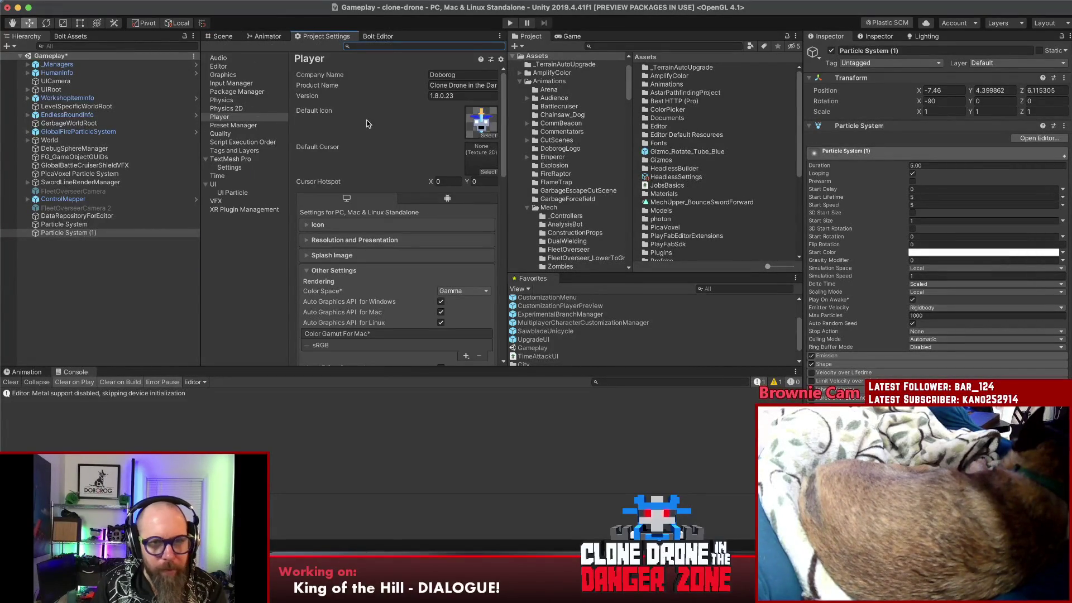
pyautogui.scroll(-2, 370, 119)
pyautogui.scroll(-1, 381, 119)
pyautogui.scroll(-2, 395, 119)
pyautogui.scroll(-2, 395, 119)
pyautogui.scroll(-2, 393, 122)
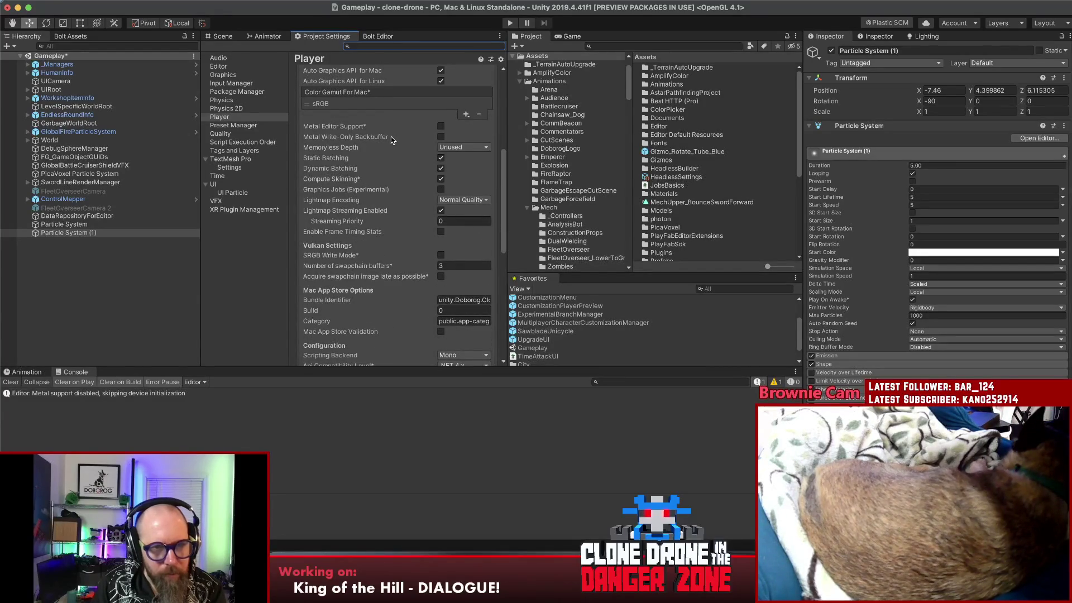
pyautogui.scroll(-2, 356, 142)
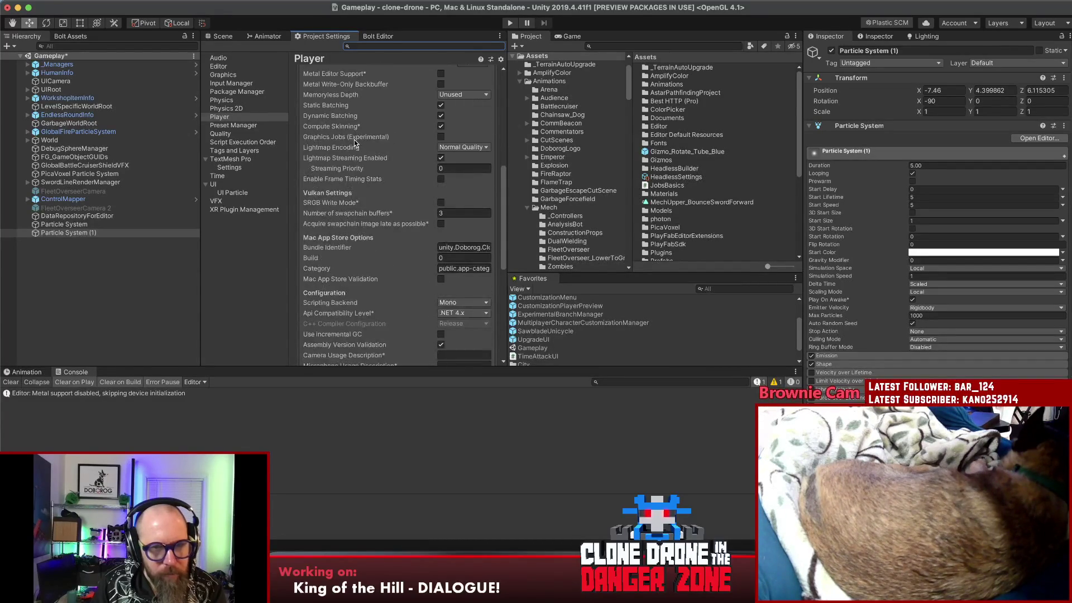
pyautogui.scroll(-2, 356, 142)
pyautogui.scroll(-2, 355, 143)
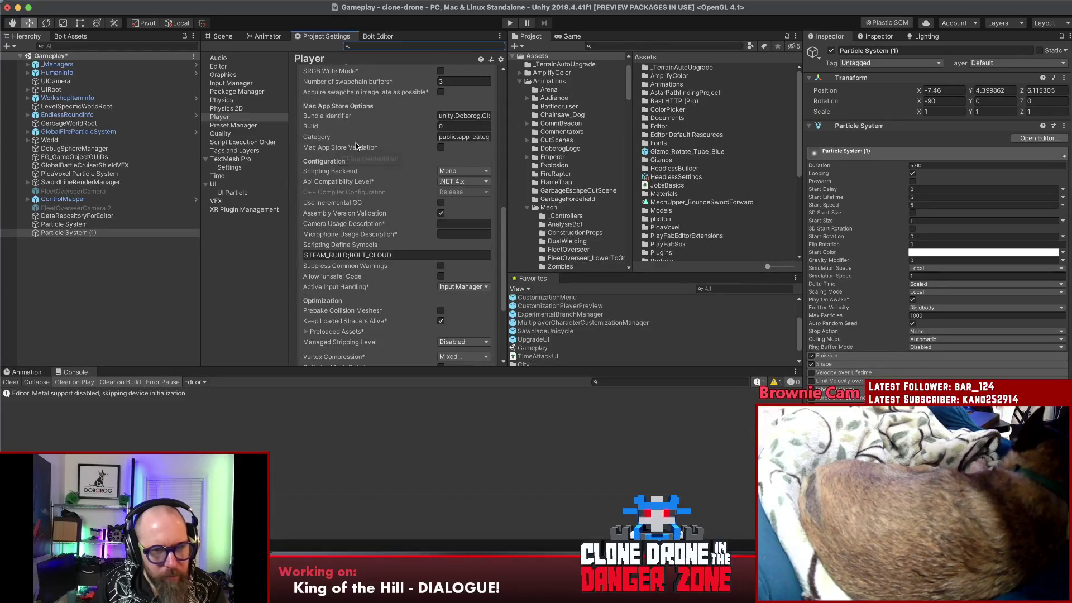
pyautogui.scroll(-3, 356, 144)
pyautogui.scroll(-2, 355, 147)
pyautogui.scroll(-2, 355, 147)
pyautogui.scroll(-2, 355, 147)
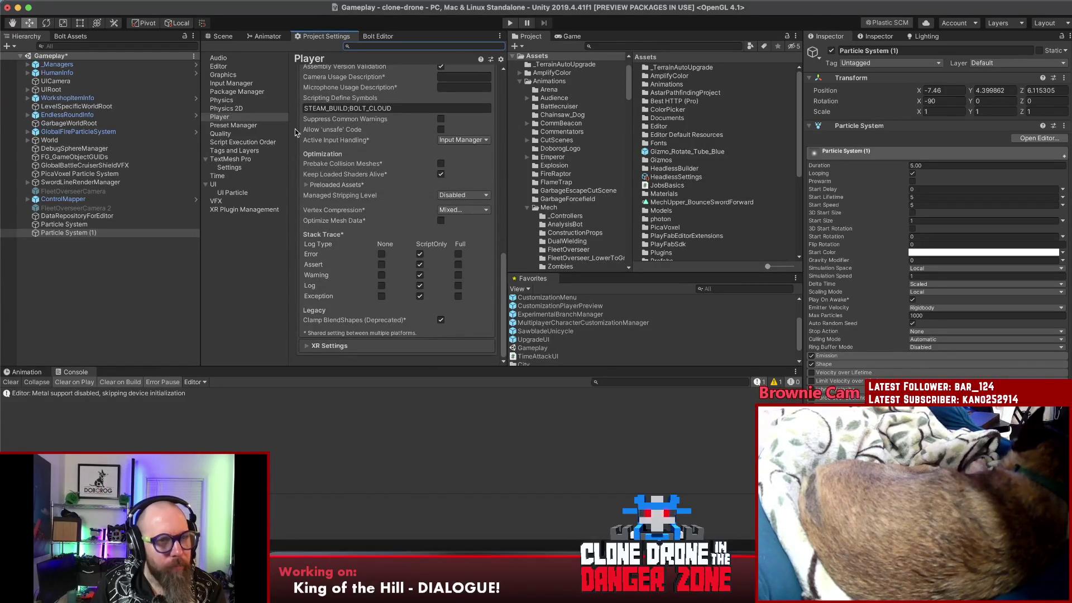
# - Browse the Quality, Graphics, Editor and Audio settings pages, then select both particle system objects
pyautogui.click(220, 134)
pyautogui.scroll(3, 311, 134)
pyautogui.scroll(2, 312, 135)
pyautogui.scroll(-1, 319, 132)
pyautogui.scroll(-3, 327, 130)
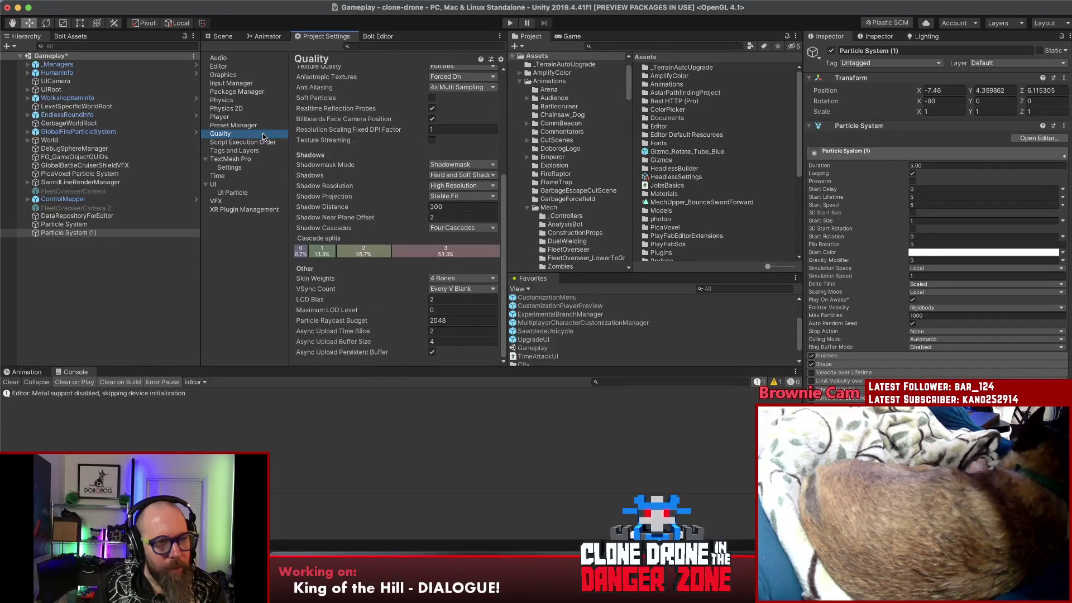
pyautogui.click(216, 67)
pyautogui.scroll(5, 361, 139)
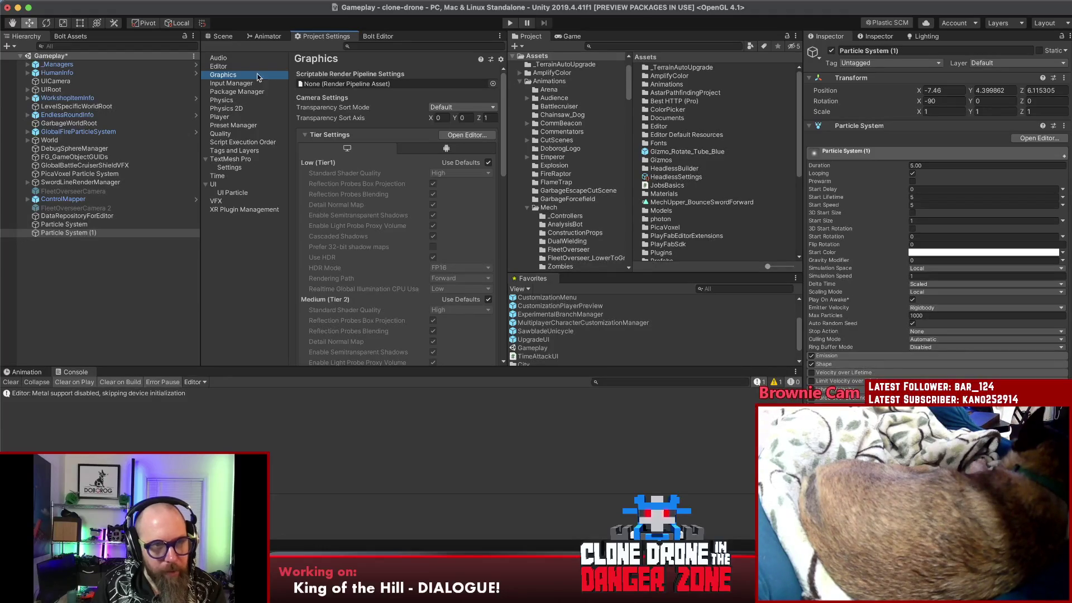
pyautogui.click(234, 68)
pyautogui.click(219, 59)
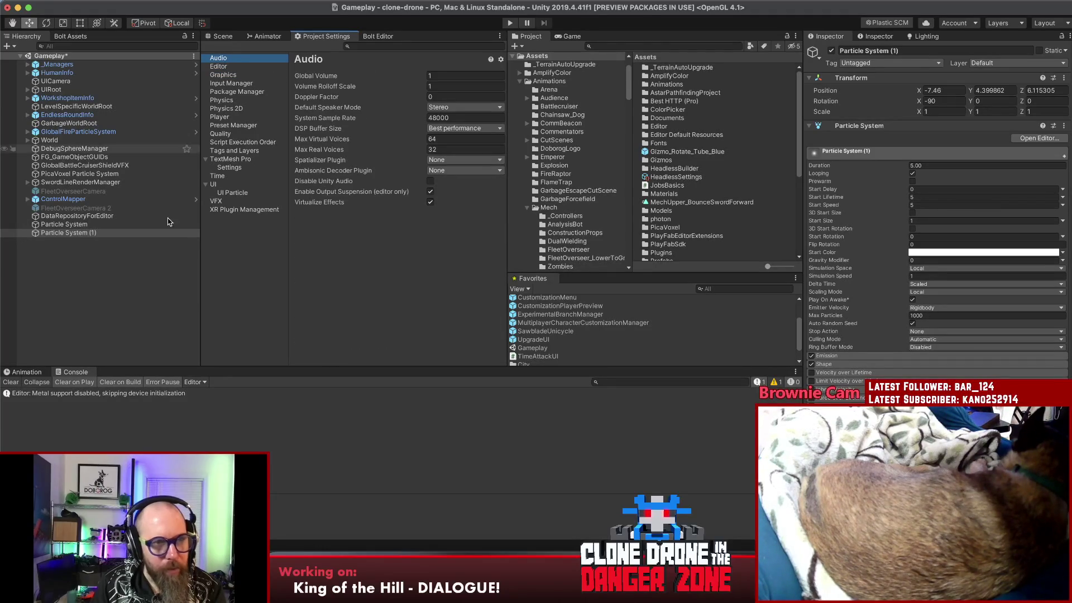
pyautogui.click(84, 224)
pyautogui.keyDown('shift'); pyautogui.click(84, 233); pyautogui.keyUp('shift')
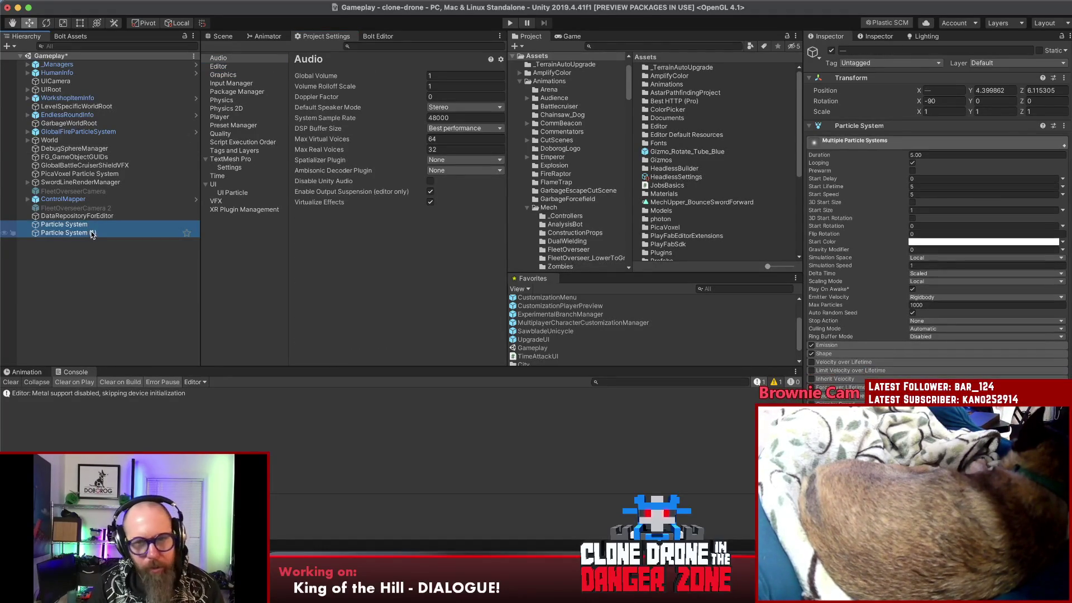
# - Delete the test particle systems and browse into the Assets/Prefabs/VFX folder
pyautogui.press('Delete')
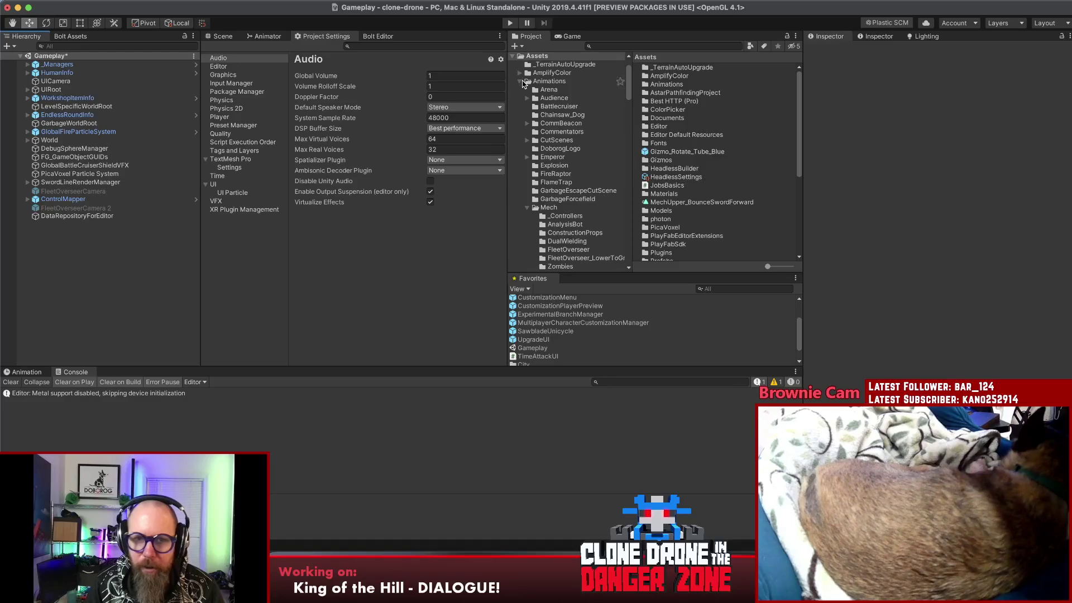
pyautogui.click(519, 80)
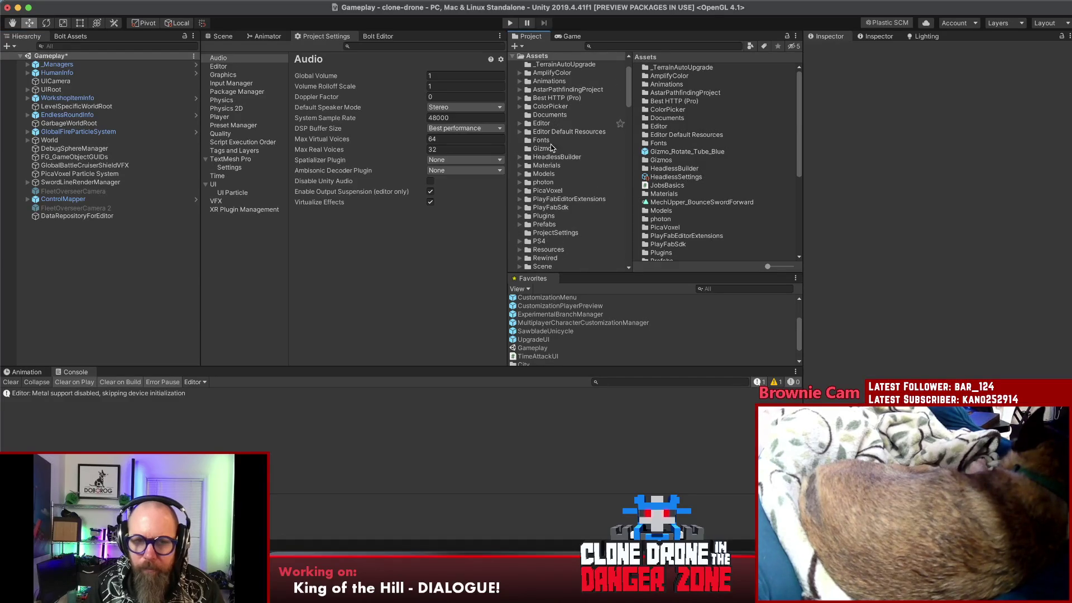
pyautogui.scroll(2, 549, 186)
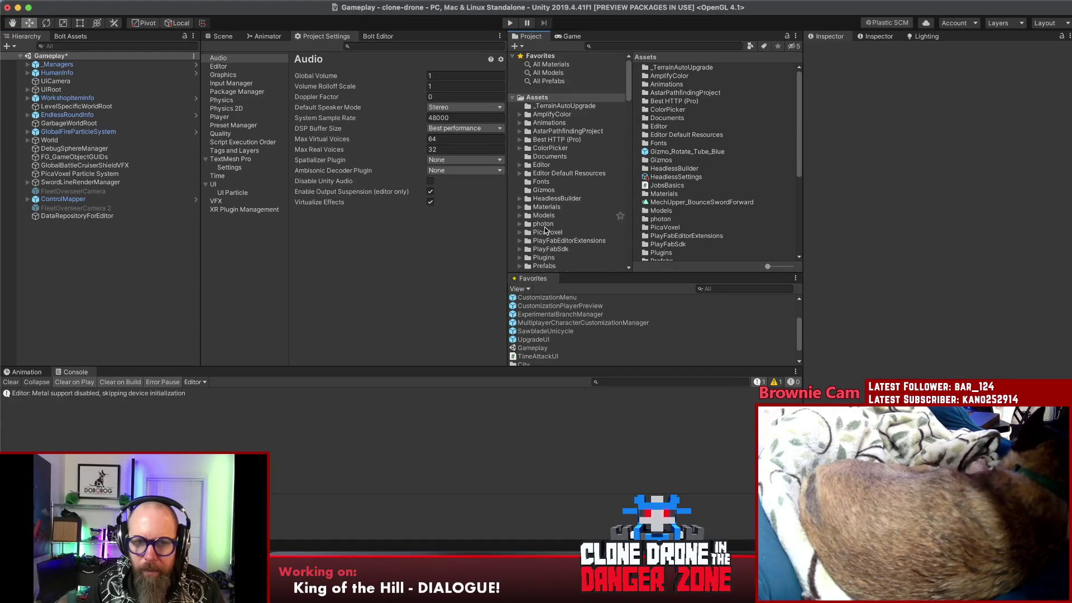
pyautogui.click(543, 266)
pyautogui.scroll(-2, 674, 151)
pyautogui.scroll(-3, 674, 151)
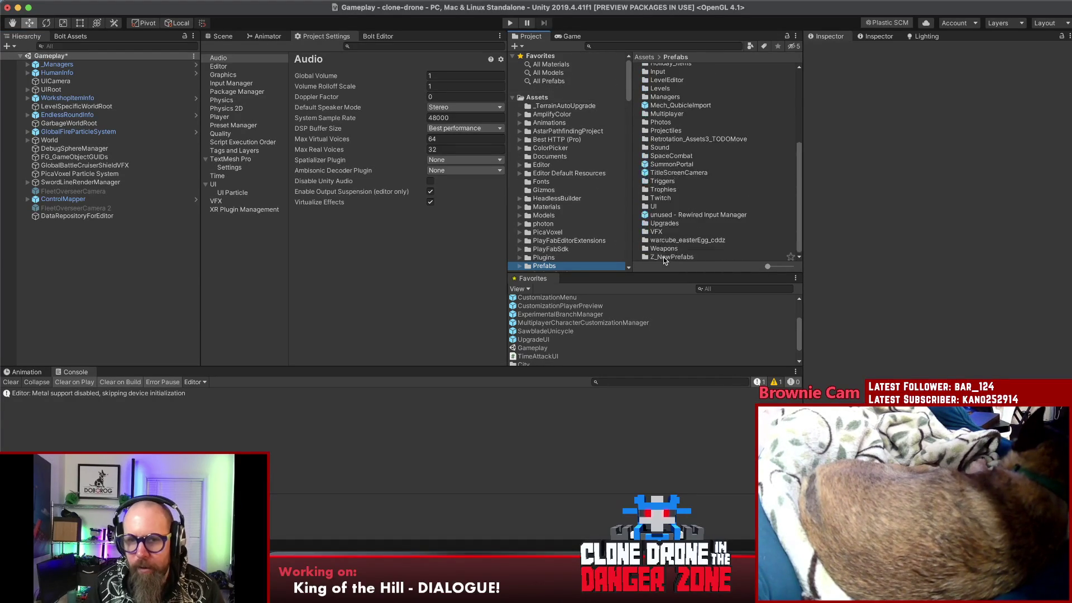
pyautogui.doubleClick(658, 231)
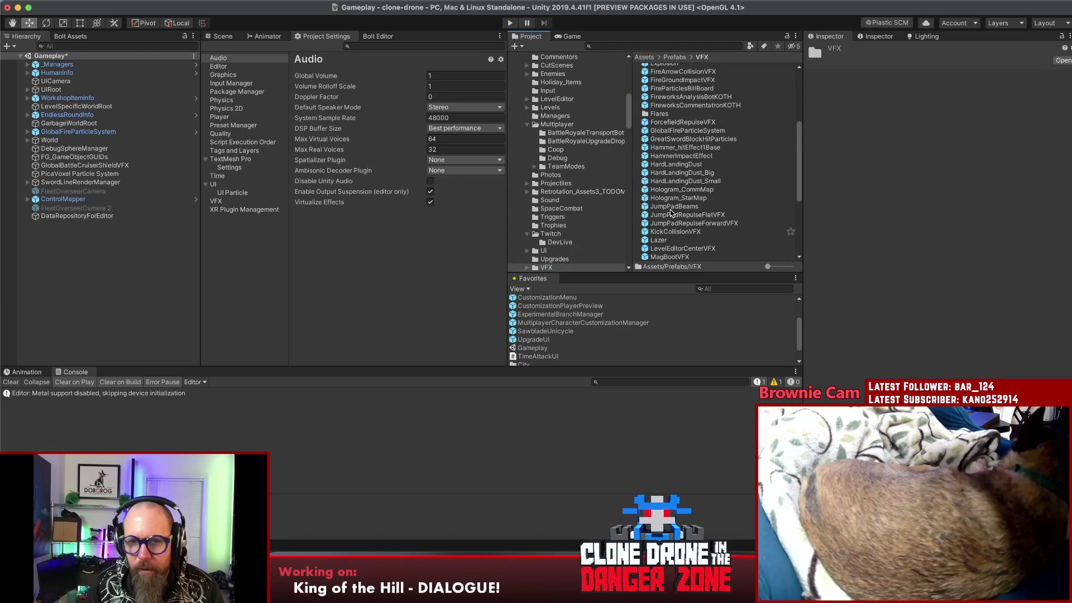
# - Inspect HardLandingDust_Big, Hammer_hitEffect1Base and HammerImpactEffect, then add HammerImpactEffect to the Gameplay scene
pyautogui.click(682, 173)
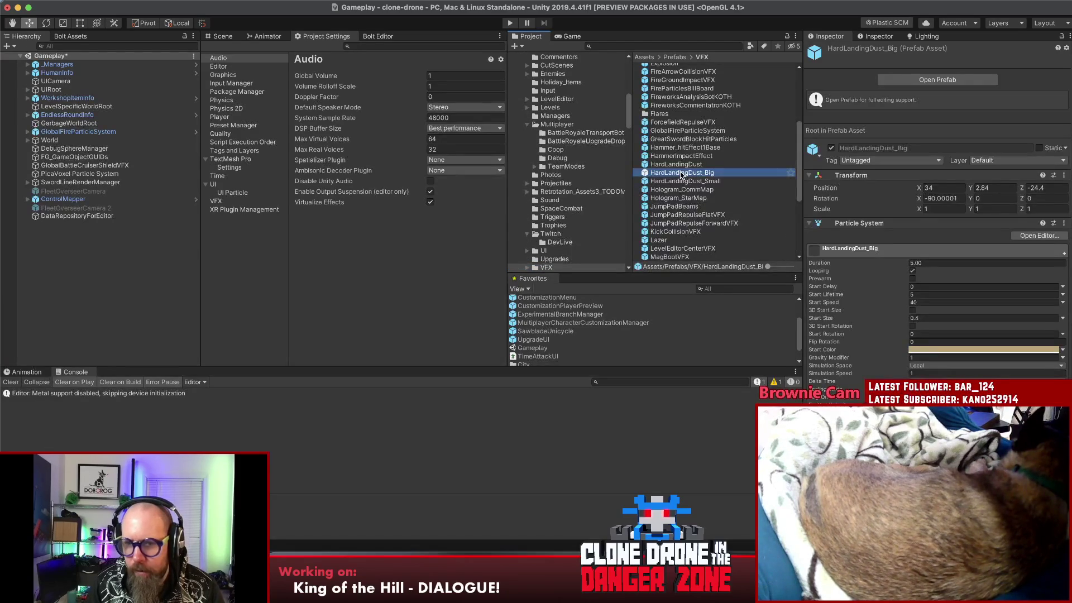
pyautogui.scroll(-5, 811, 348)
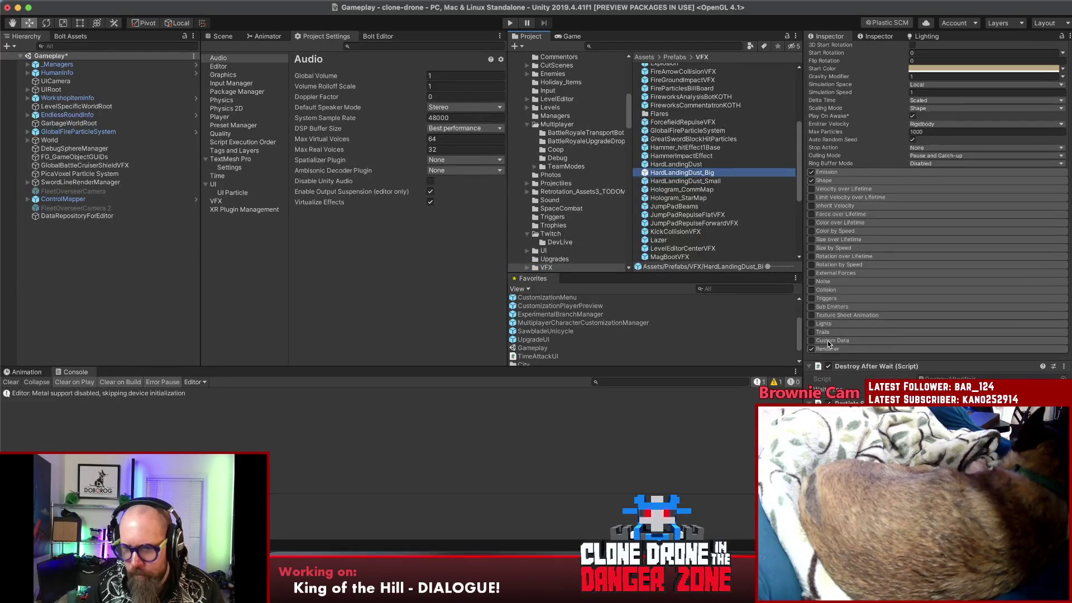
pyautogui.click(827, 348)
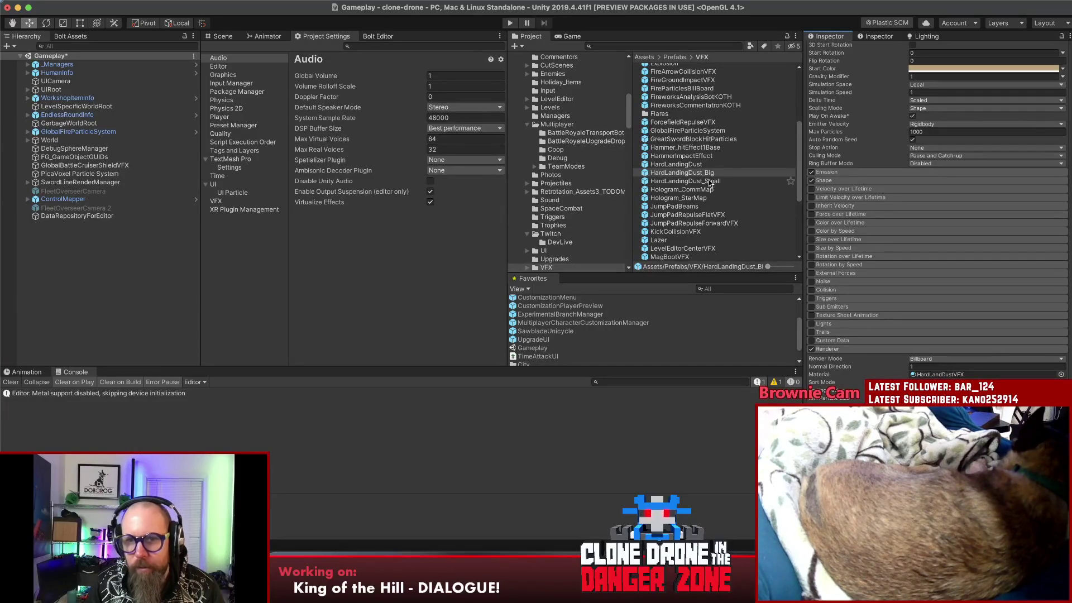
pyautogui.click(686, 147)
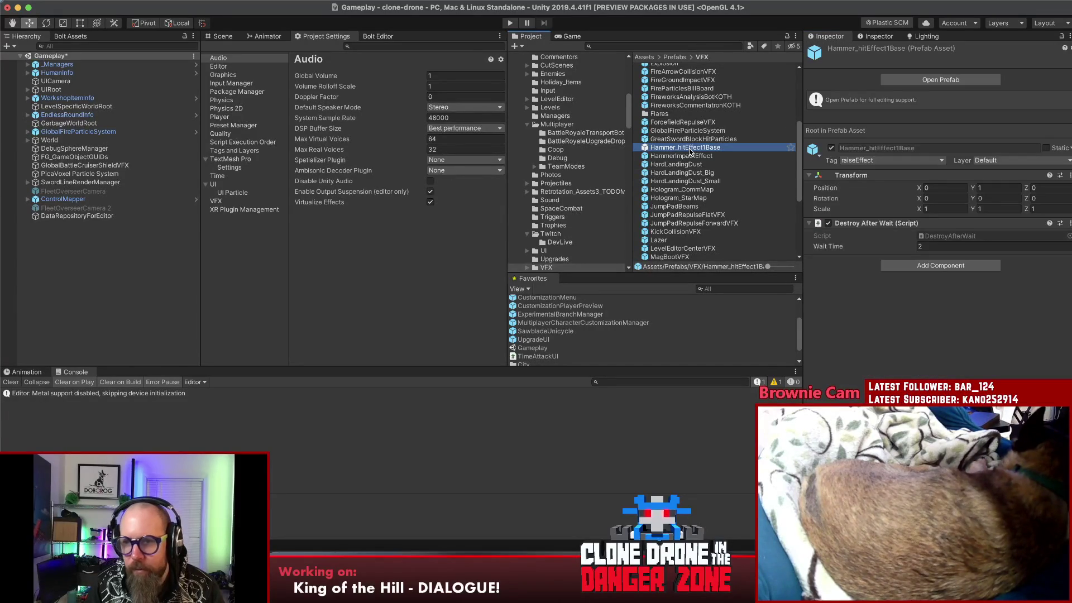
pyautogui.click(682, 155)
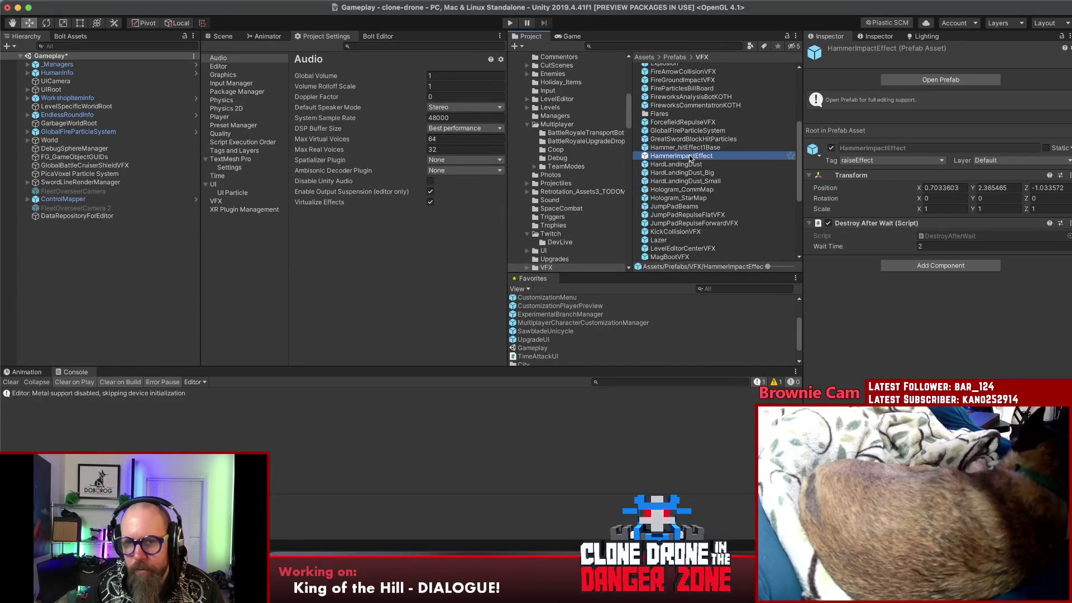
pyautogui.moveTo(117, 251); pyautogui.dragTo(113, 252)
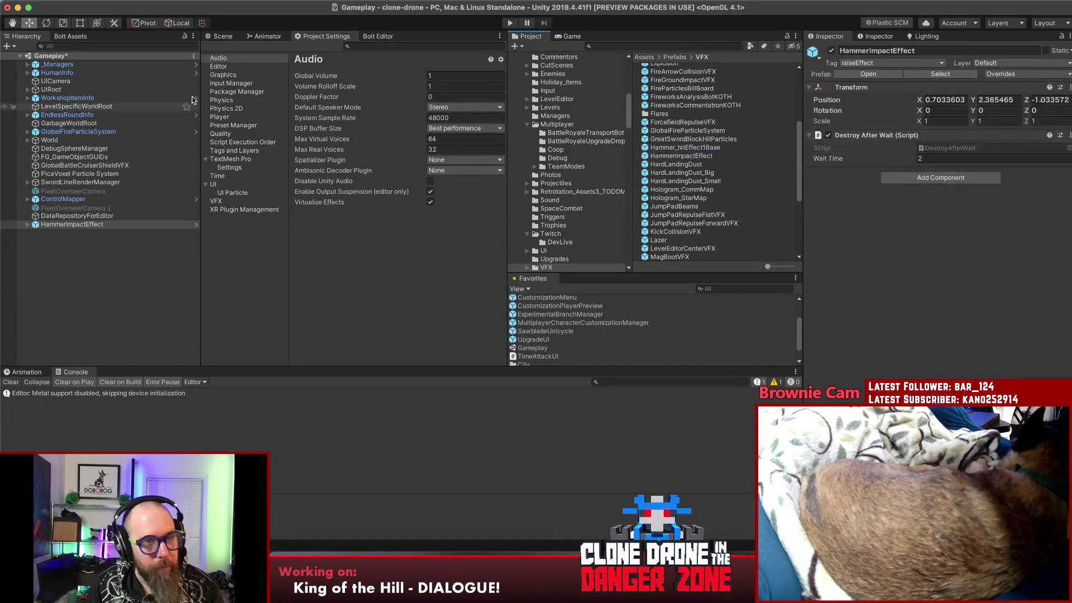
# - Check the holyFlash child's particle renderer, then delete the HammerImpactEffect instance from the scene
pyautogui.click(28, 225)
pyautogui.click(42, 233)
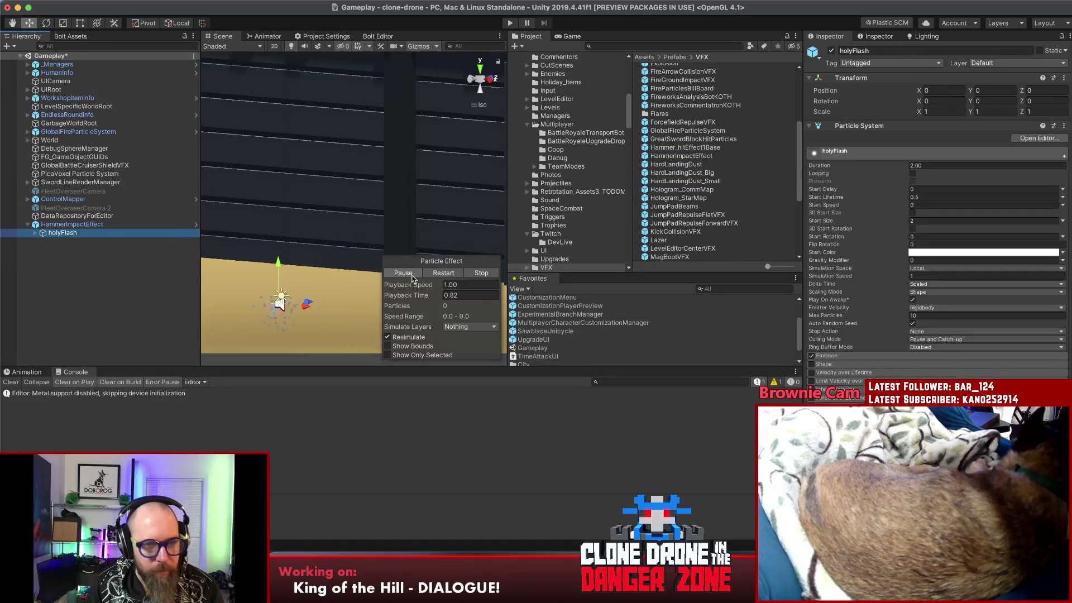
pyautogui.click(399, 274)
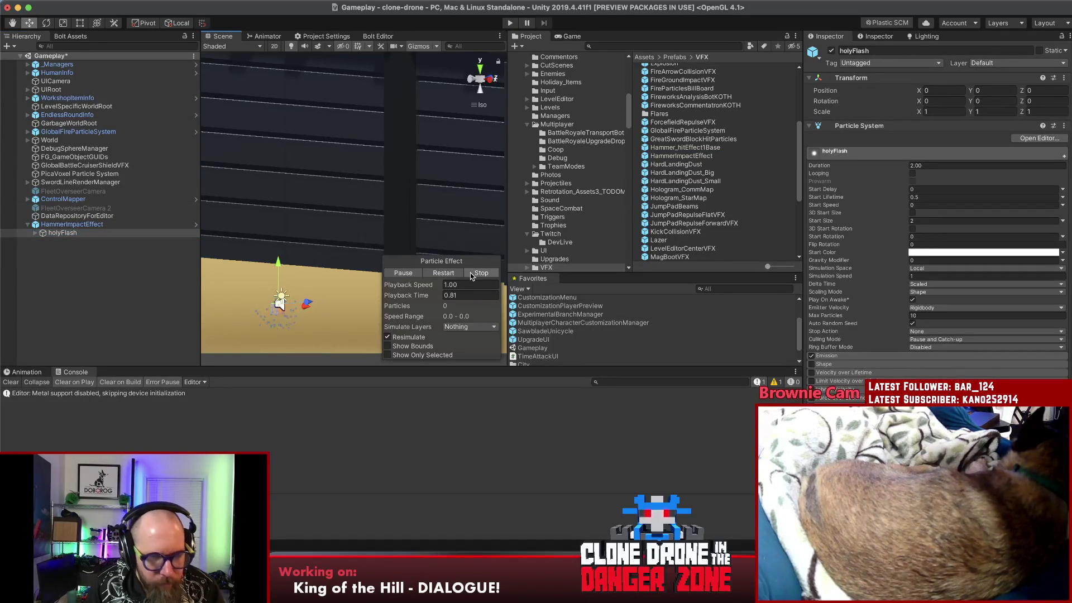
pyautogui.scroll(-5, 841, 331)
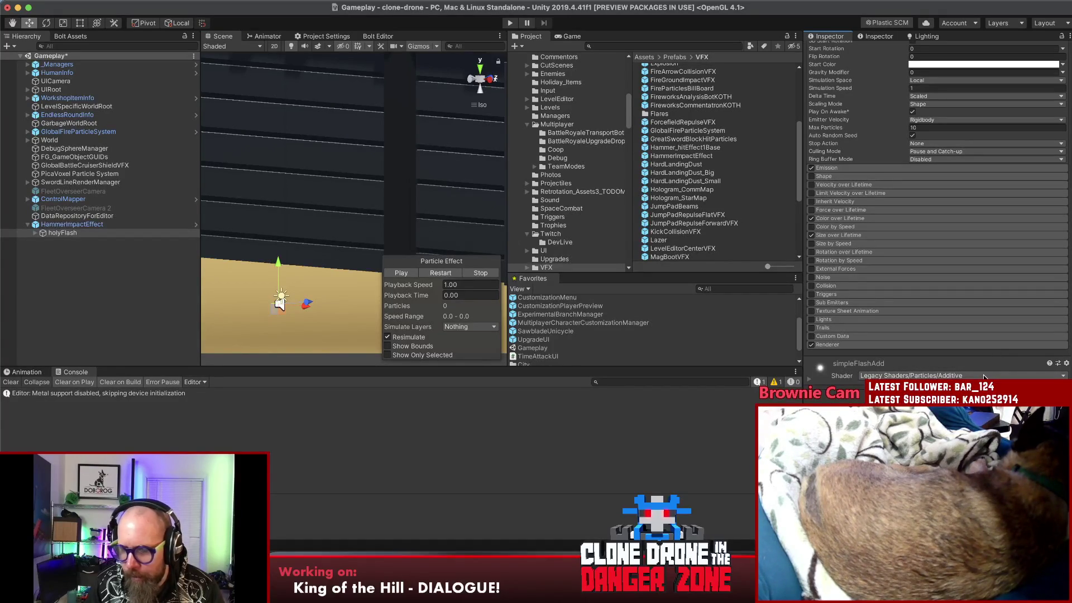
pyautogui.click(72, 225)
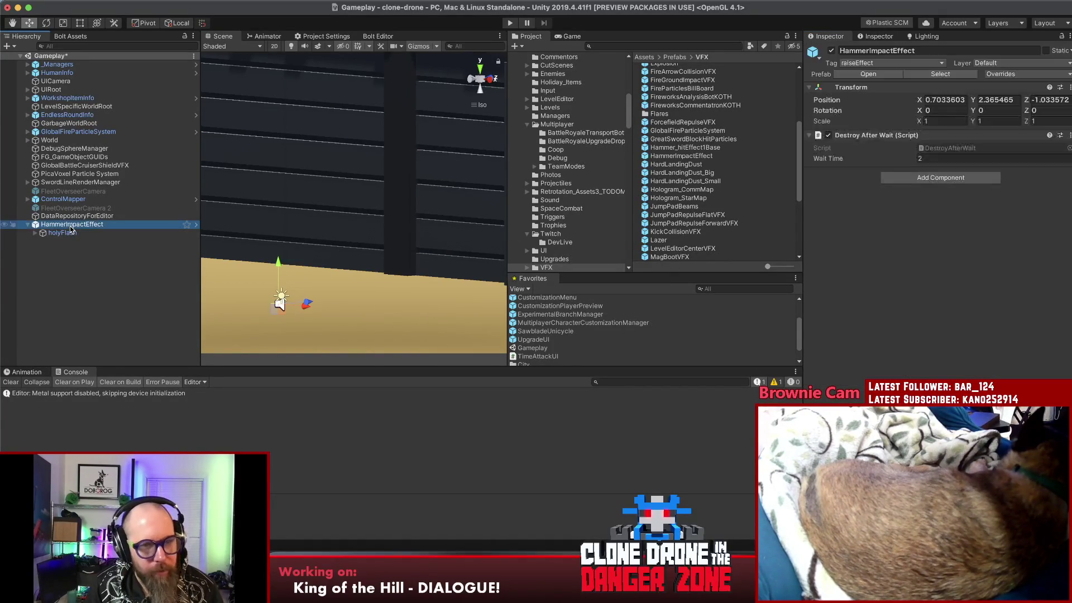
pyautogui.press('Delete')
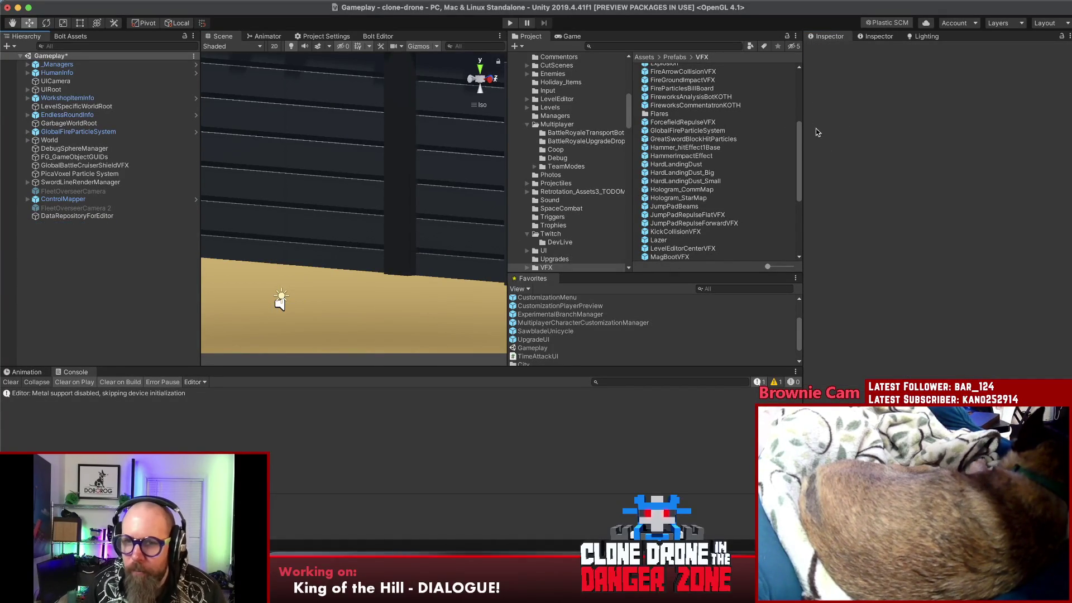
pyautogui.moveTo(800, 143); pyautogui.dragTo(809, 90)
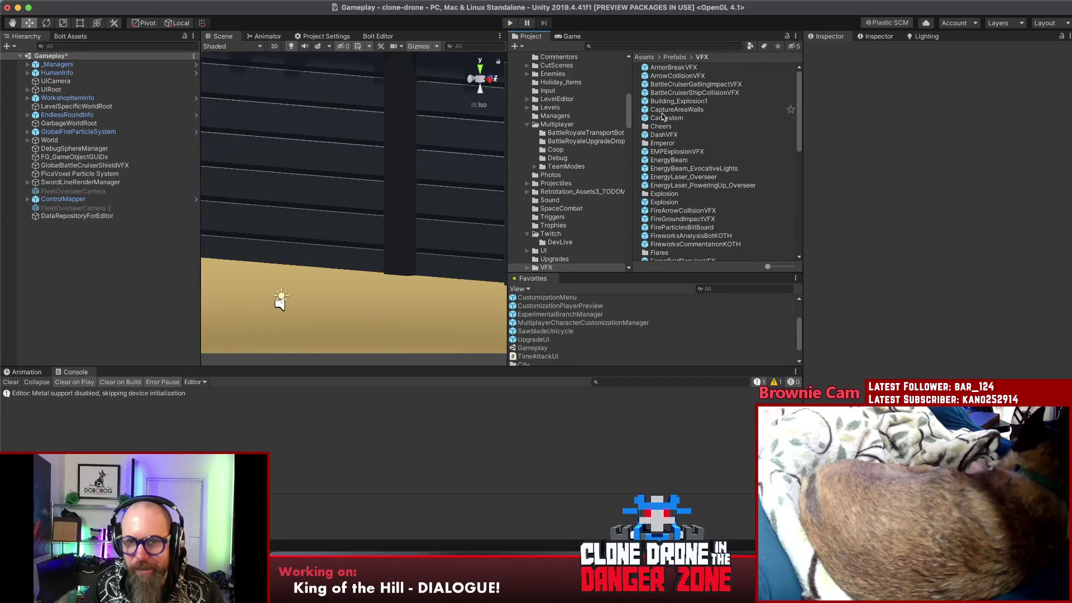
# - Drag CaptureAreaWalls into the Hierarchy and select its Stripes particle system, which renders magenta
pyautogui.click(665, 111)
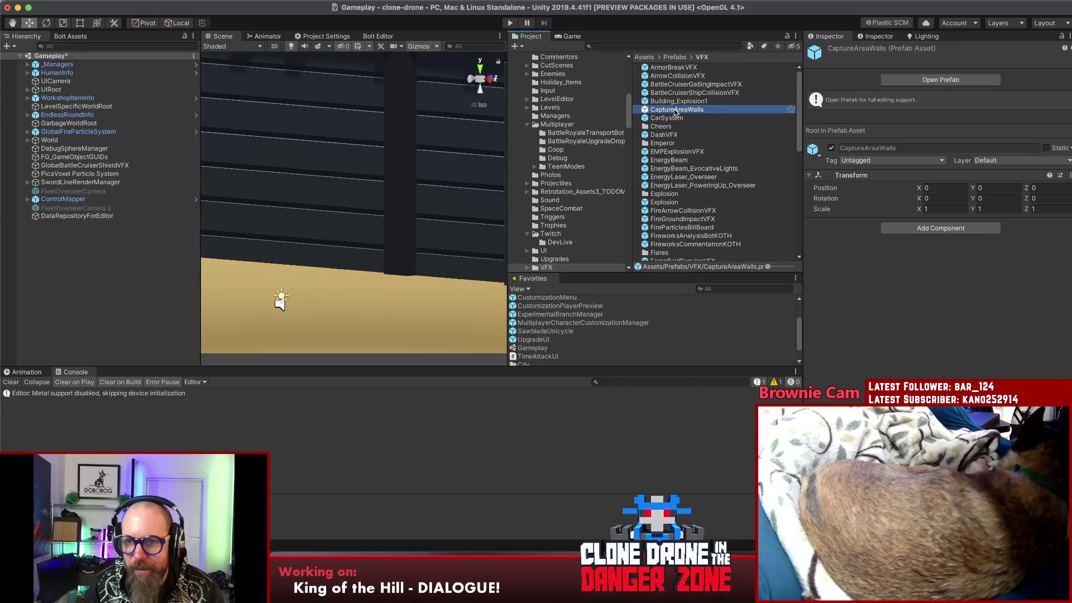
pyautogui.moveTo(675, 113); pyautogui.dragTo(78, 265)
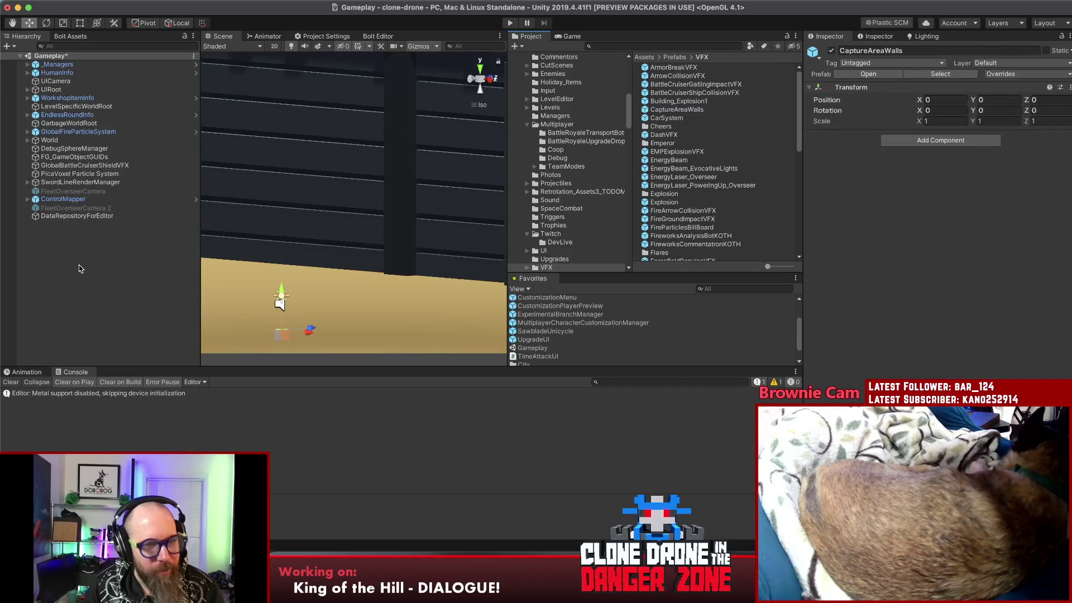
pyautogui.click(27, 224)
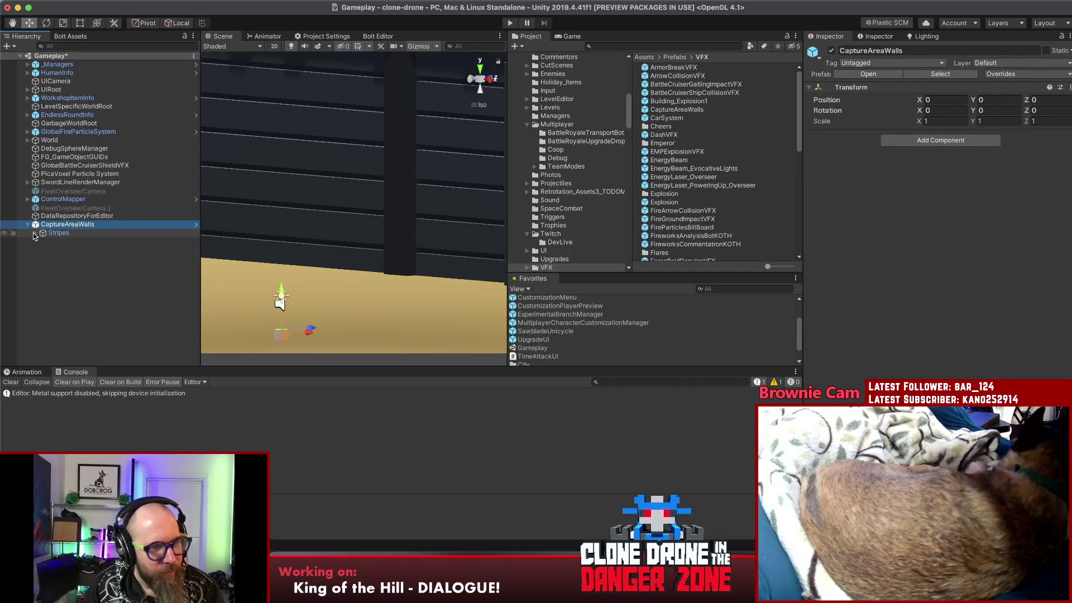
pyautogui.click(63, 234)
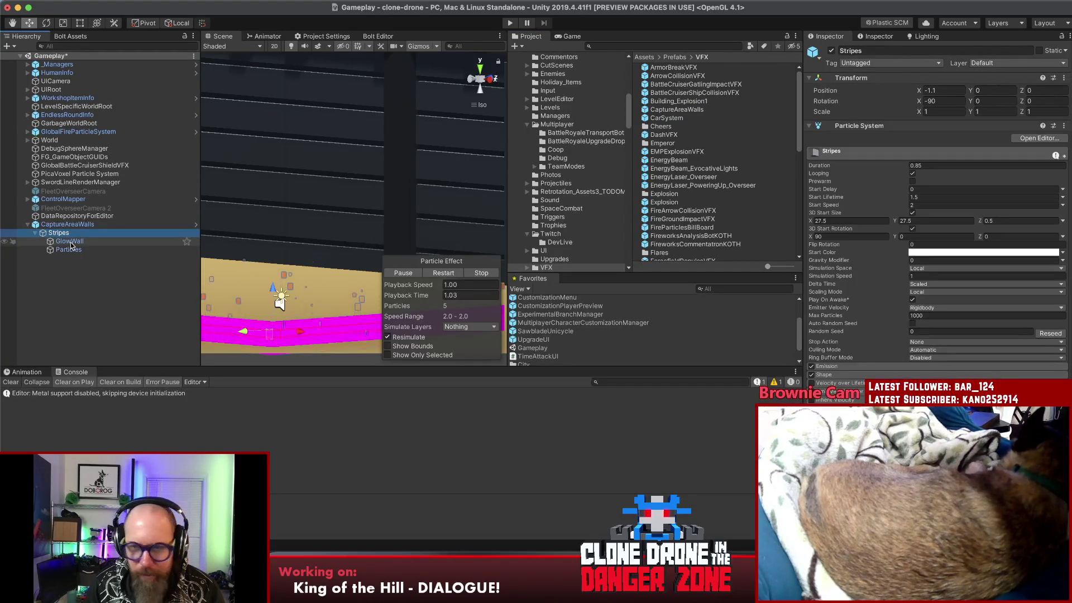
pyautogui.scroll(-5, 944, 332)
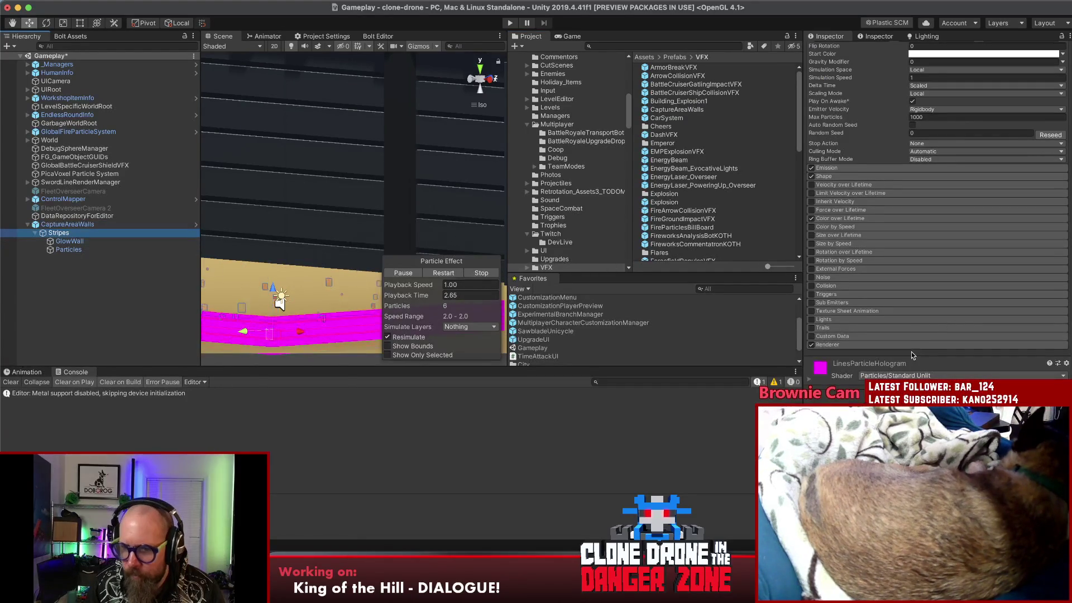
# - Set LinesParticleHologram's shader to Legacy Shaders > Particles > Additive (Soft) and reselect Stripes
pyautogui.click(951, 375)
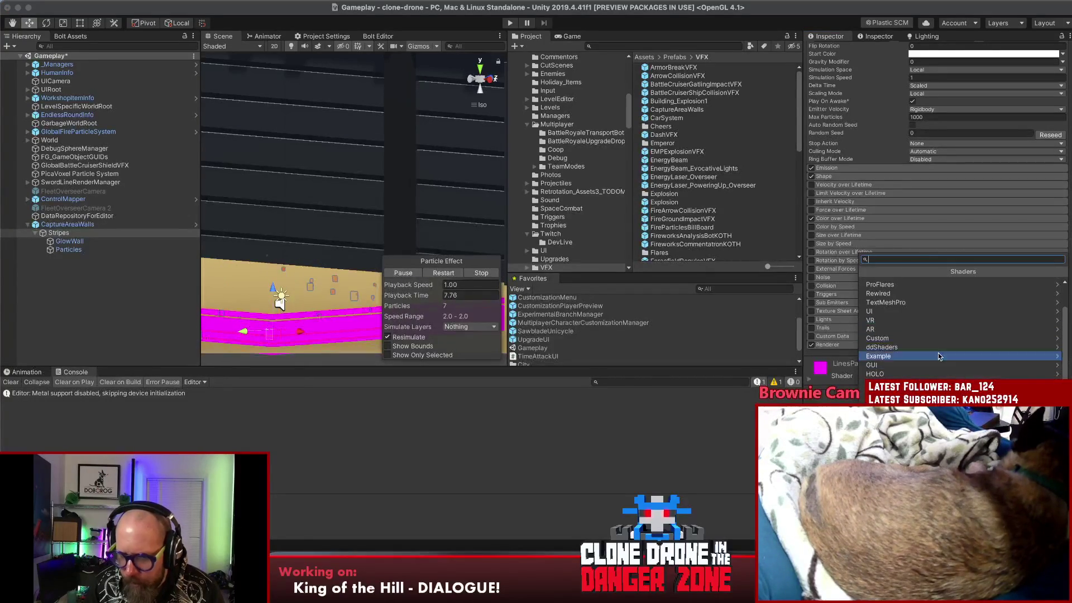
pyautogui.click(888, 366)
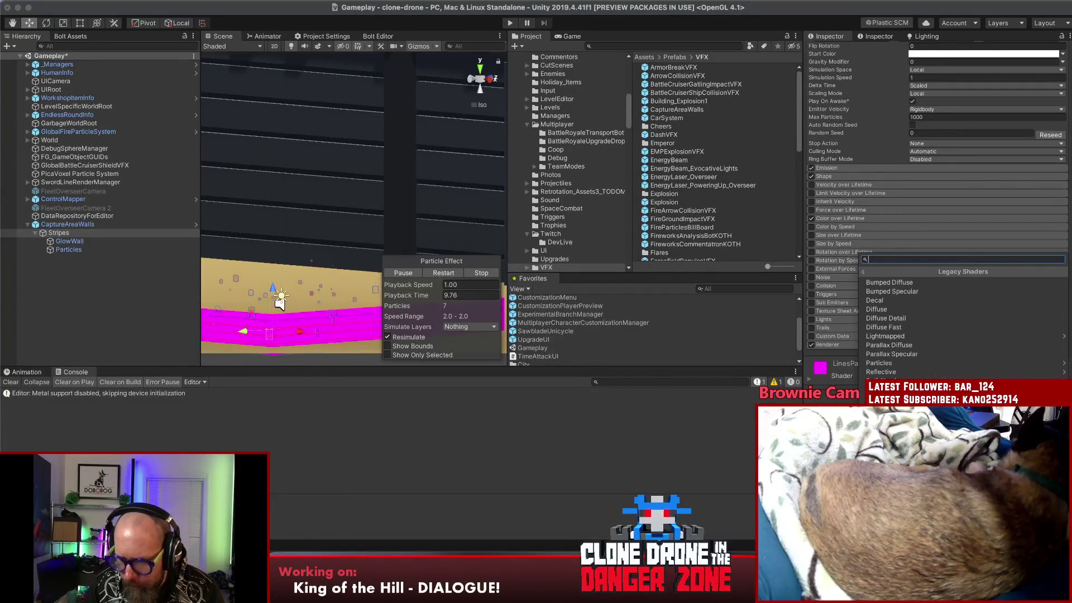
pyautogui.click(888, 366)
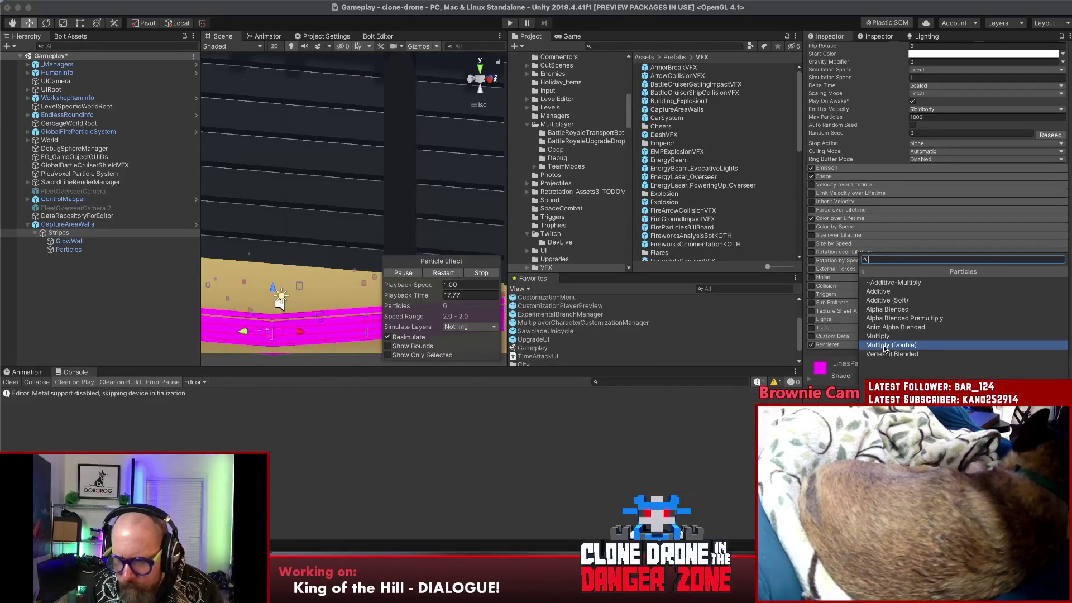
pyautogui.click(888, 300)
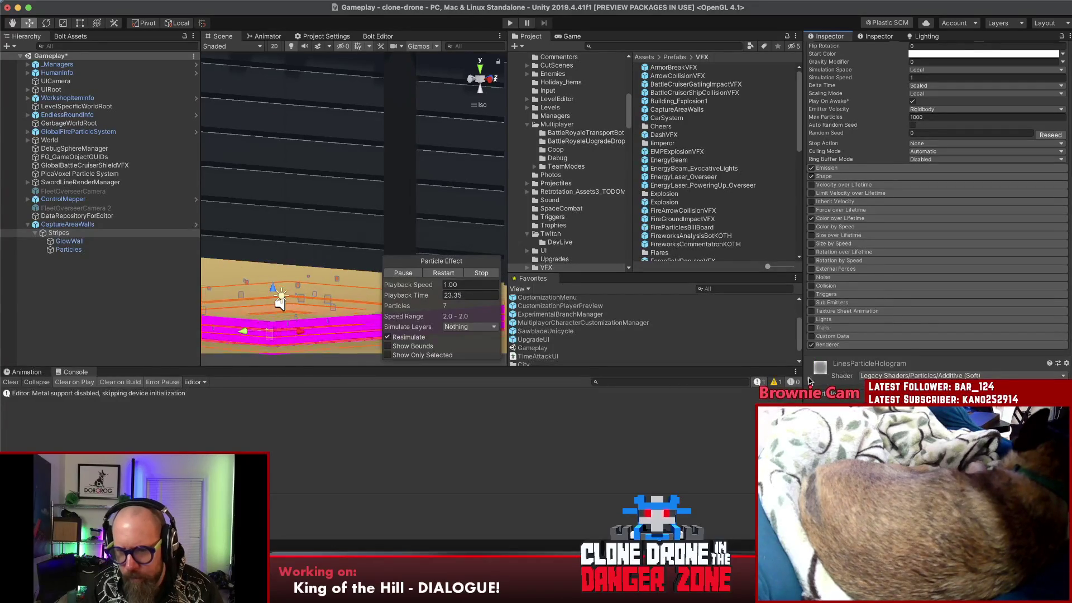
pyautogui.scroll(-3, 867, 373)
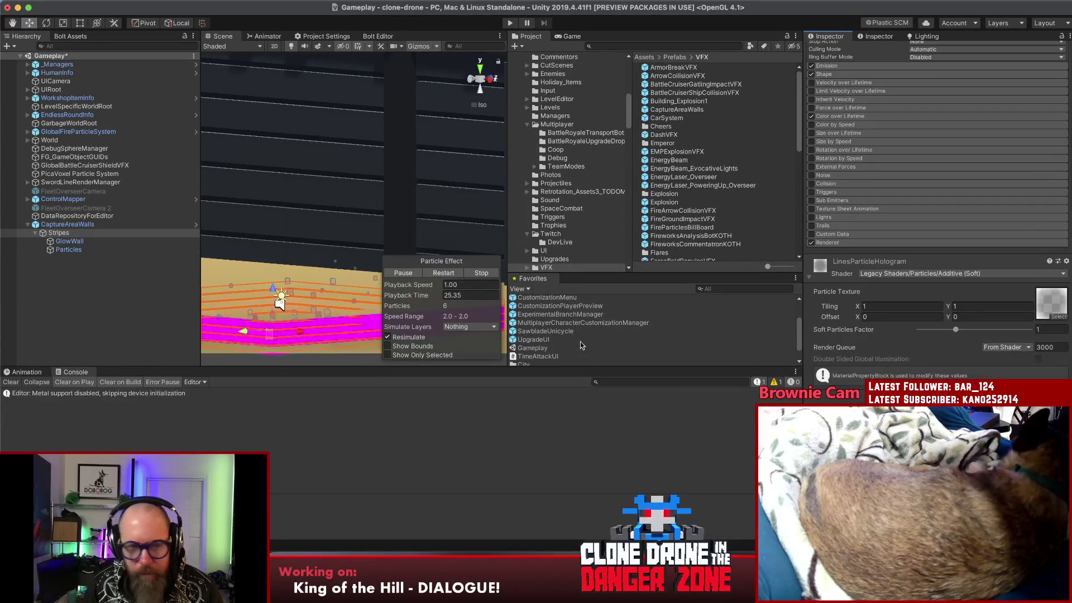
pyautogui.click(107, 277)
pyautogui.click(100, 233)
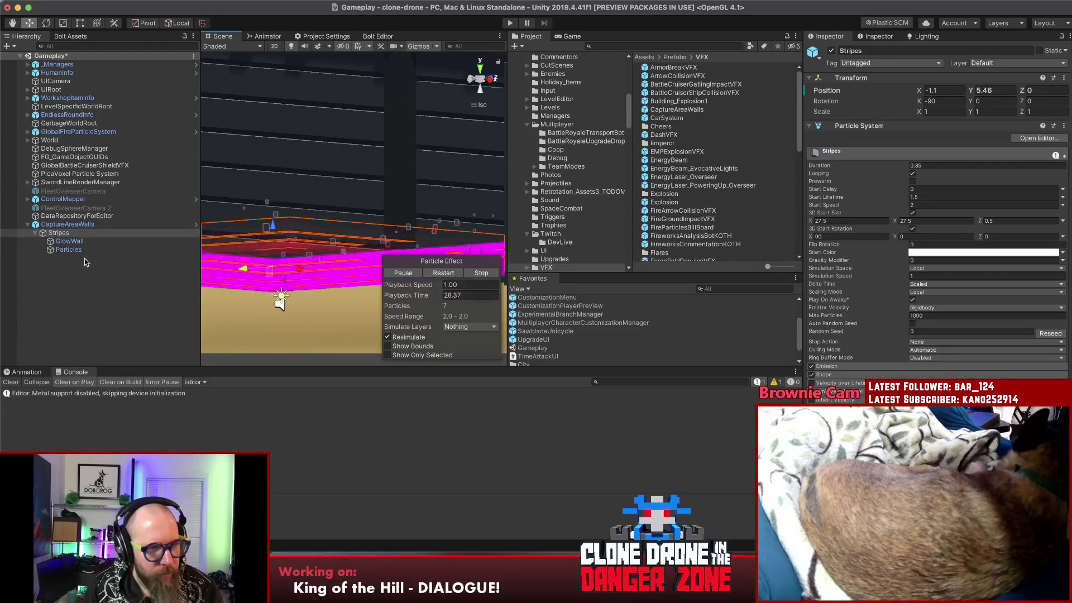
# - Select the GlowWall particle system and show its renderer settings
pyautogui.click(72, 234)
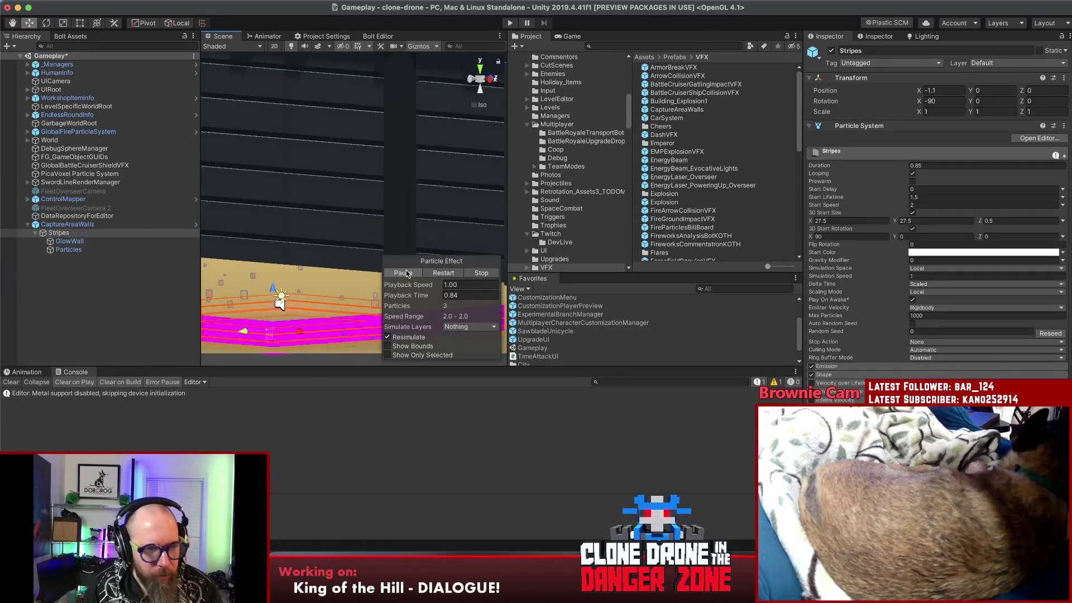
pyautogui.click(21, 241)
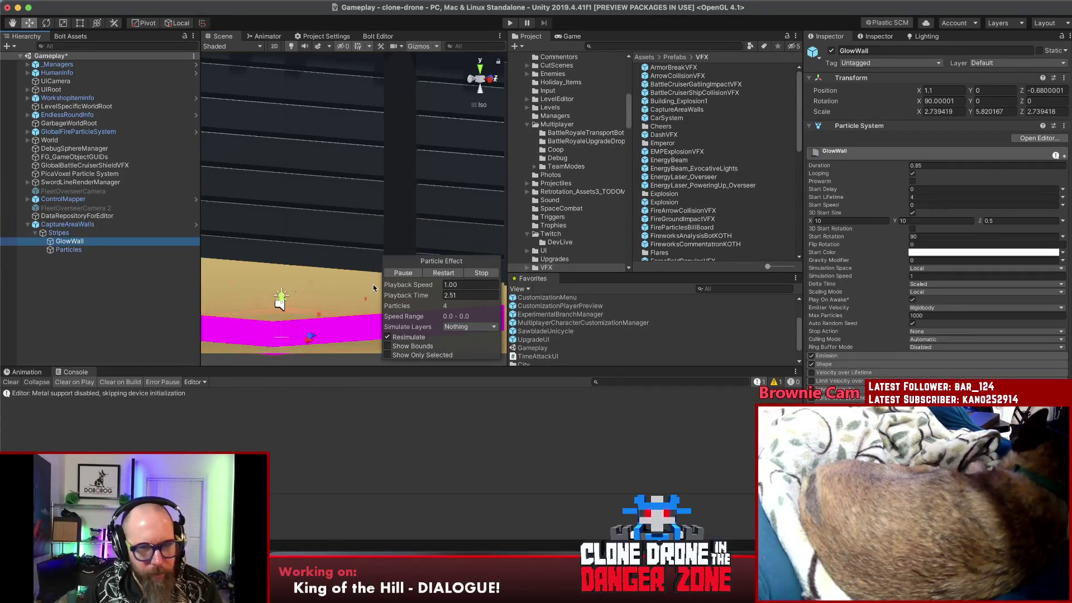
pyautogui.click(1034, 89)
pyautogui.write('5.84')
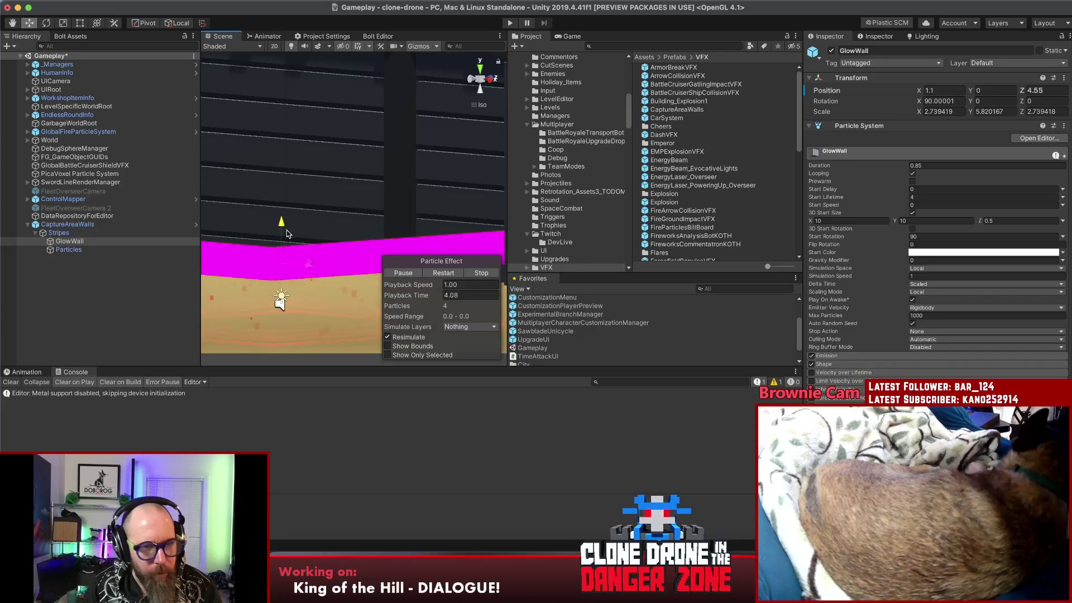
pyautogui.scroll(-5, 888, 304)
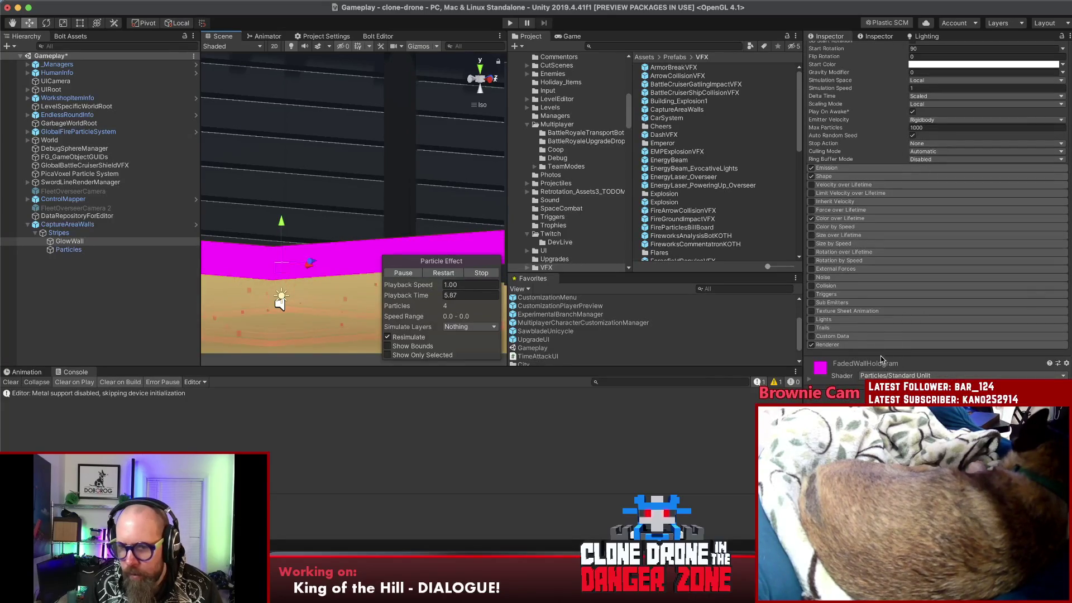
pyautogui.click(855, 342)
pyautogui.scroll(-5, 884, 343)
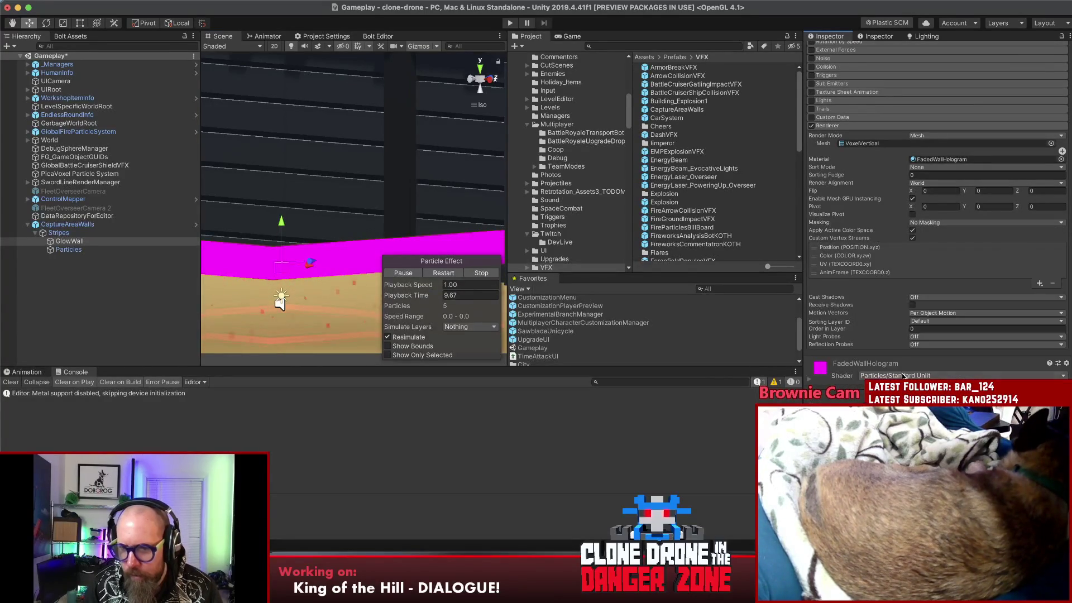
# - Set FadedWallHologram's shader to Legacy Particles Additive (Soft) so the wall glows red
pyautogui.click(905, 375)
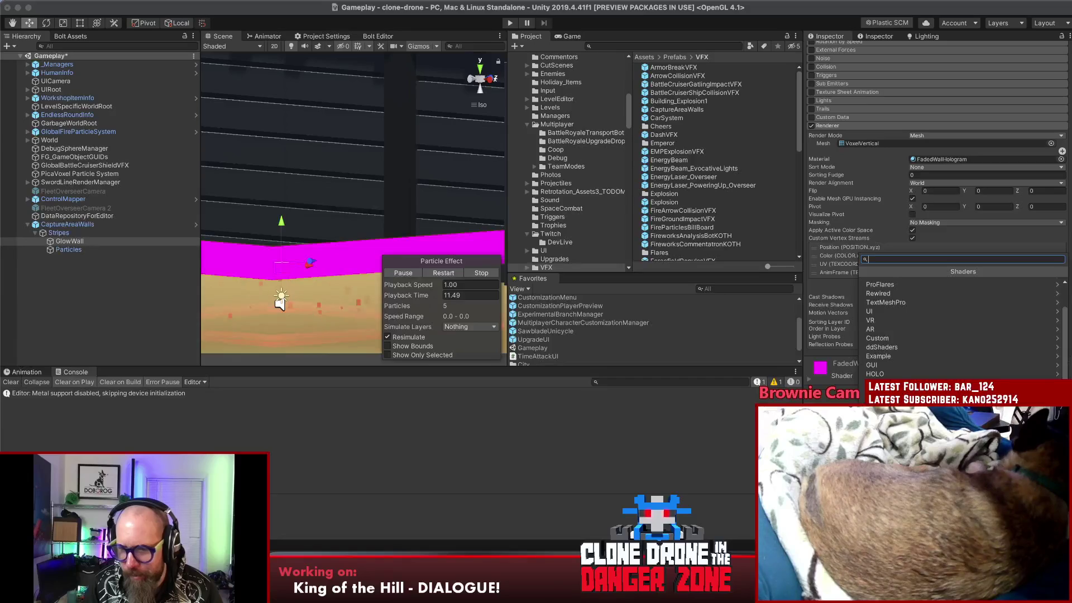
pyautogui.scroll(-3, 921, 334)
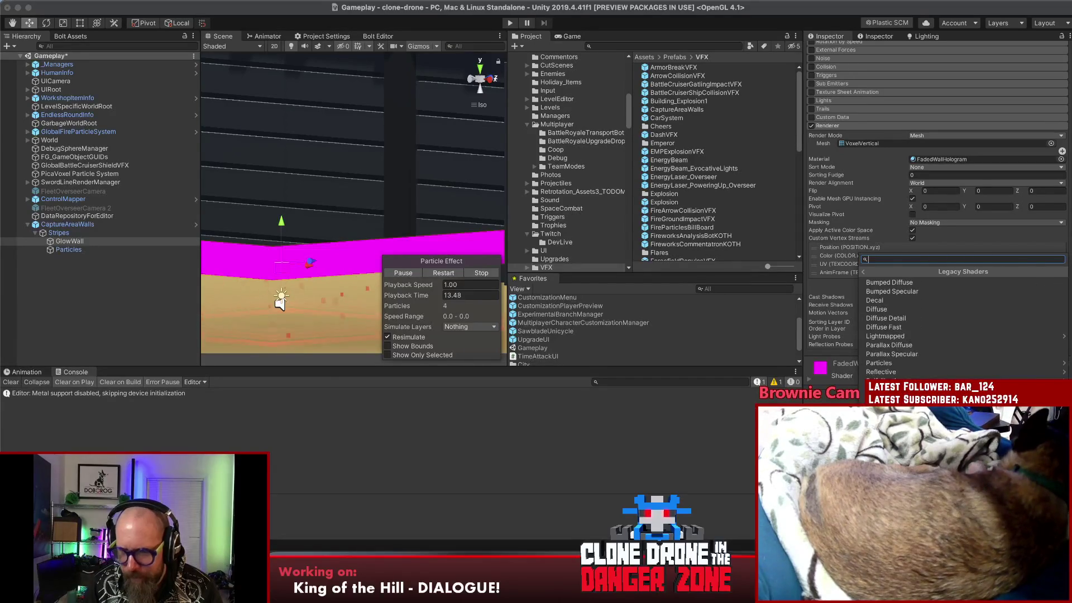
pyautogui.click(890, 366)
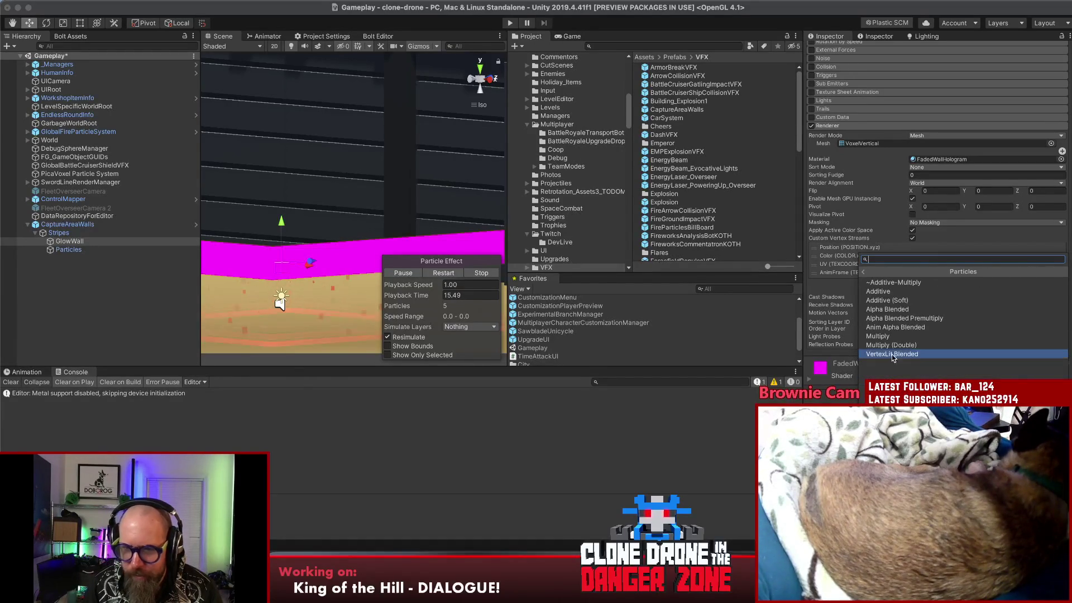
pyautogui.click(888, 304)
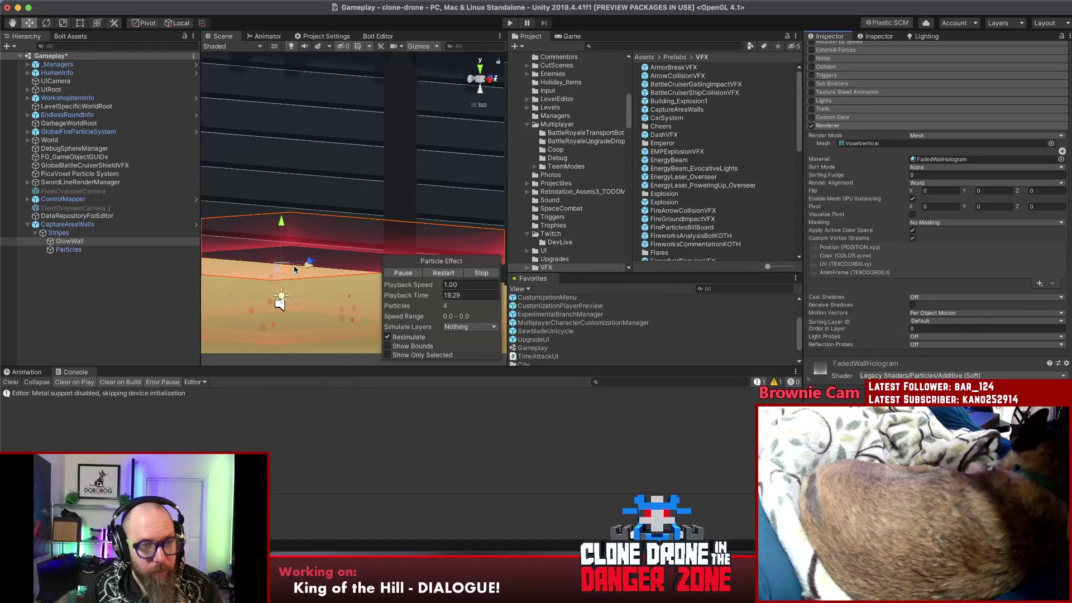
pyautogui.moveTo(367, 251)
pyautogui.mouseDown()
pyautogui.moveTo(279, 251)
pyautogui.moveTo(209, 226)
pyautogui.mouseUp()
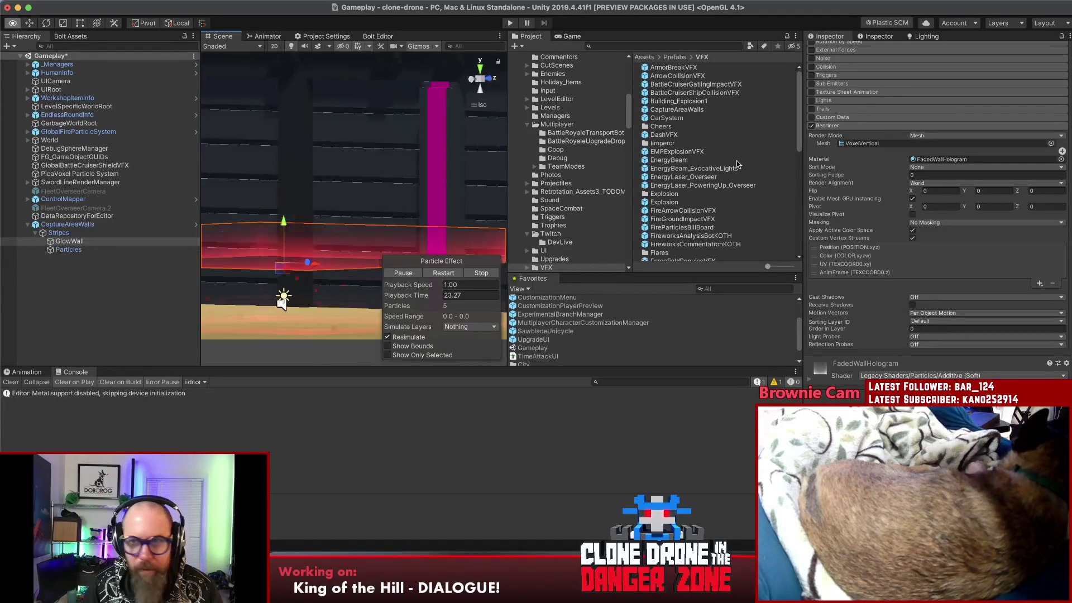
pyautogui.scroll(10, 985, 83)
pyautogui.scroll(2, 283, 237)
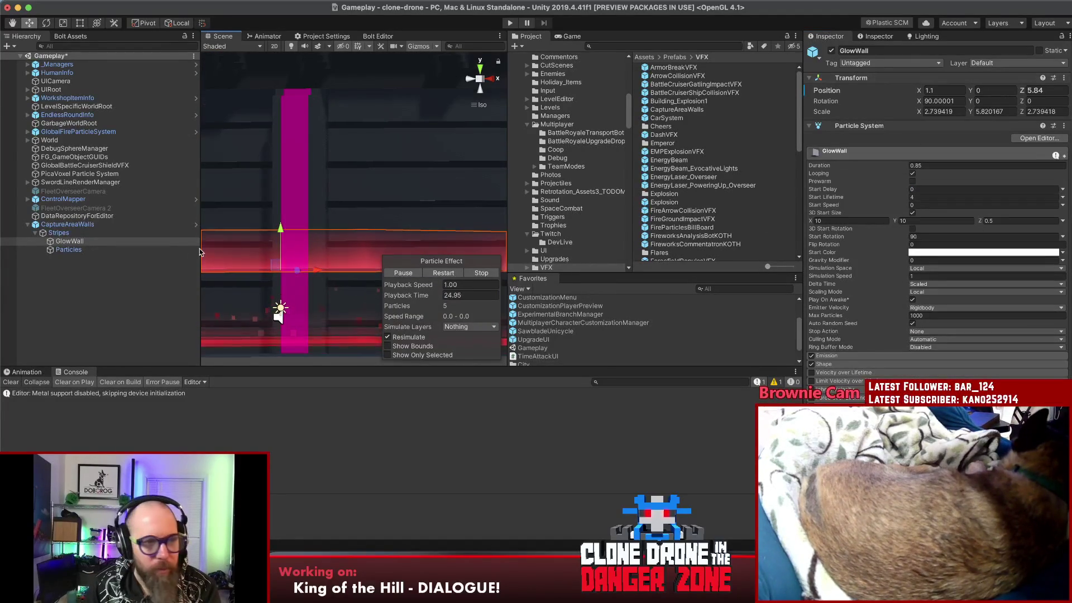
# - Lower GlowWall to about Z zero with the move gizmo, then select the CaptureAreaWalls root object
pyautogui.moveTo(283, 237); pyautogui.dragTo(288, 309)
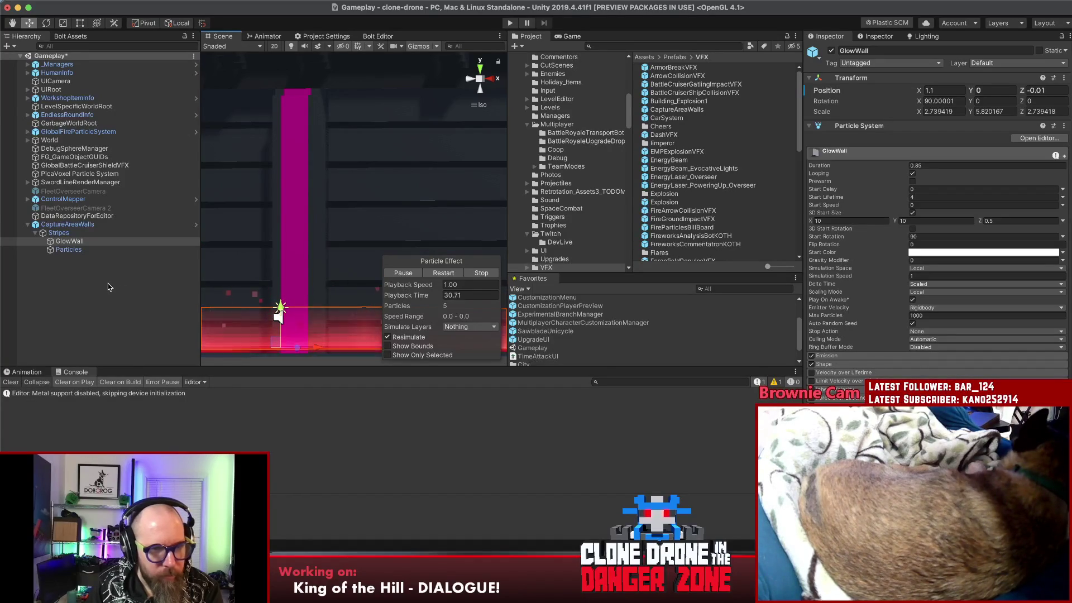
pyautogui.moveTo(371, 281); pyautogui.dragTo(293, 286)
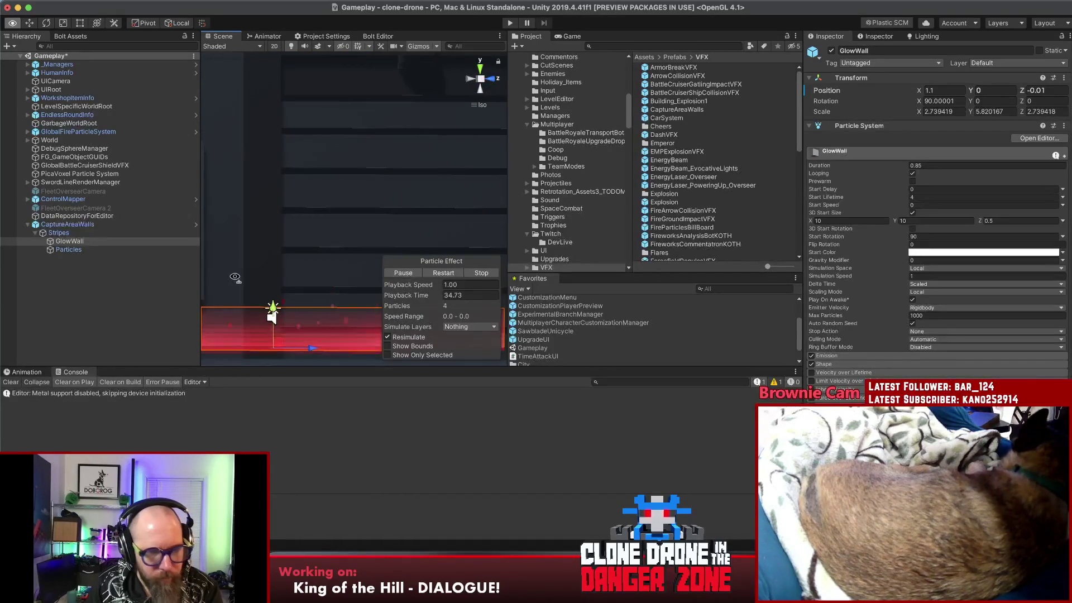
pyautogui.click(107, 264)
pyautogui.click(67, 225)
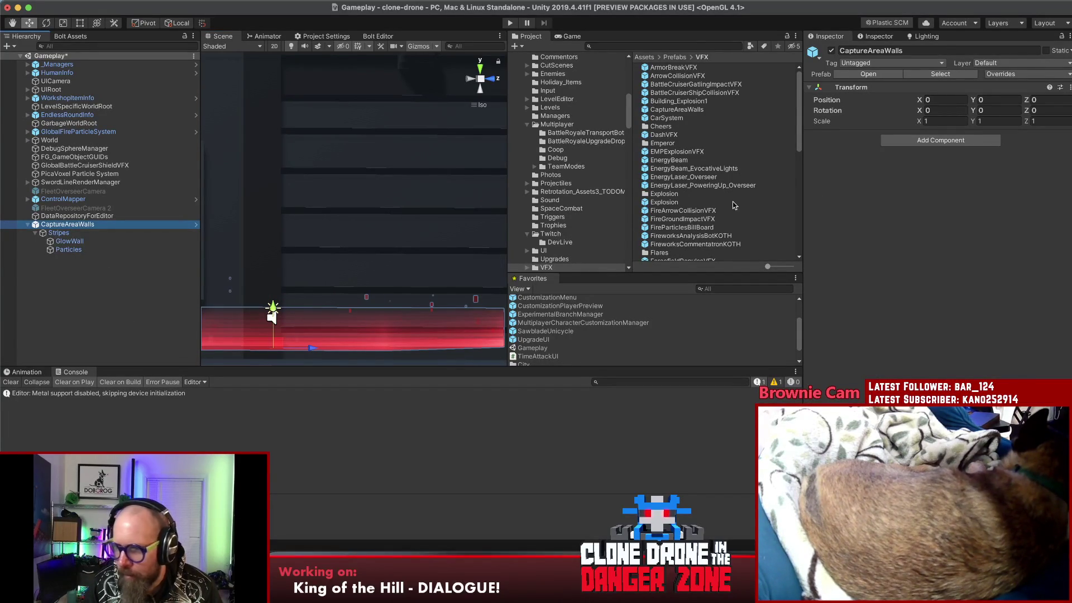
# - Inspect EnergyBeam, FireArrowCollisionVFX, FireGroundImpactVFX, FireParticlesBillBoard and FireworksAnalysisBotKOTH prefabs
pyautogui.click(673, 161)
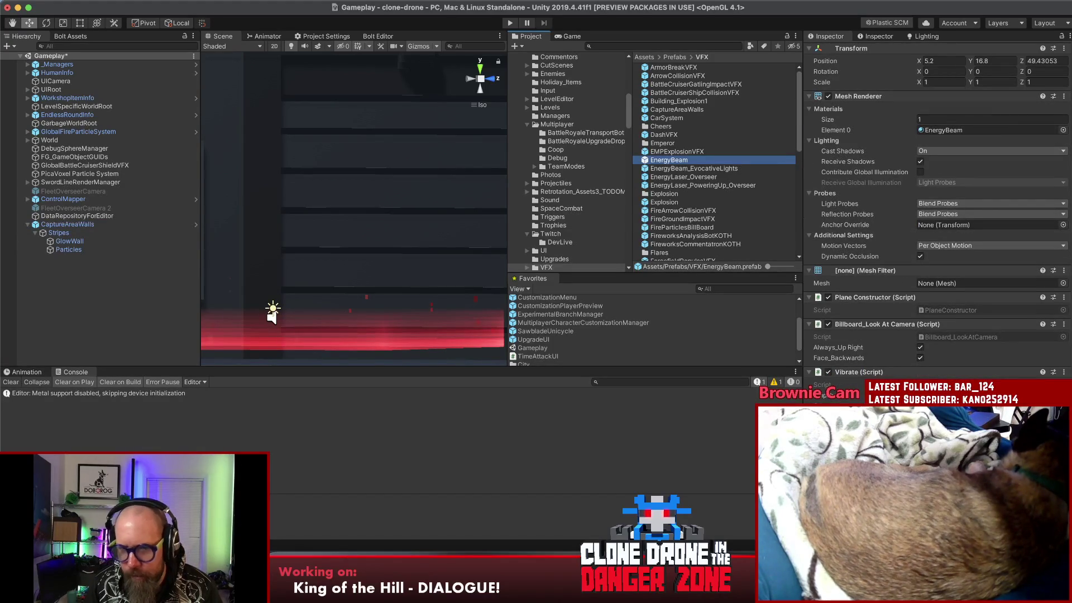
pyautogui.click(683, 211)
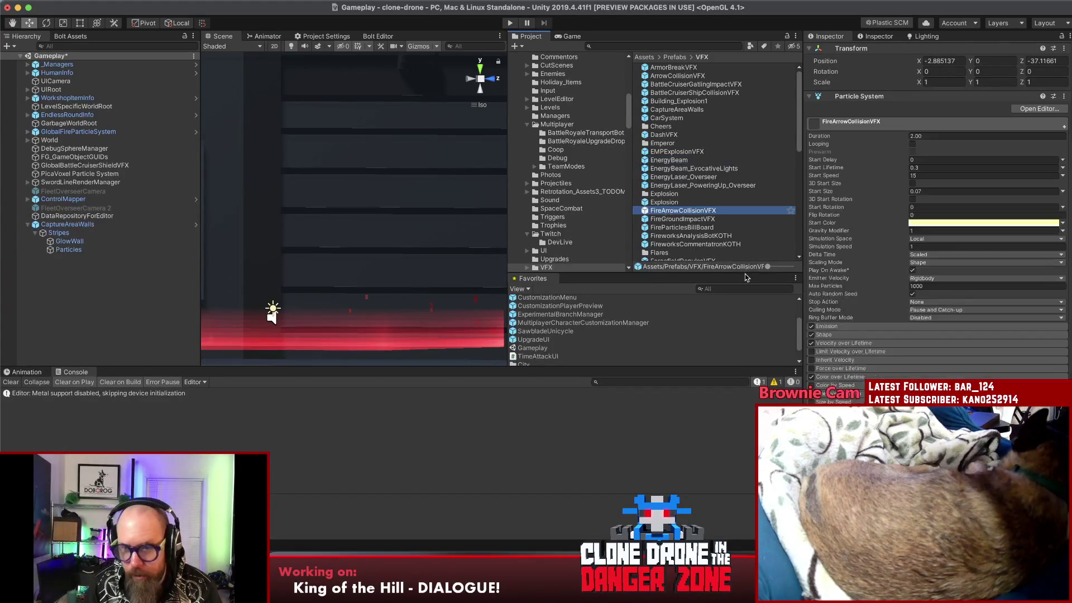
pyautogui.moveTo(682, 209)
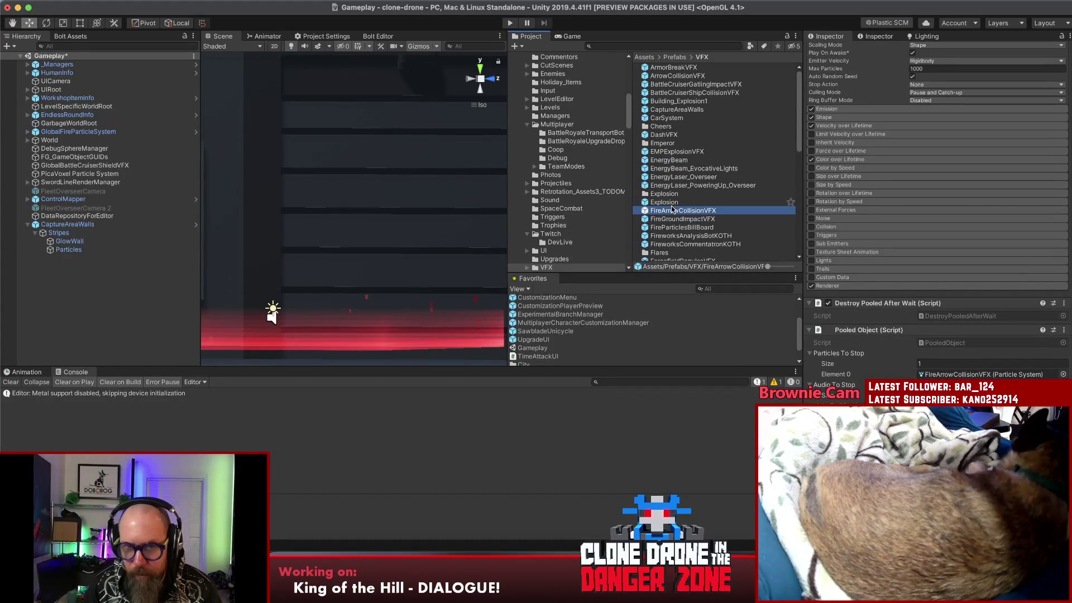
pyautogui.click(683, 219)
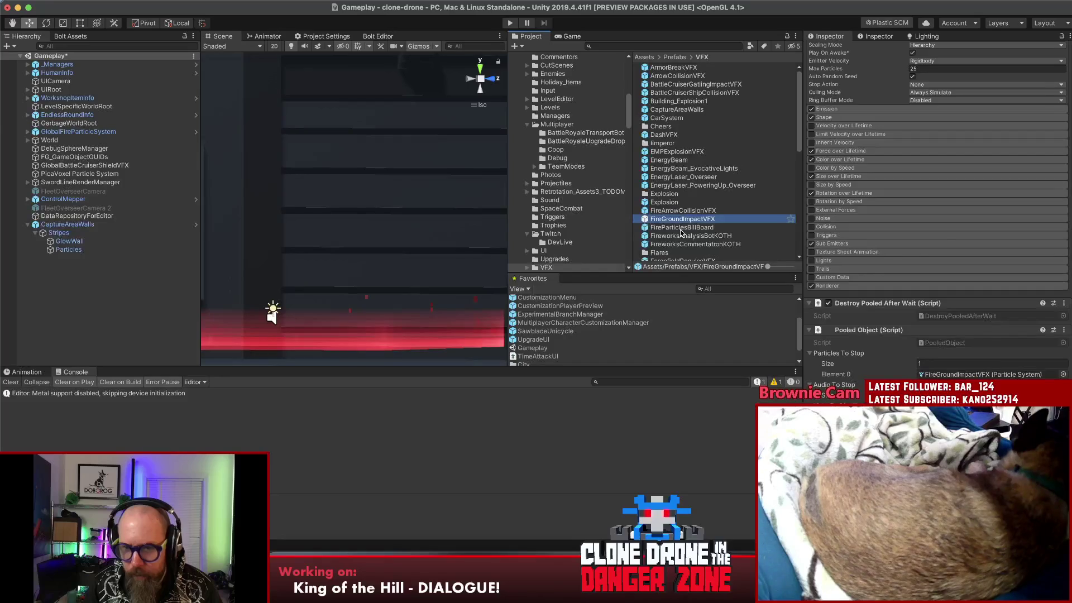
pyautogui.click(681, 230)
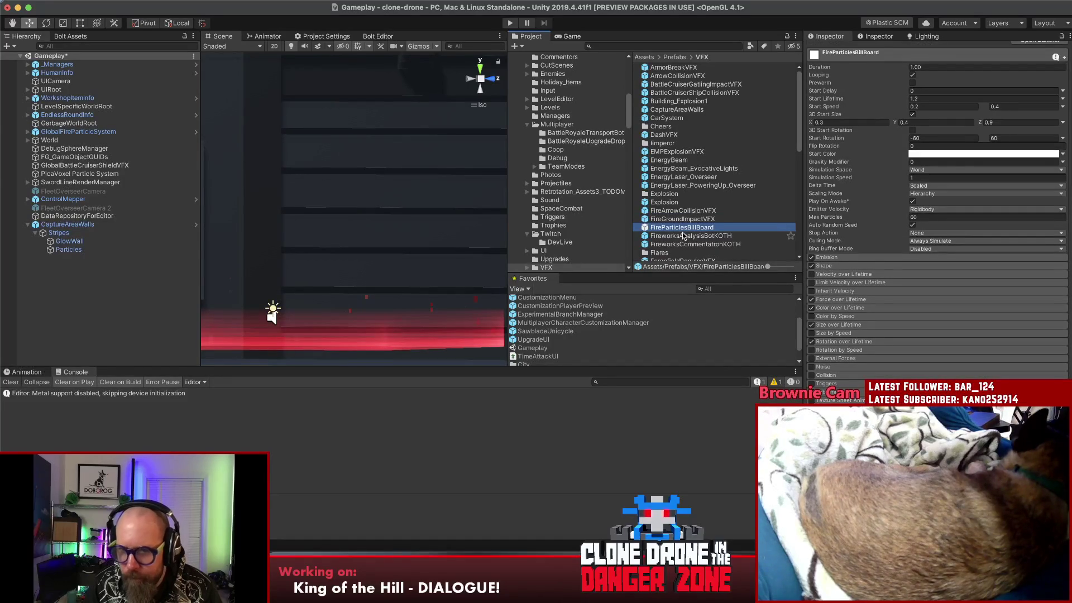
pyautogui.click(682, 237)
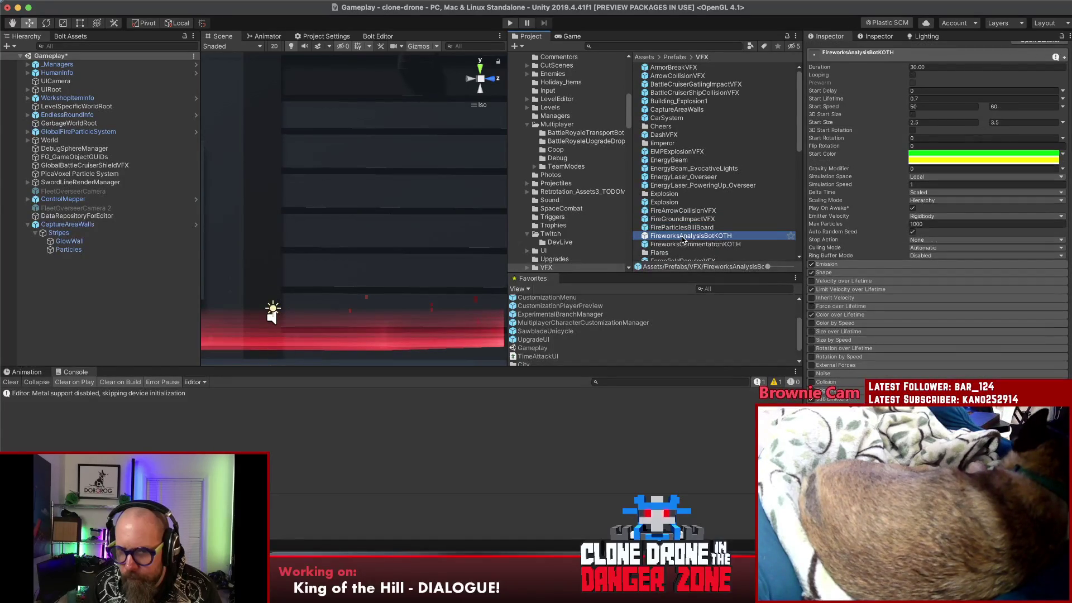
pyautogui.scroll(-5, 871, 237)
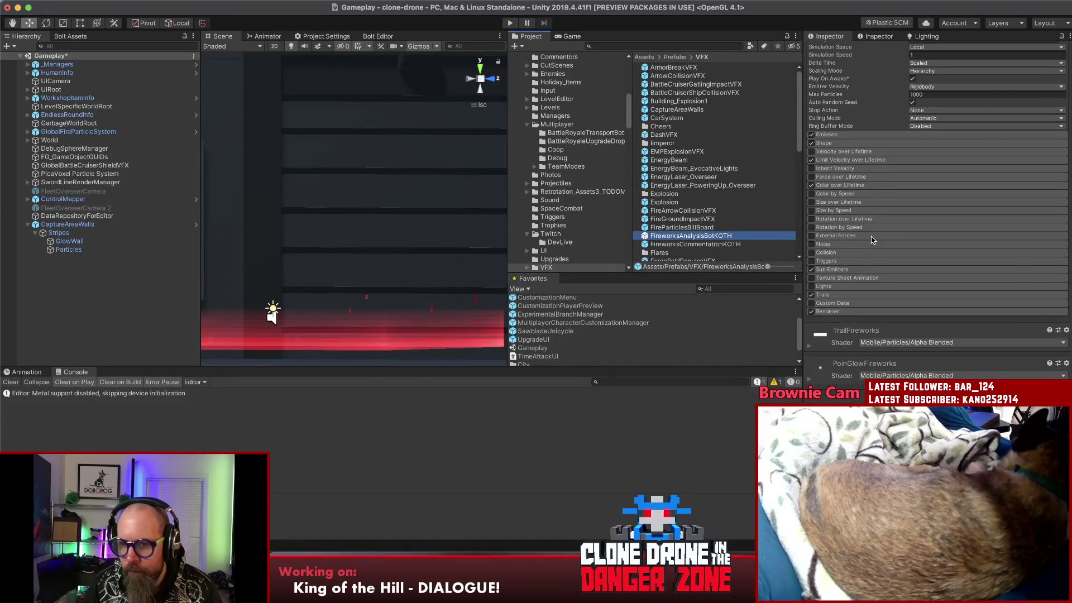
# - Inspect Building_Explosion1, BattleCruiserShipCollisionVFX and BattleCruiserGatlingImpactVFX prefabs
pyautogui.moveTo(682, 219)
pyautogui.click(695, 101)
pyautogui.click(692, 92)
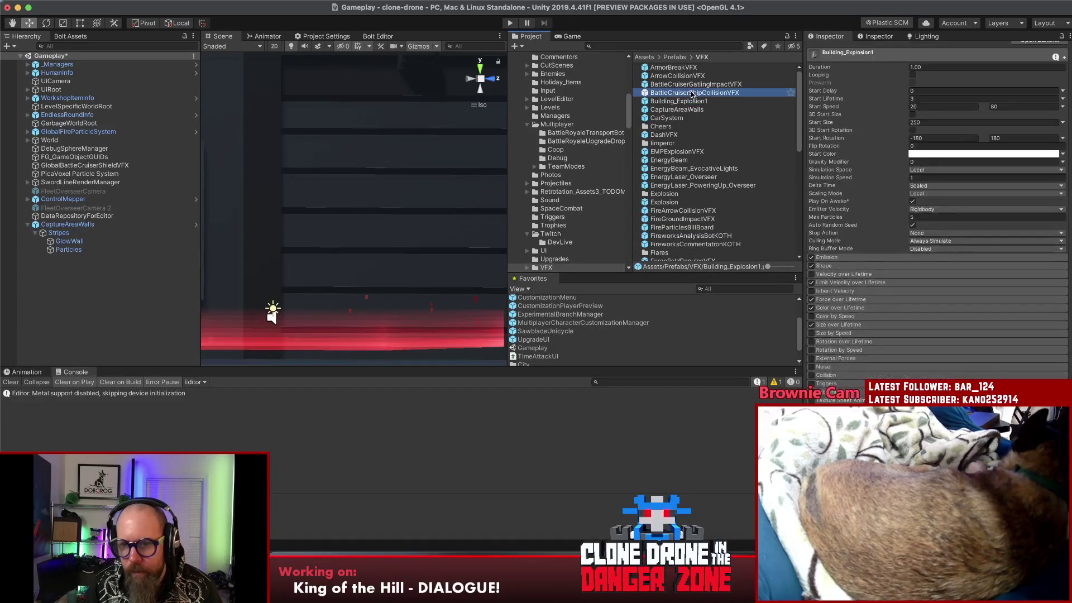
pyautogui.click(692, 85)
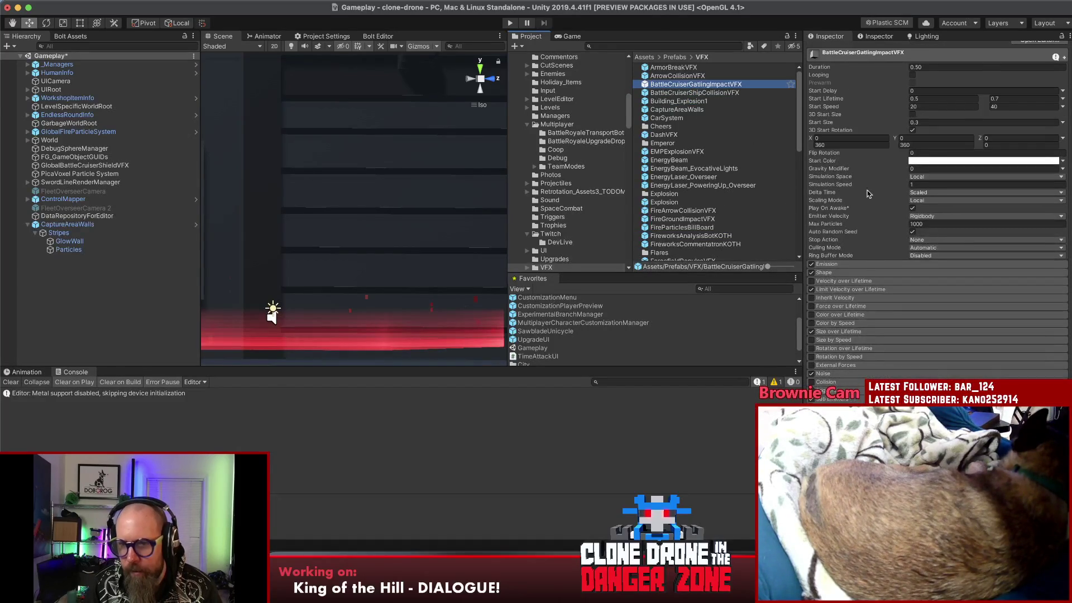
pyautogui.scroll(-5, 916, 220)
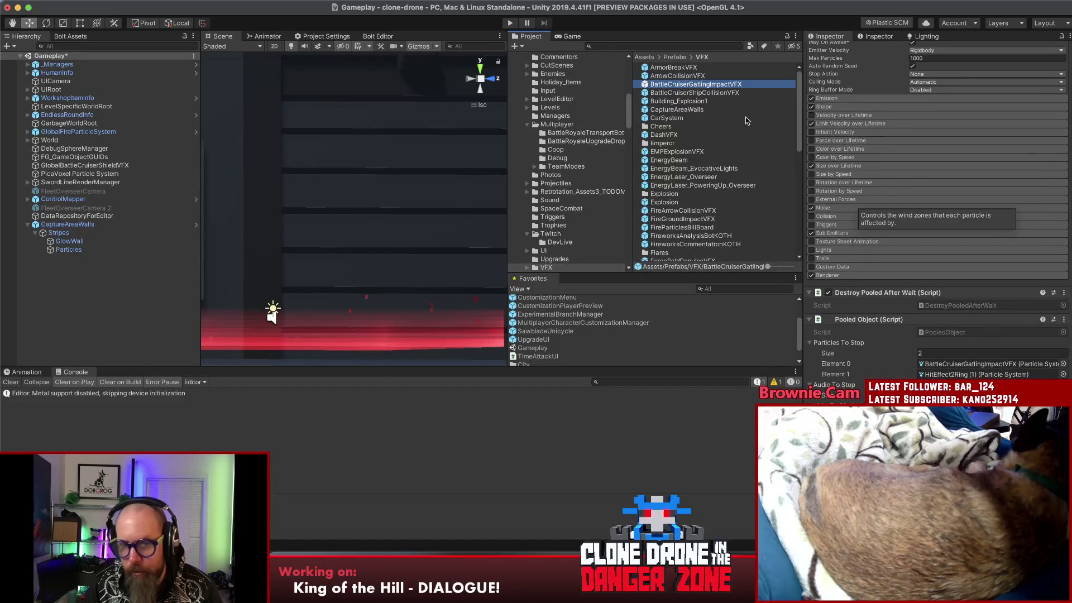
pyautogui.scroll(-5, 738, 126)
pyautogui.scroll(-3, 739, 125)
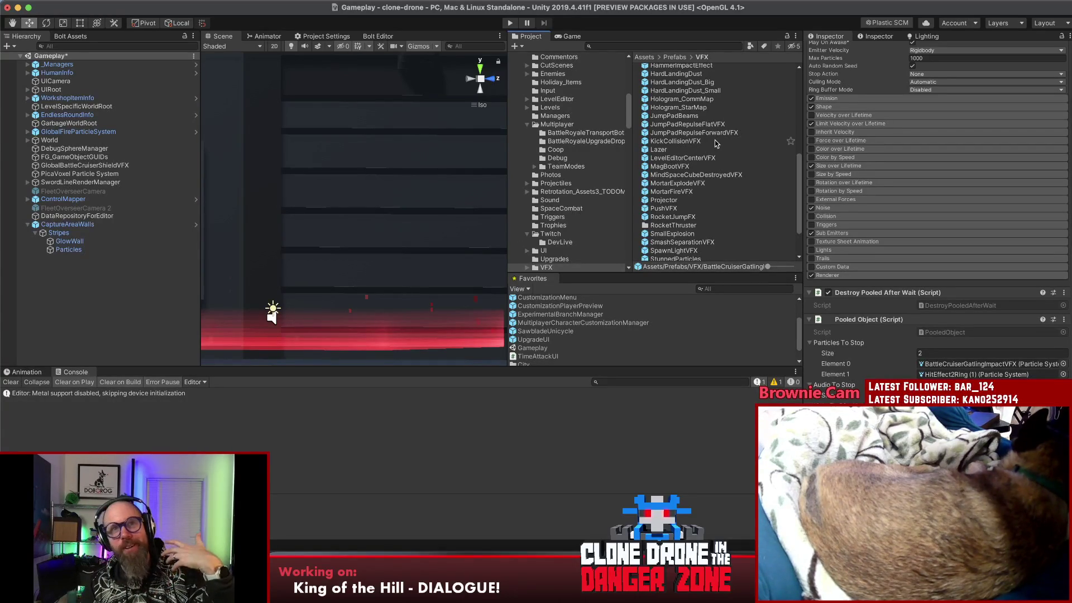
# - Select MortarExplodeVFX and ping its MortarExplosionSparks material in the Project from the Renderer module
pyautogui.click(677, 166)
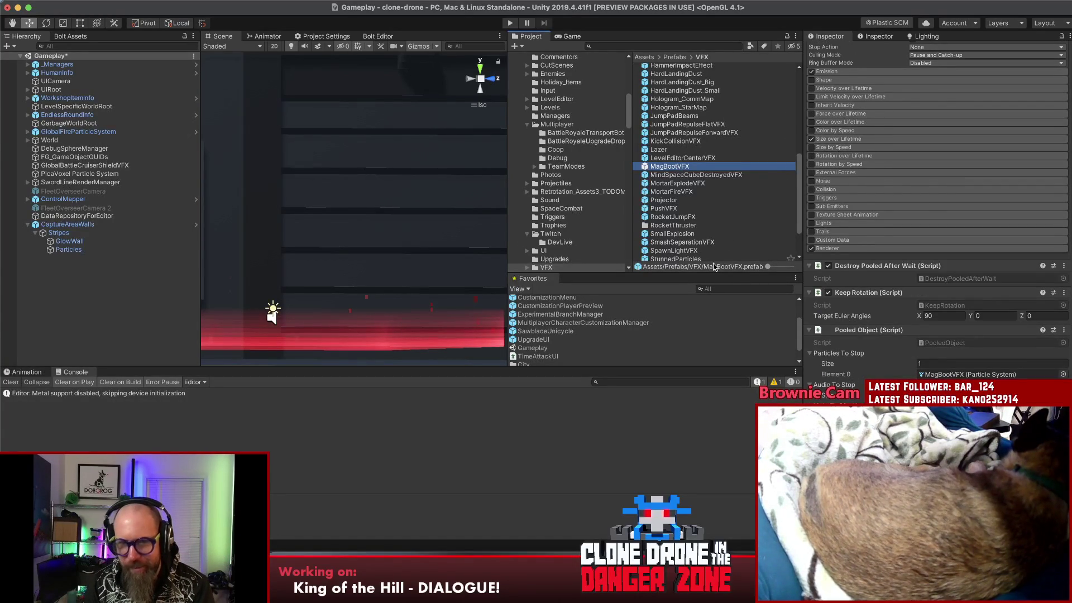
pyautogui.press('Down')
pyautogui.press('Down')
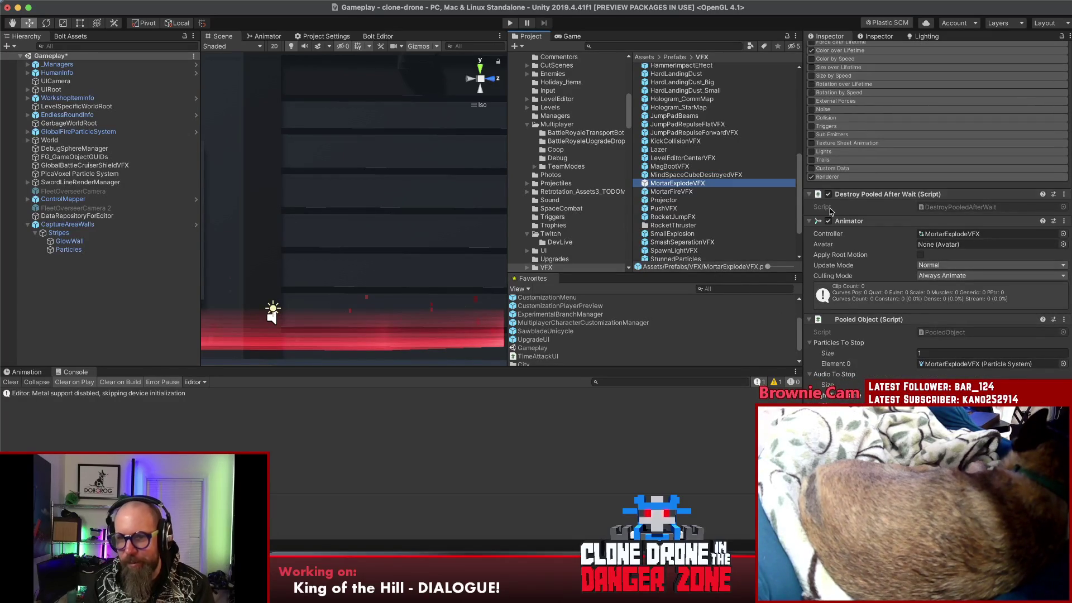
pyautogui.click(830, 177)
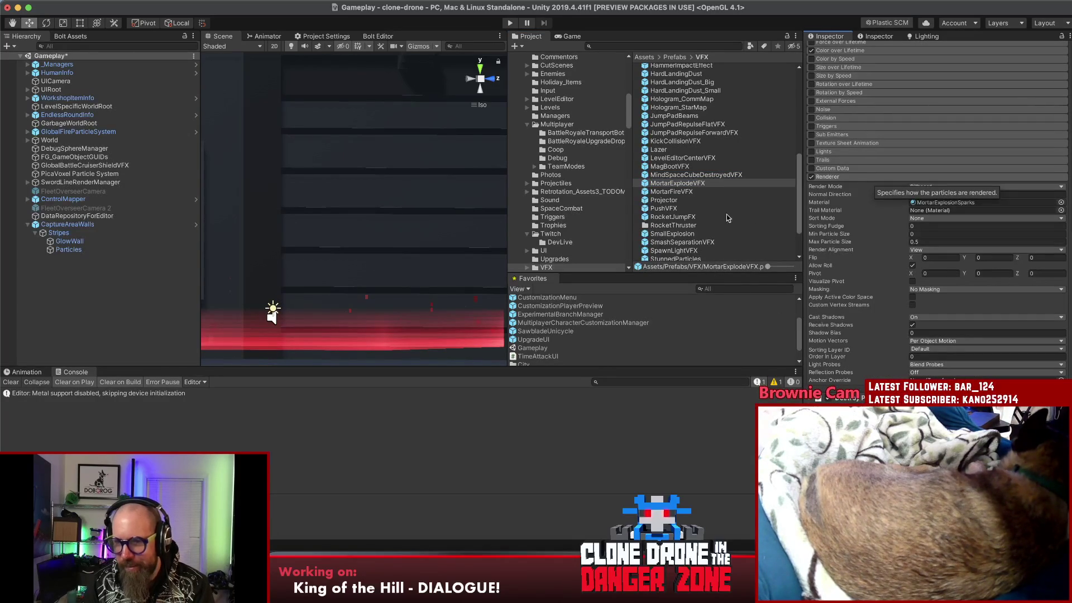
pyautogui.click(950, 202)
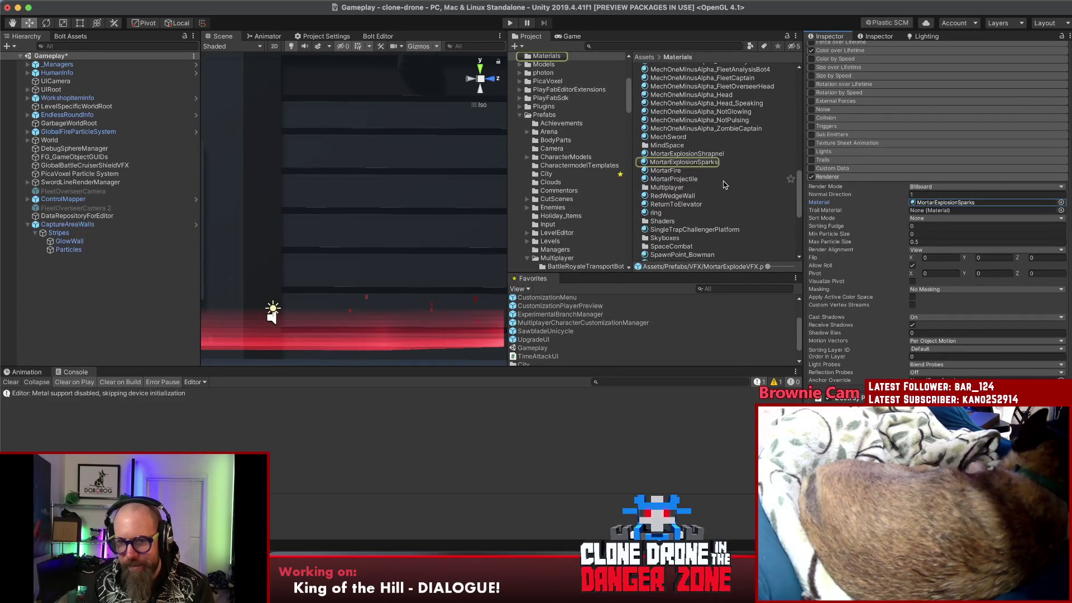
pyautogui.scroll(-2, 876, 325)
pyautogui.scroll(-3, 876, 324)
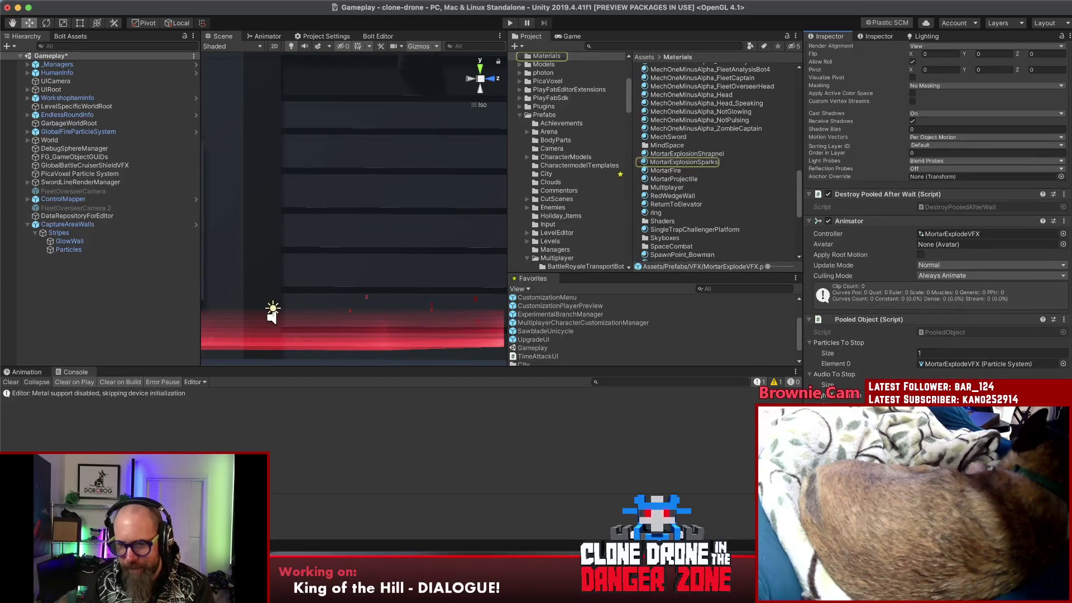
pyautogui.scroll(-3, 930, 209)
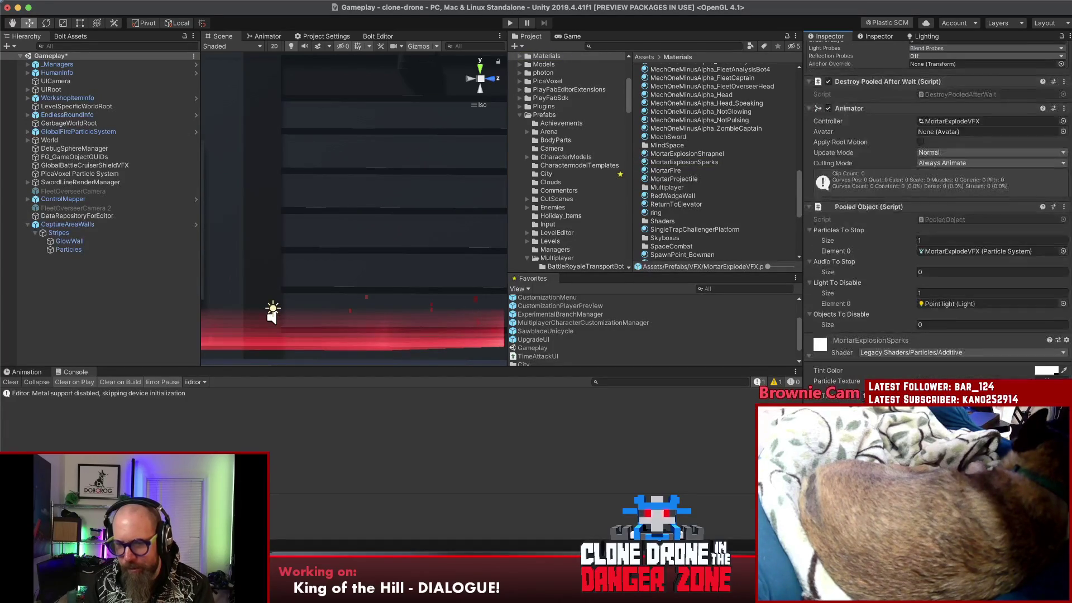
pyautogui.scroll(-3, 695, 243)
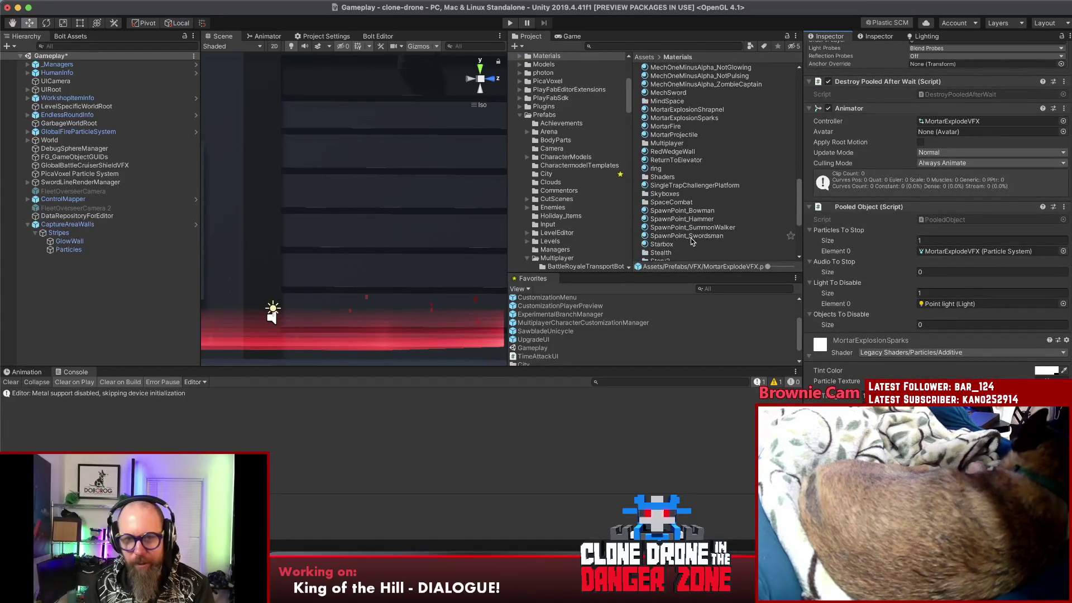
# - Inspect the SpawnPoint_Hammer and SwordCollisionSparks materials' shaders in the Materials folder
pyautogui.click(680, 219)
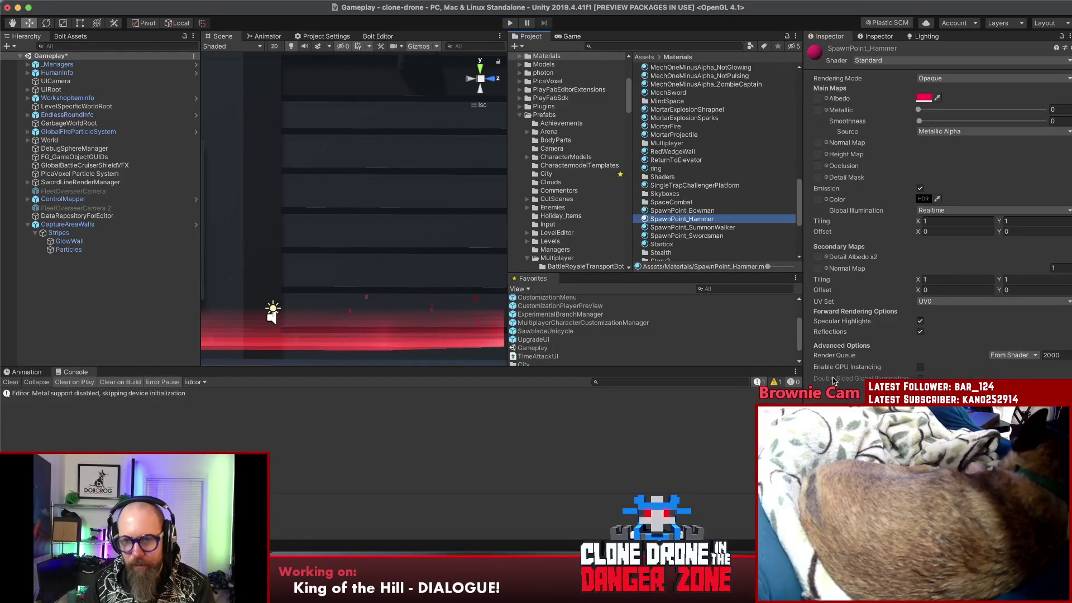
pyautogui.scroll(-3, 661, 218)
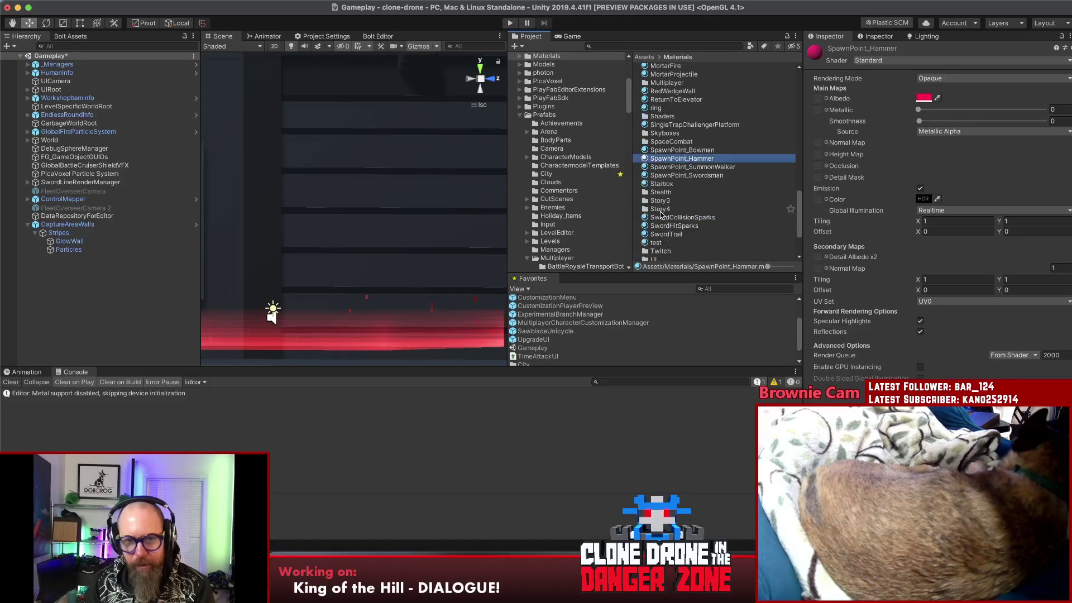
pyautogui.click(661, 220)
pyautogui.press('Up')
pyautogui.press('Down')
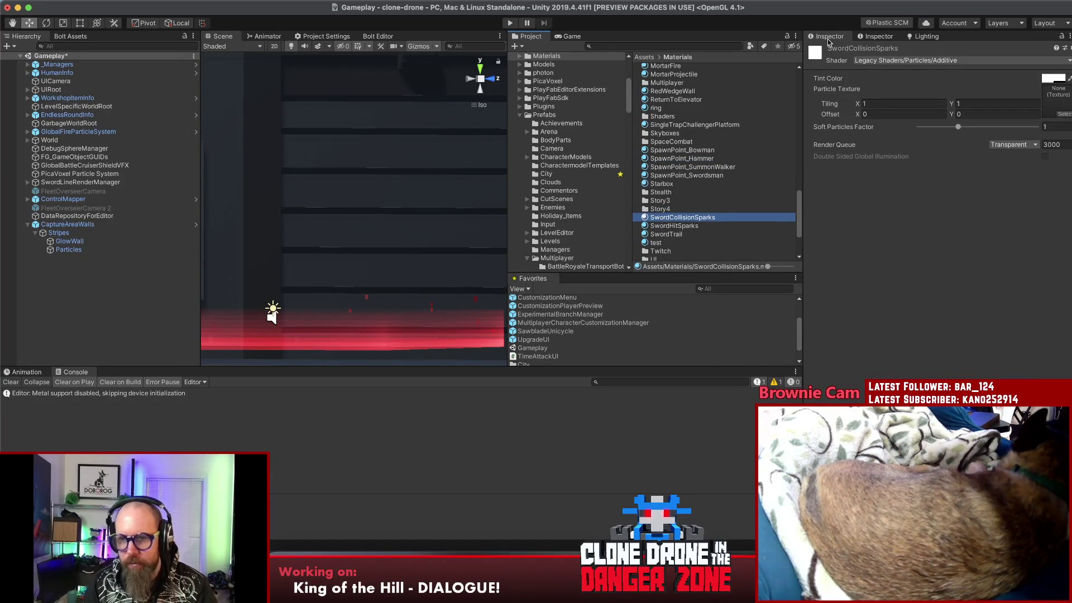
pyautogui.moveTo(805, 29); pyautogui.dragTo(804, 34)
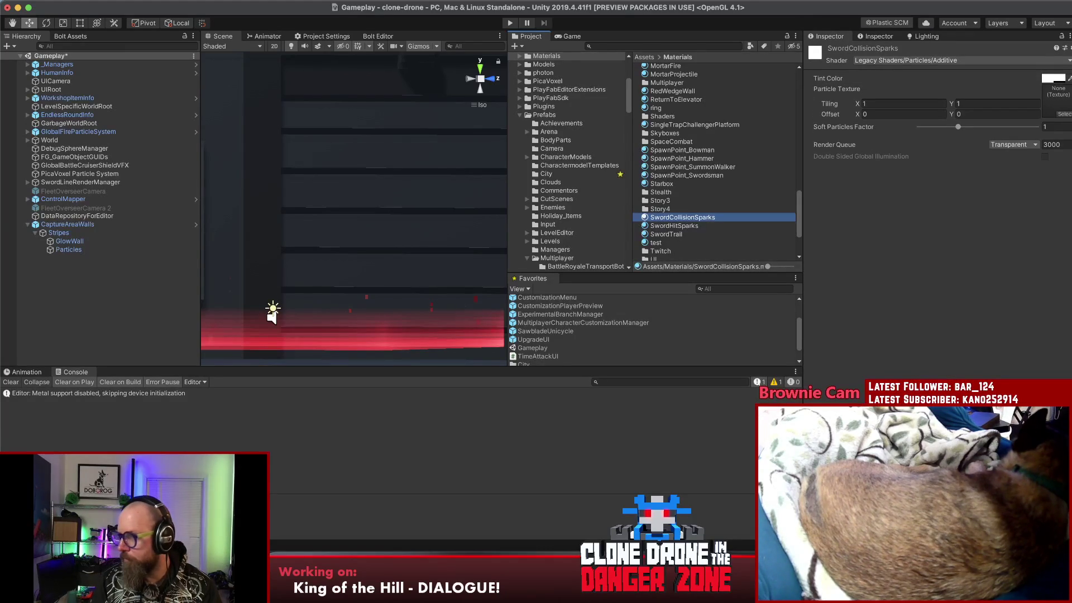
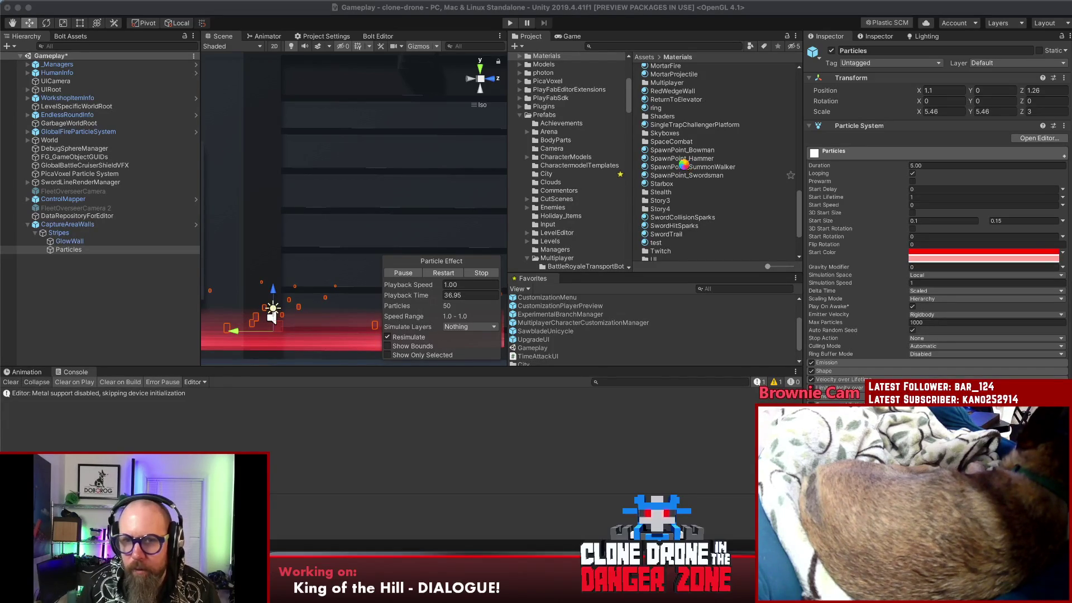
# - Browse the SpaceCombat materials folder, inspecting BattleCruiserMaterial, Shield, RepairVFX and SunPlaceholder
pyautogui.click(669, 142)
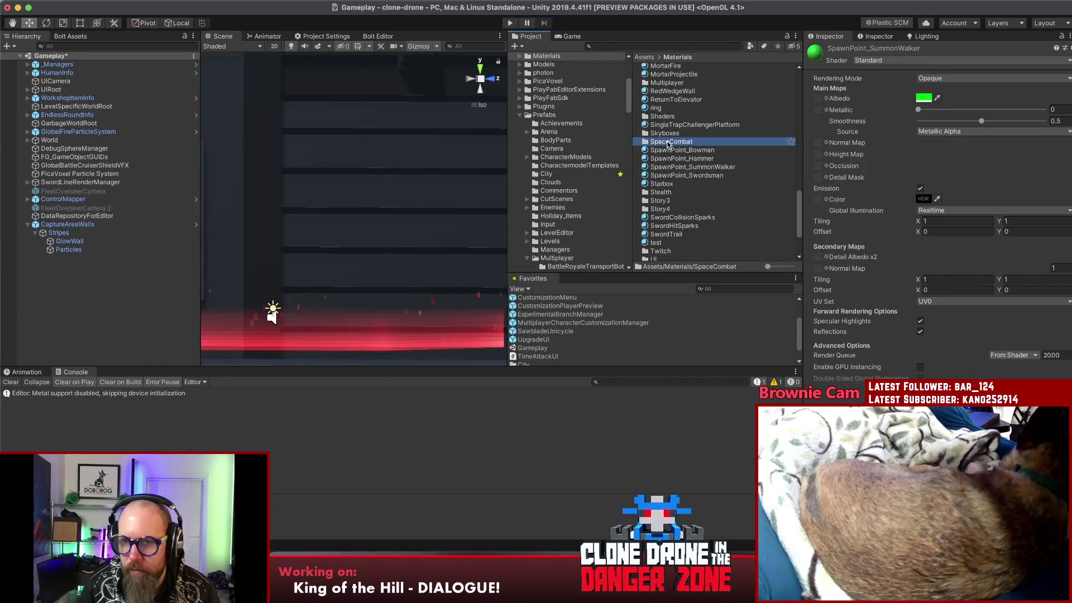
pyautogui.doubleClick(669, 142)
pyautogui.click(670, 118)
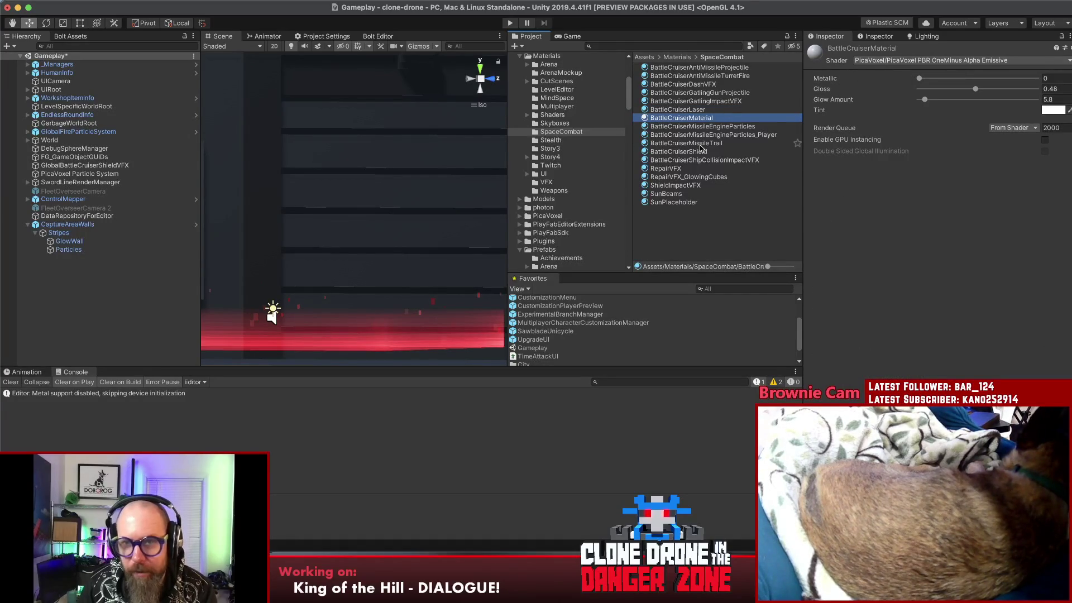
pyautogui.press('Down')
pyautogui.press('Down')
pyautogui.press('Down')
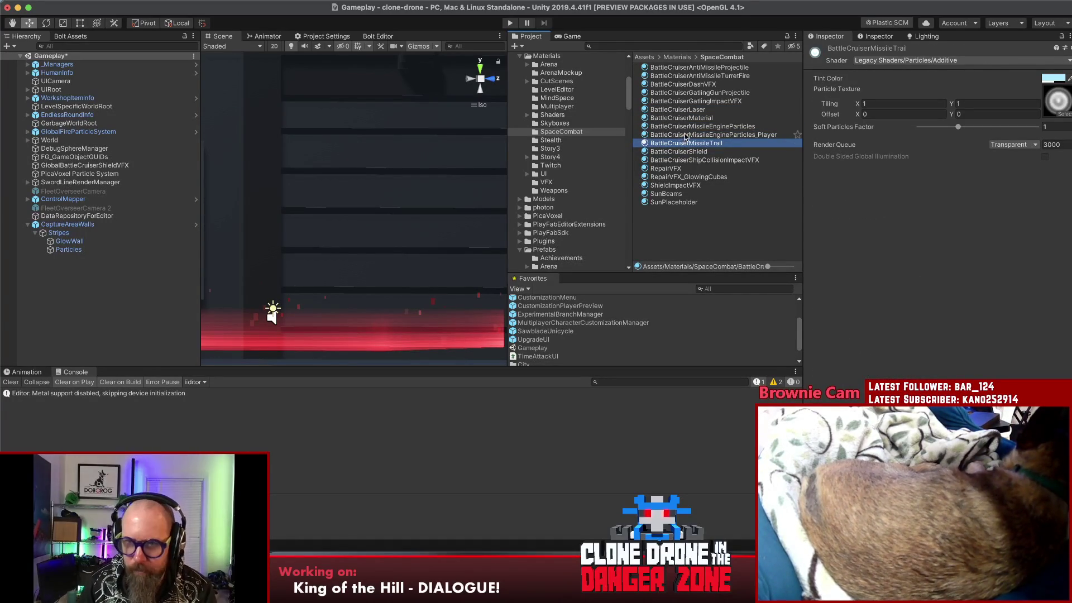
pyautogui.press('Down')
pyautogui.press('Down')
pyautogui.press('Down')
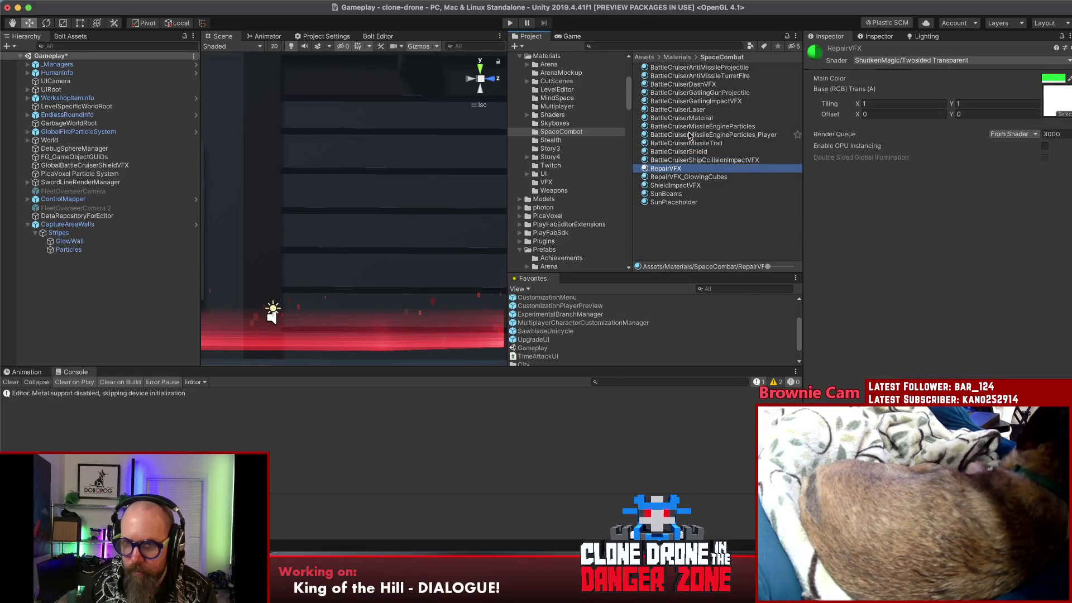
pyautogui.press('Down')
pyautogui.press('Down')
pyautogui.press('Down')
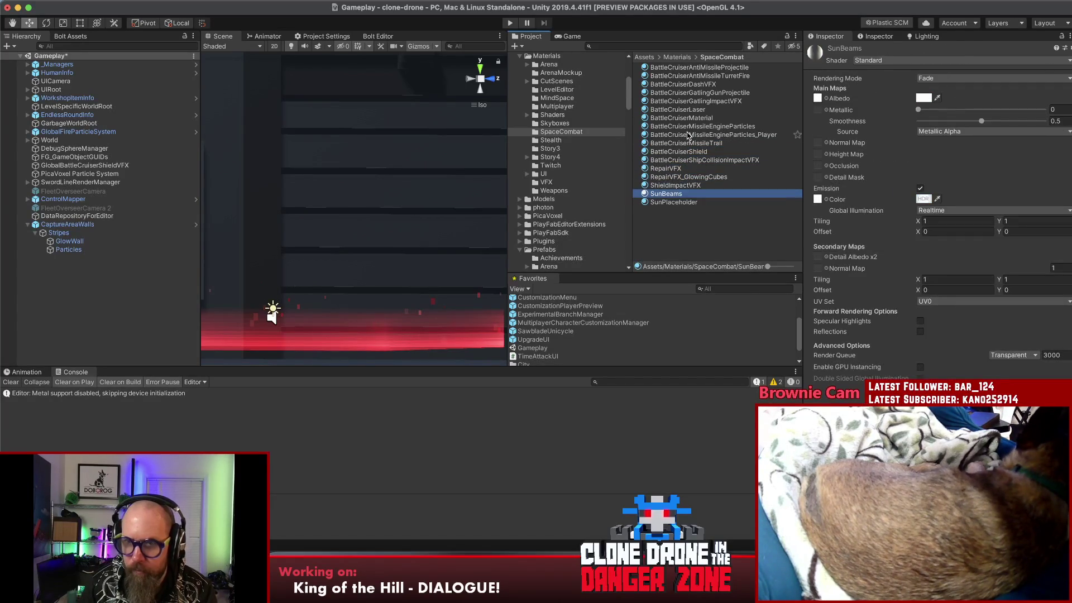
pyautogui.press('Down')
pyautogui.click(675, 150)
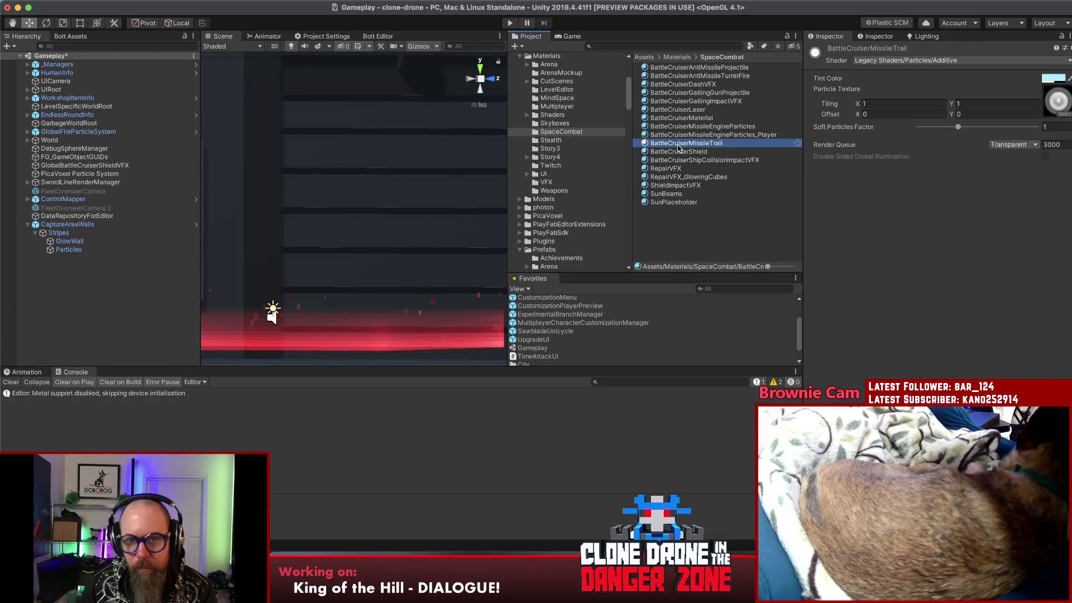
# - Capture a region screenshot of the BattleCruiserMissileTrail material's shader settings
pyautogui.click(670, 144)
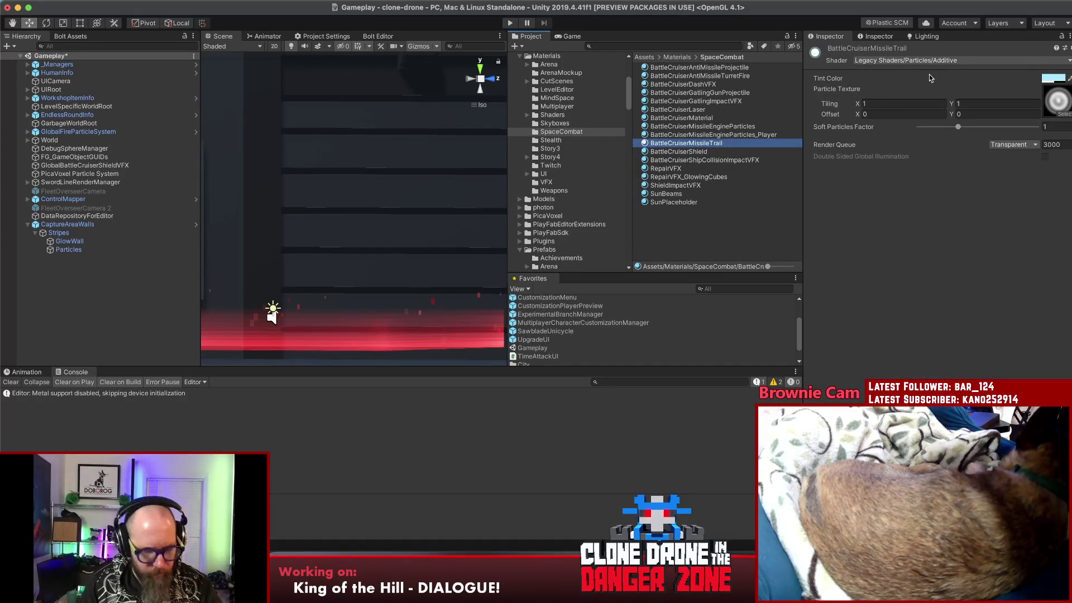
pyautogui.press('super+shift+4')
pyautogui.moveTo(790, 23); pyautogui.dragTo(1070, 90)
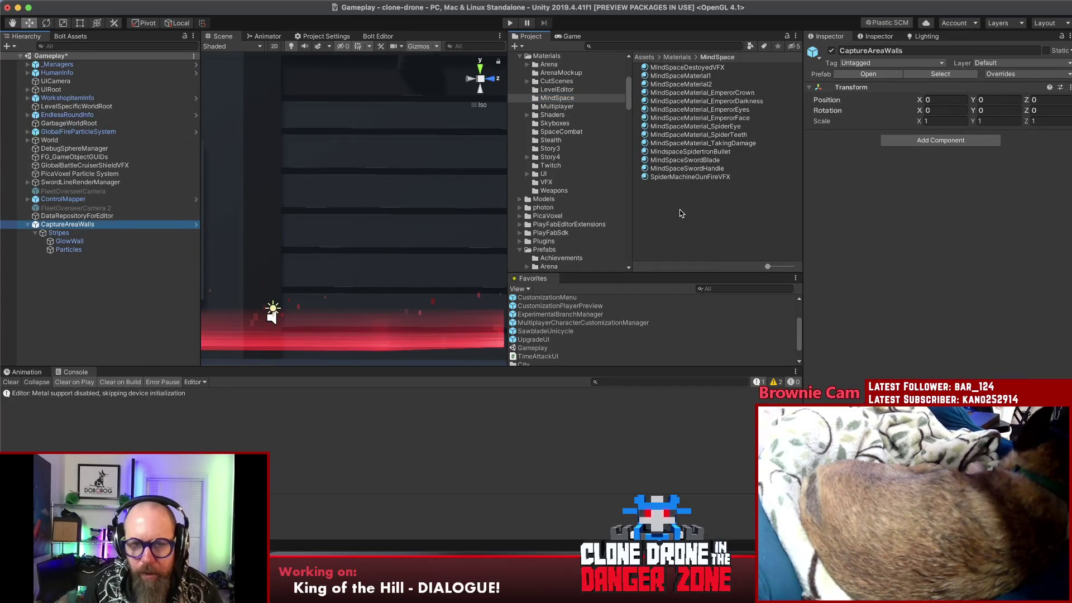
# - Set GlowWall's material shader to Particles Standard Unlit and turn off Custom Vertex Streams
pyautogui.click(92, 228)
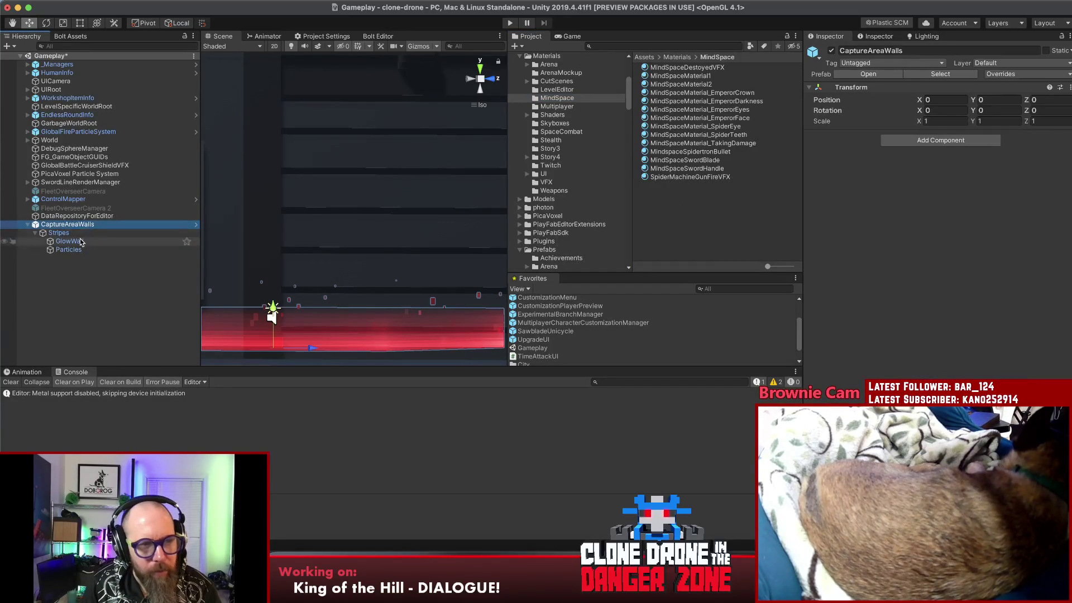
pyautogui.click(70, 241)
pyautogui.scroll(-10, 916, 261)
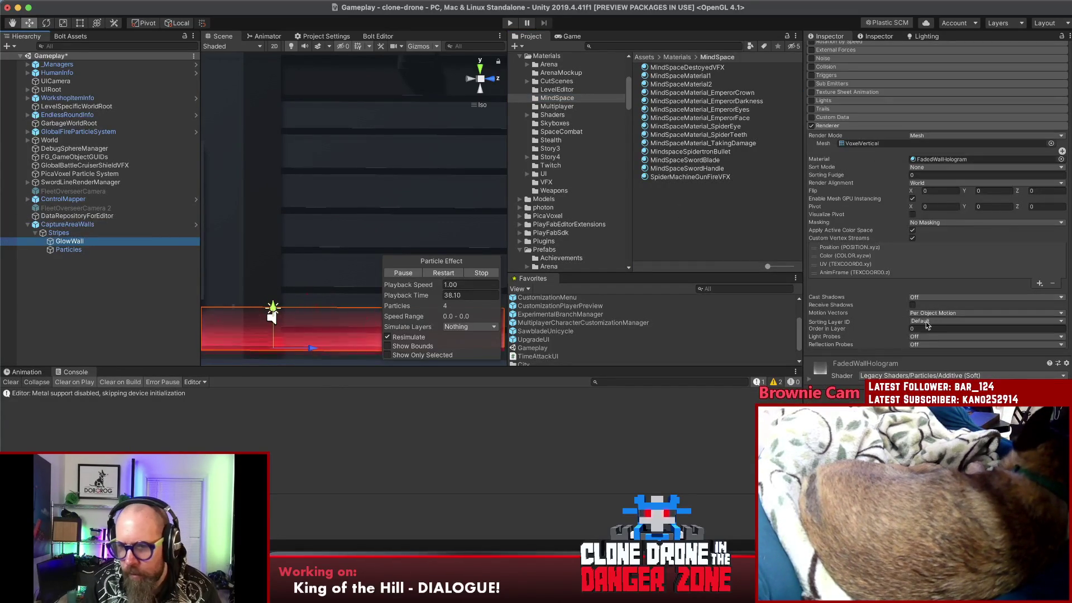
pyautogui.click(964, 376)
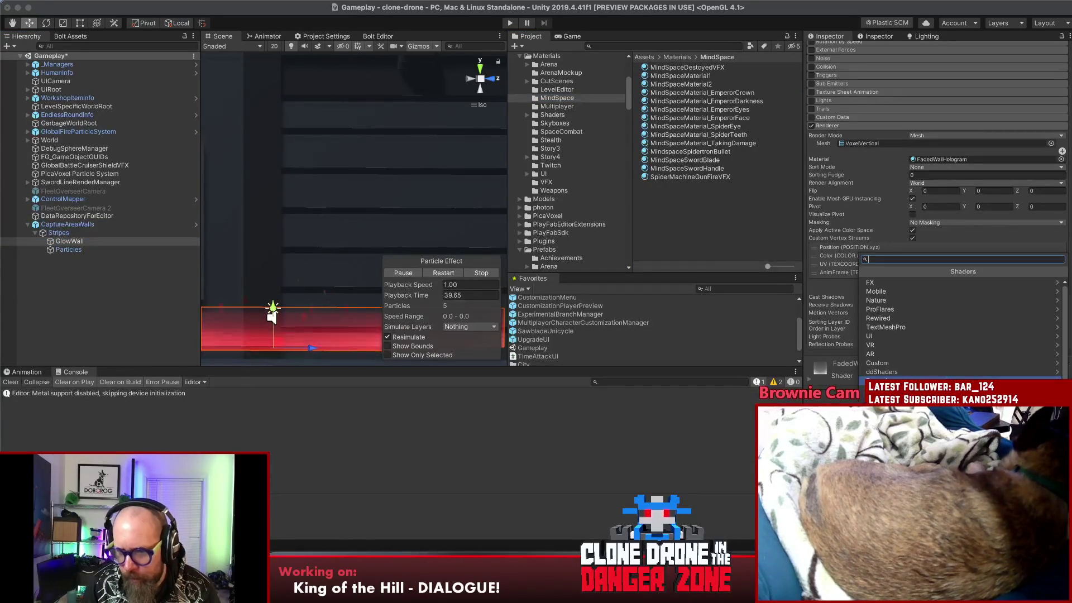
pyautogui.write('particles')
pyautogui.click(887, 285)
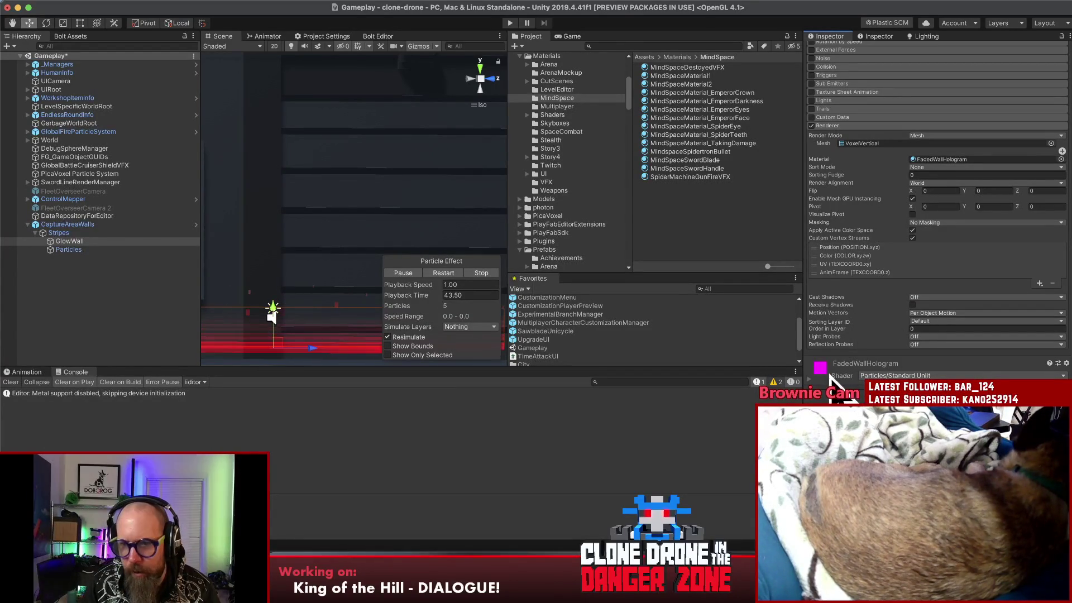
pyautogui.click(912, 238)
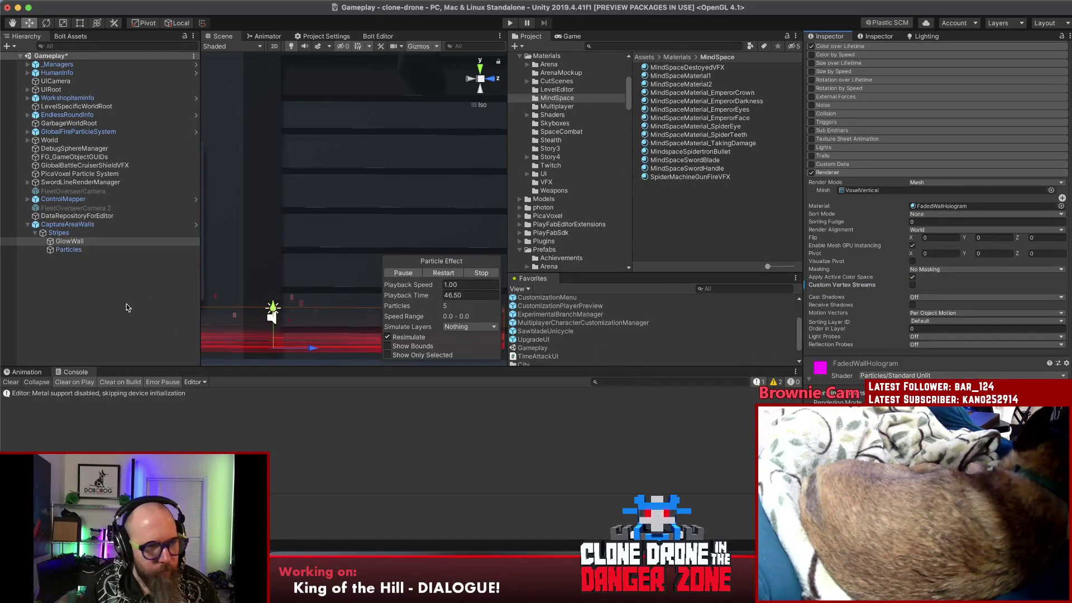
# - Restart the GlowWall particle playback and view the still-magenta wall in the scene
pyautogui.moveTo(274, 333); pyautogui.dragTo(196, 288)
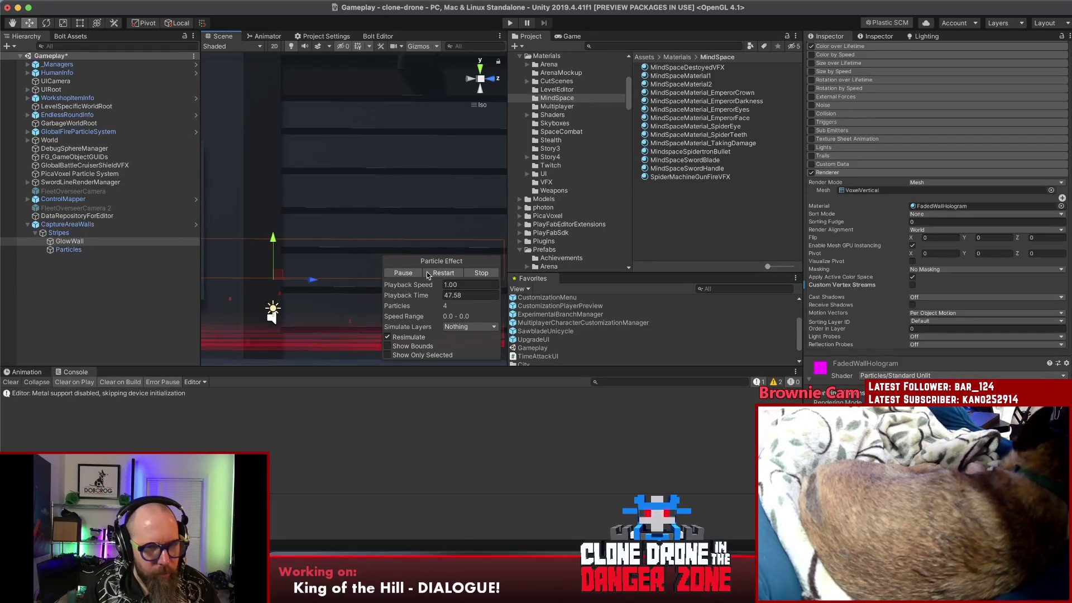
pyautogui.click(482, 272)
pyautogui.click(403, 275)
pyautogui.moveTo(362, 222)
pyautogui.mouseDown()
pyautogui.moveTo(345, 243)
pyautogui.moveTo(166, 263)
pyautogui.moveTo(202, 279)
pyautogui.moveTo(278, 226)
pyautogui.moveTo(360, 233)
pyautogui.moveTo(289, 251)
pyautogui.mouseUp()
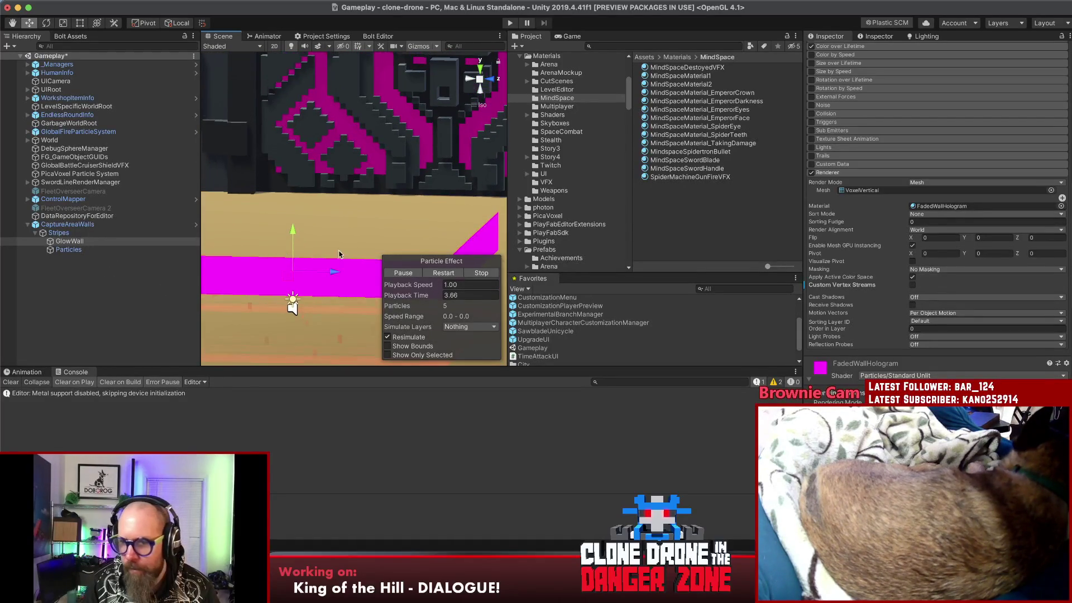
# - Apply the FadedWallHologram material's vertex stream layout to its particle systems
pyautogui.click(954, 209)
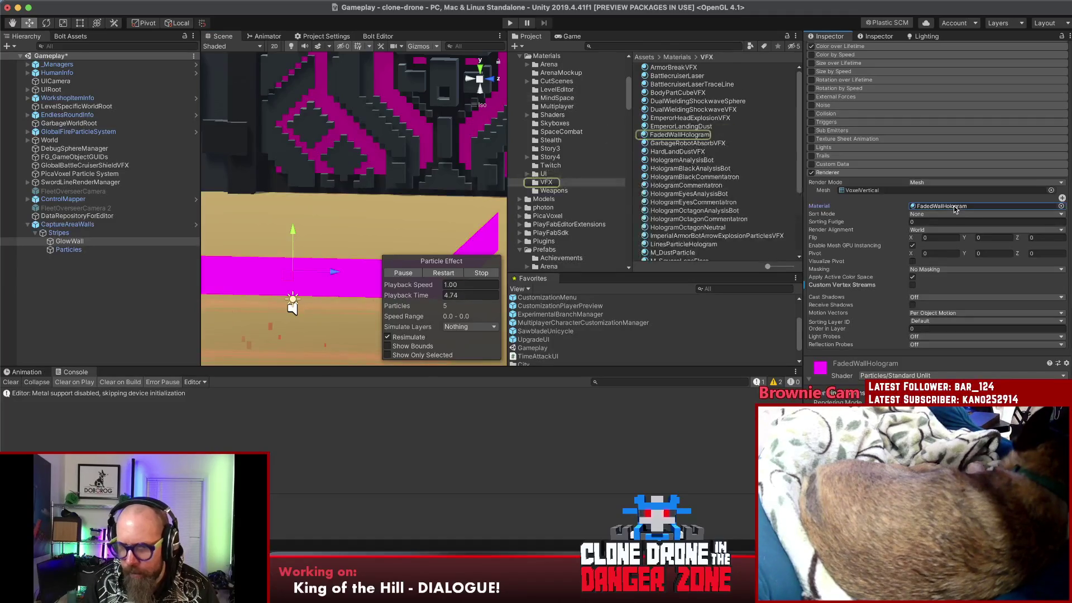
pyautogui.doubleClick(954, 209)
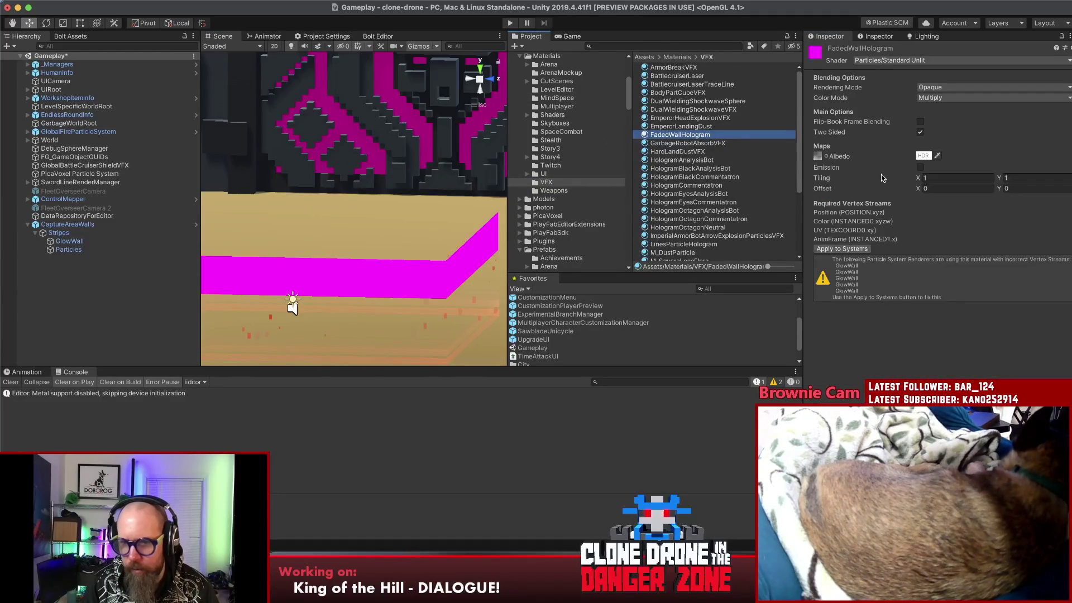
pyautogui.click(843, 250)
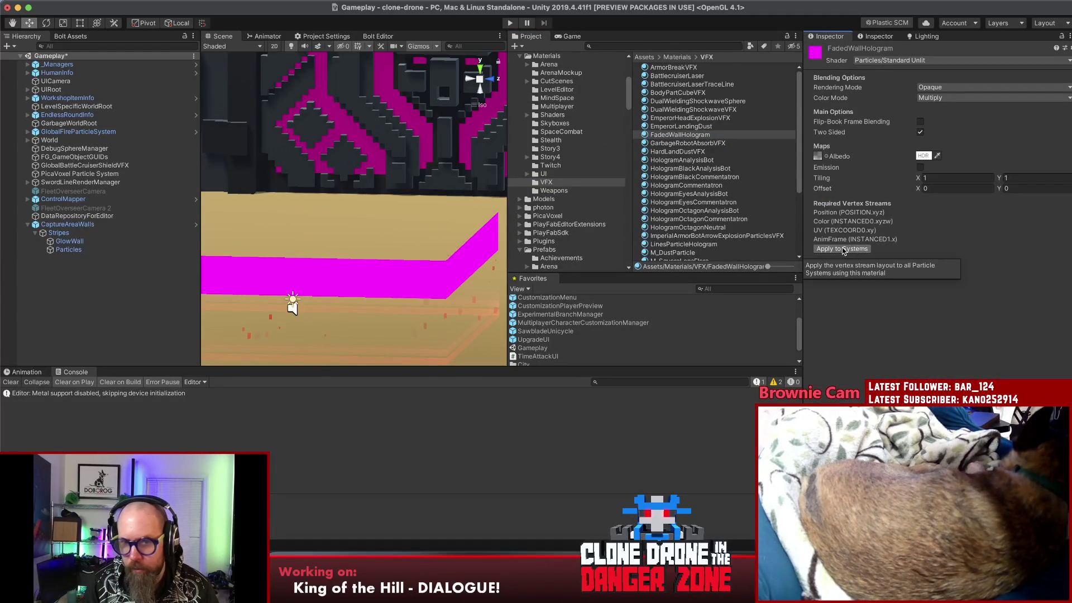
# - Reselect GlowWall and apply the vertex stream layout again from its renderer, then bring up Finder
pyautogui.click(68, 258)
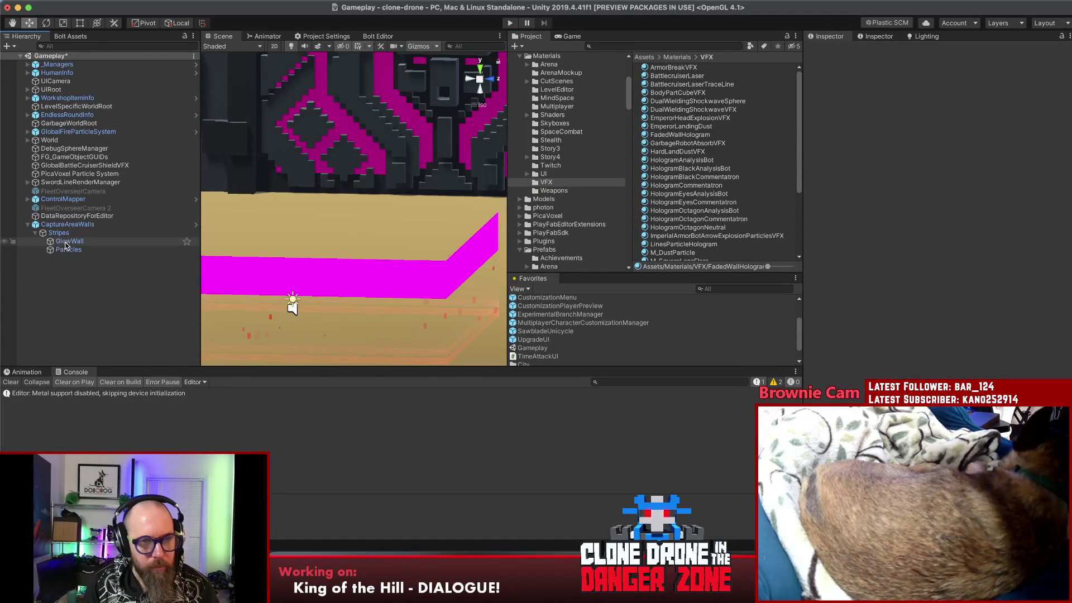
pyautogui.click(68, 242)
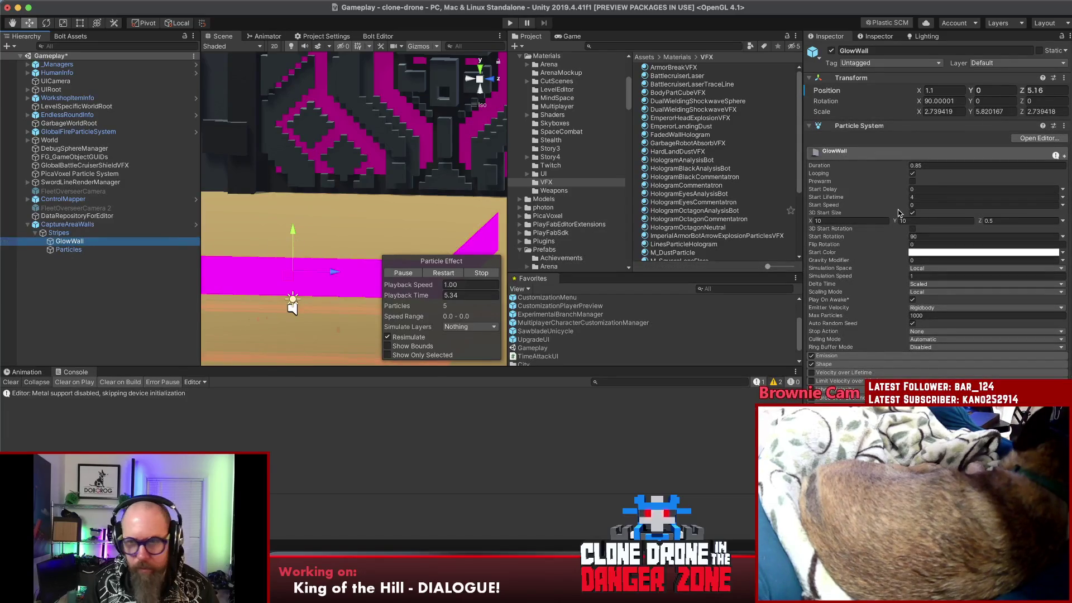
pyautogui.scroll(-10, 896, 211)
pyautogui.scroll(-10, 898, 212)
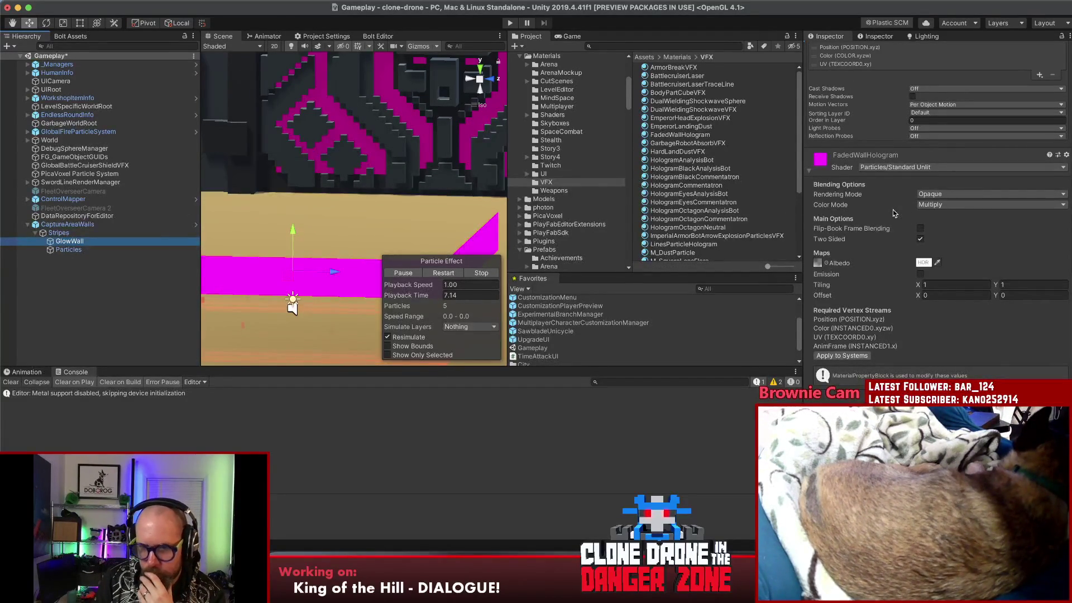
pyautogui.click(838, 356)
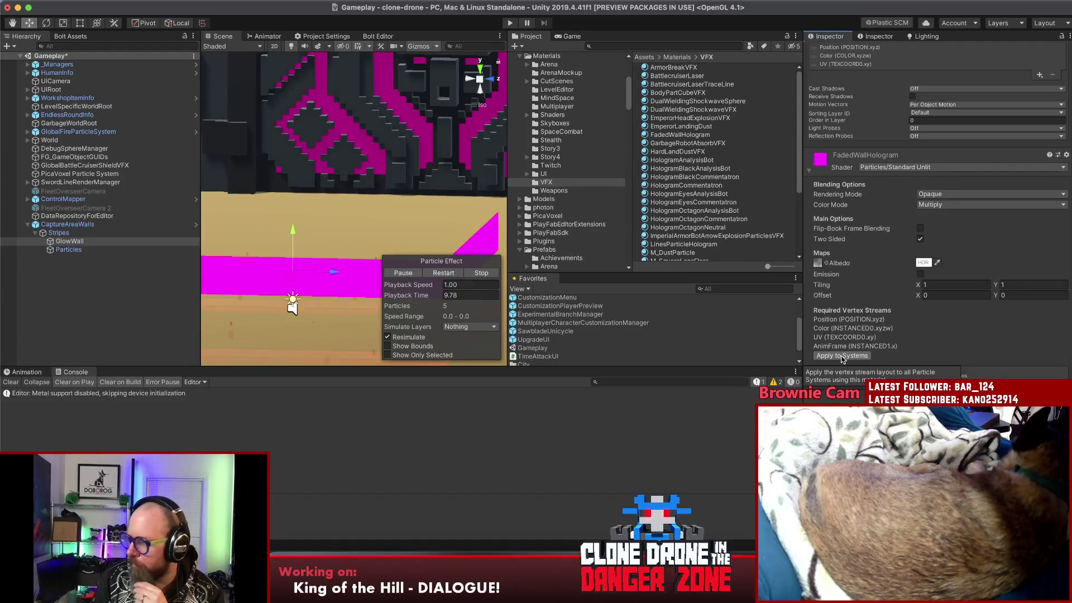
pyautogui.click(835, 360)
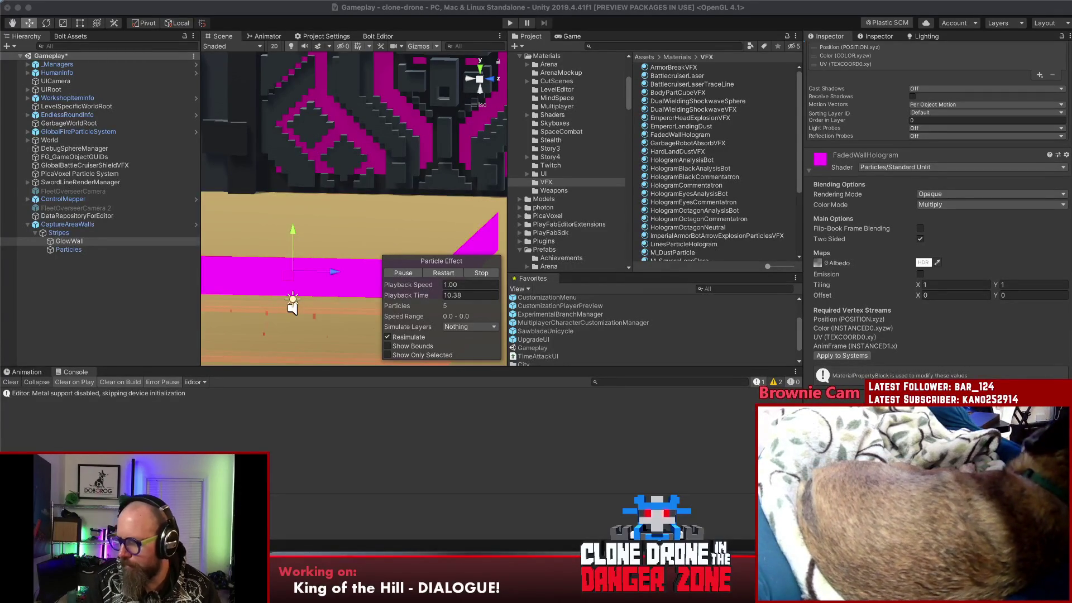
pyautogui.click(282, 565)
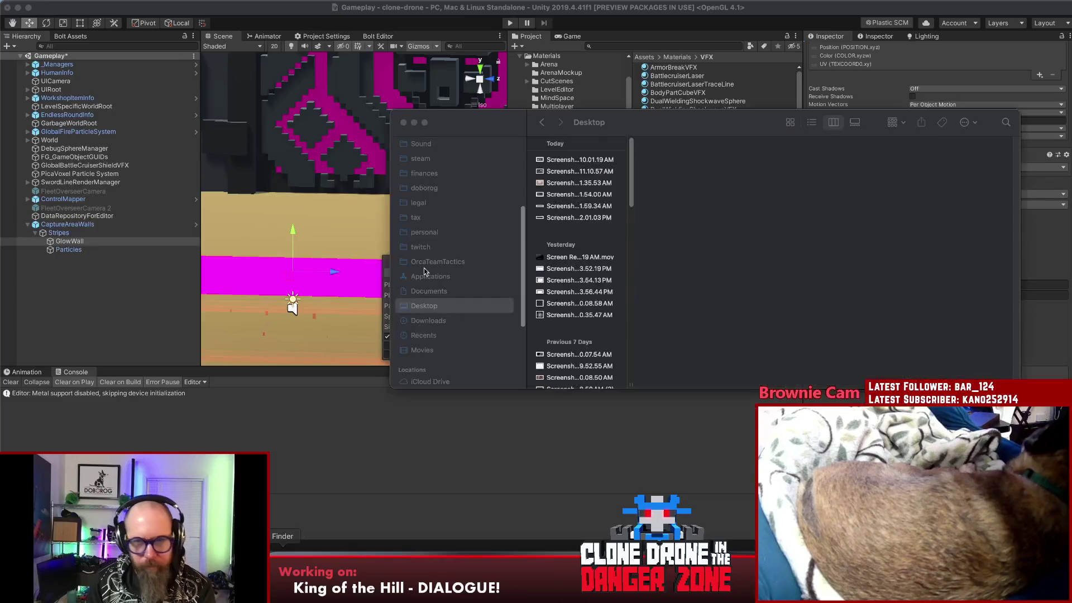
# - Preview the newest Desktop screenshot and switch to the ChatGPT magenta-particles conversation
pyautogui.click(561, 218)
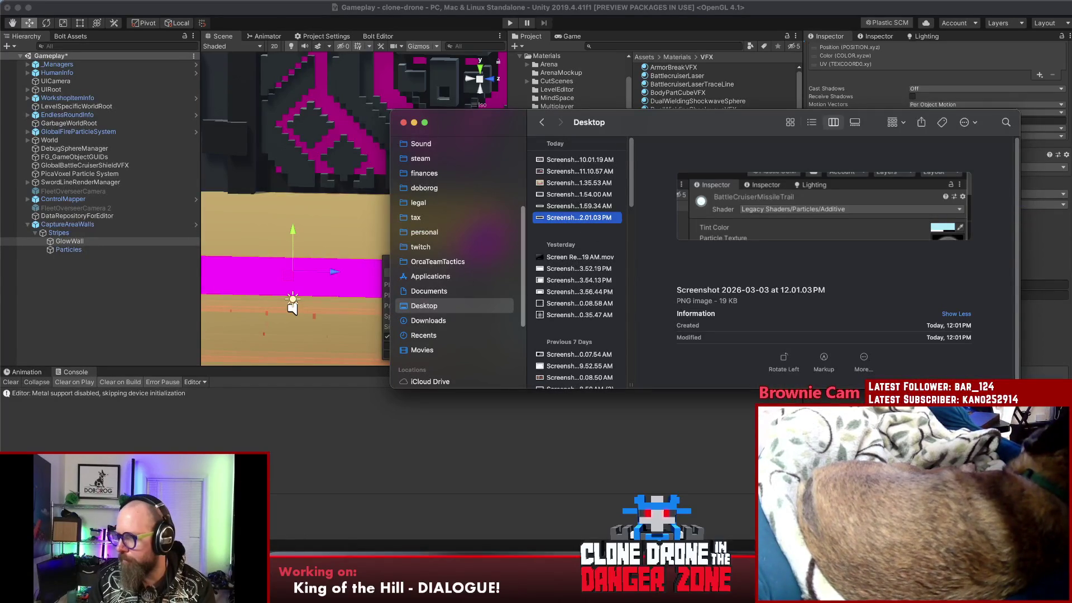
pyautogui.press('super+Tab')
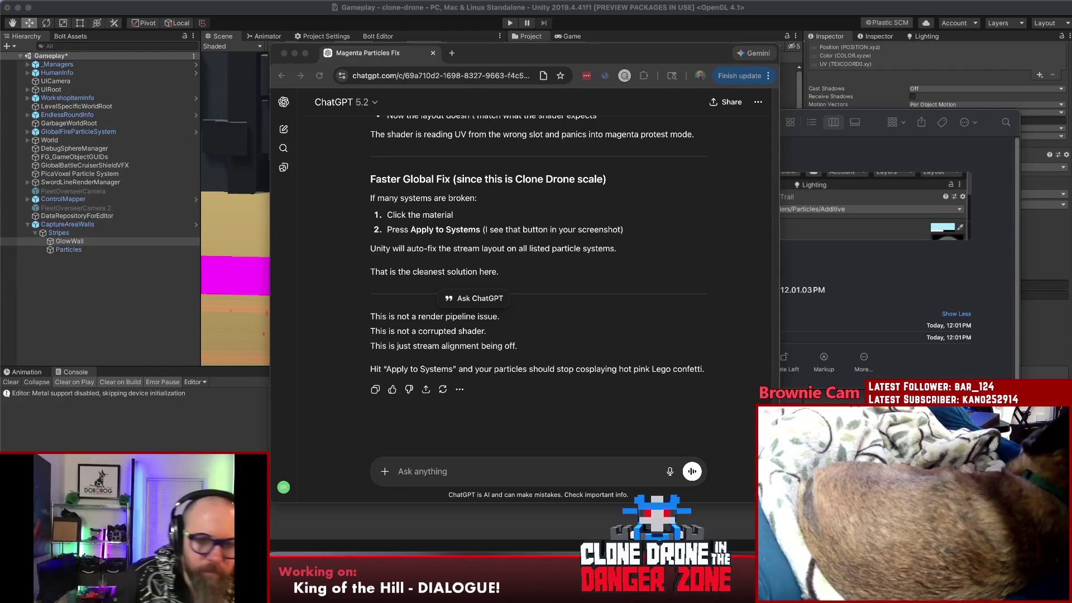
# - Send ChatGPT a reply that the vertex-stream fix doesn't work and return to Unity
pyautogui.click(611, 312)
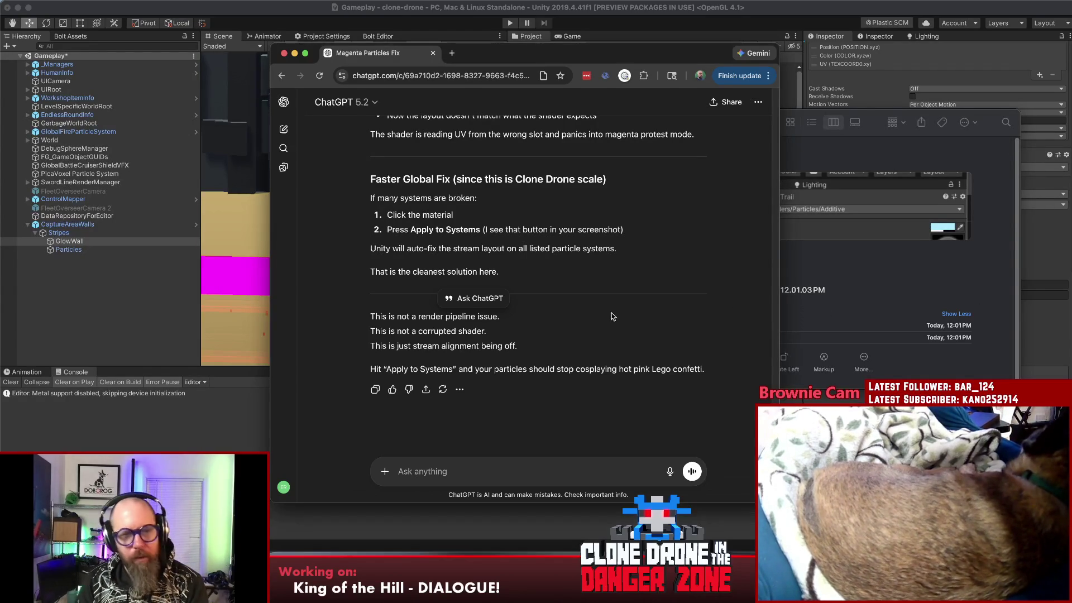
pyautogui.click(484, 478)
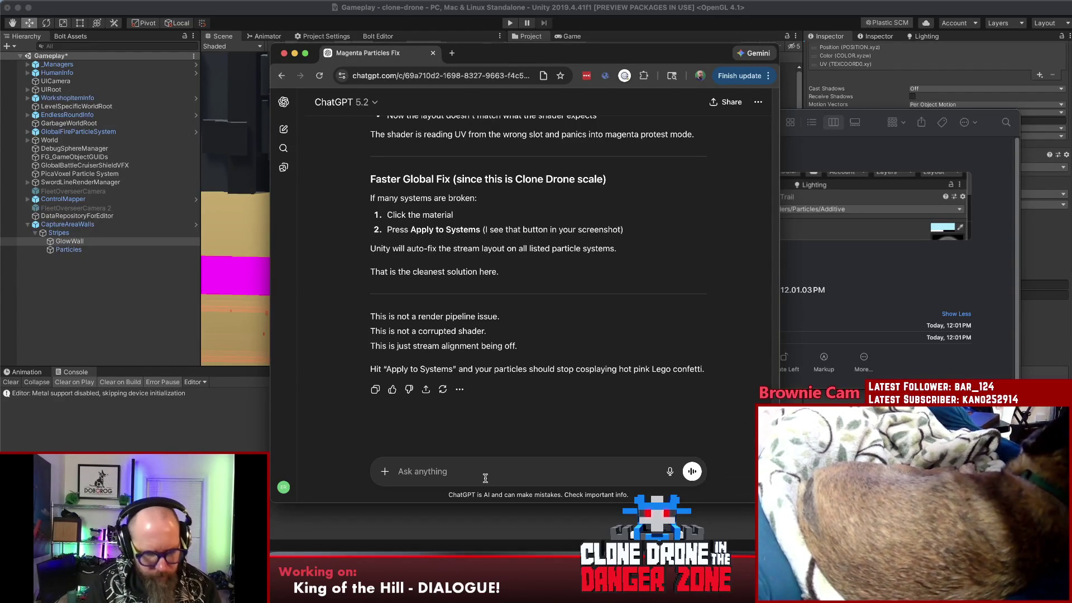
pyautogui.write('no, that do')
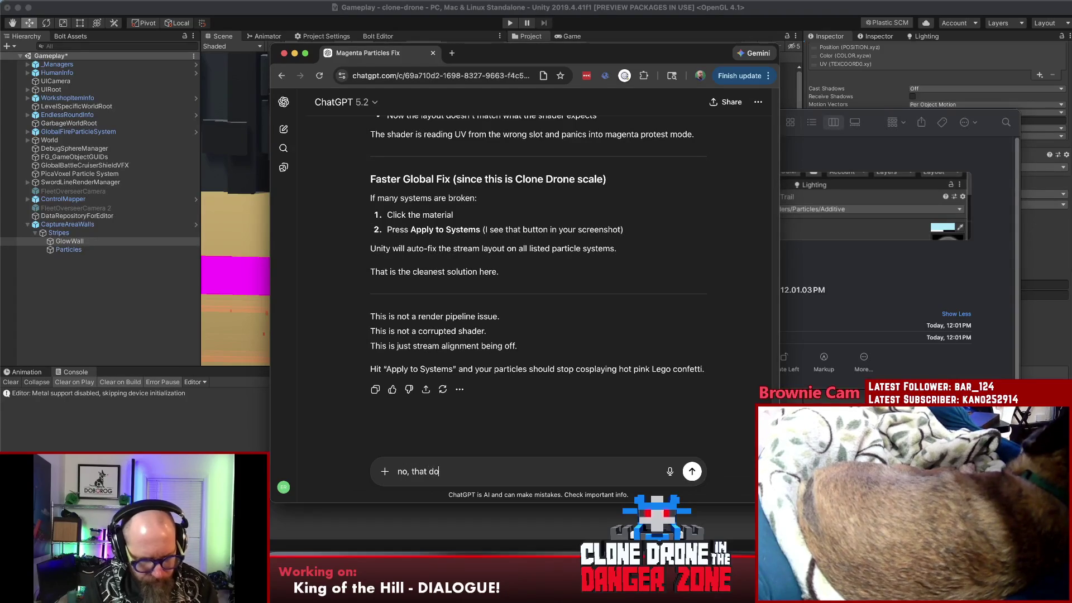
pyautogui.write("esn't work.")
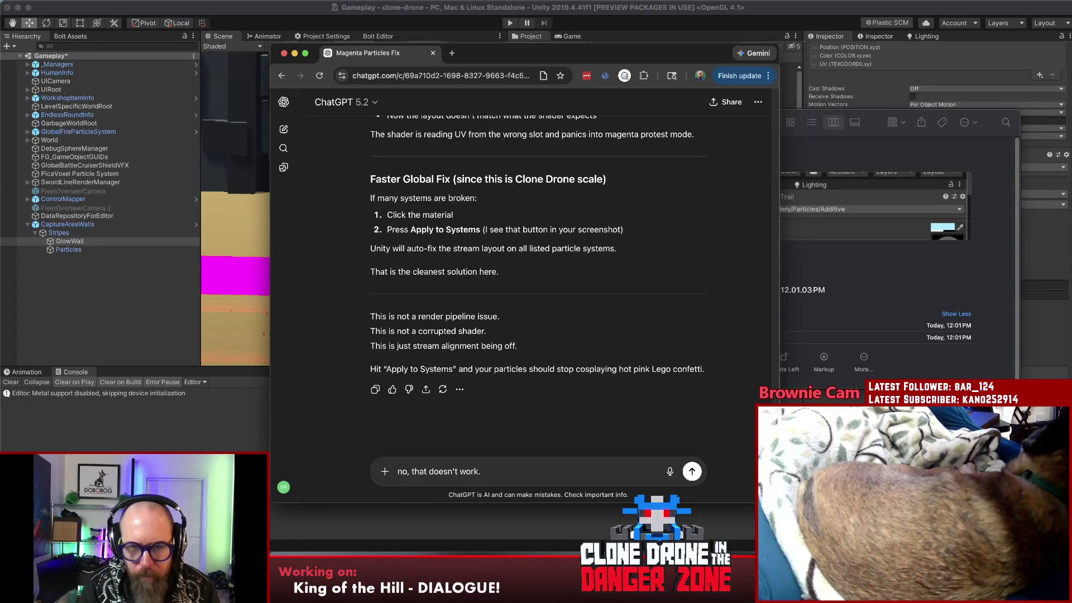
pyautogui.press('Return')
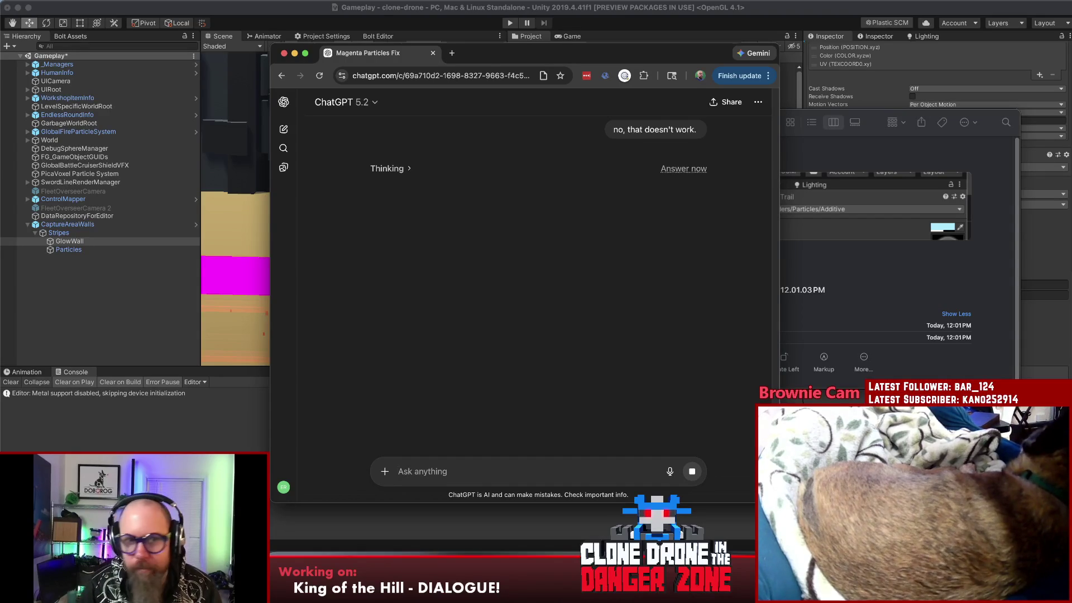
pyautogui.click(79, 333)
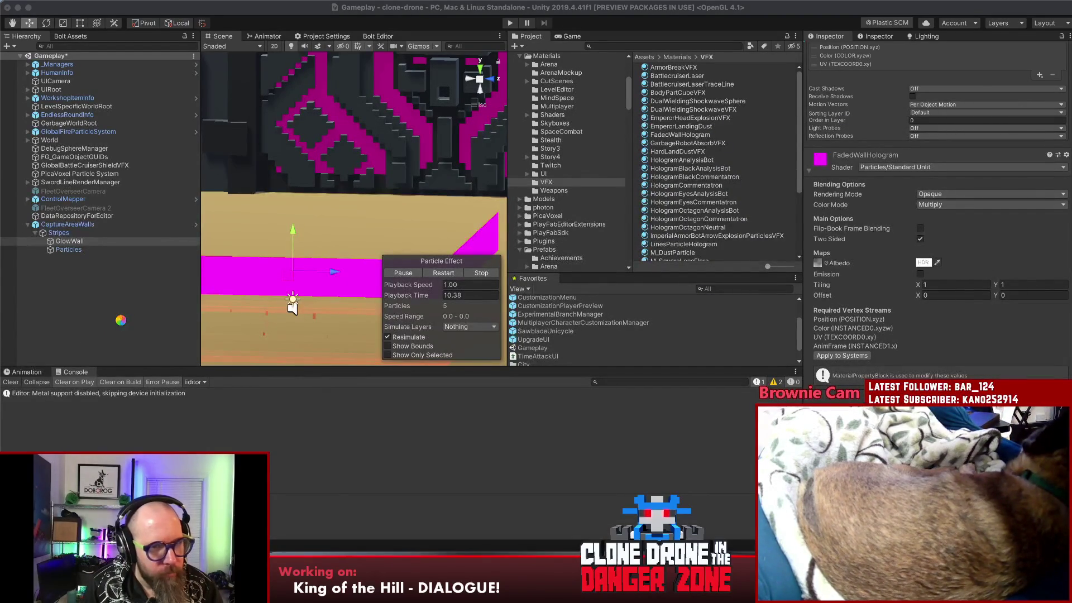
# - Reselect GlowWall and turn off Custom Vertex Streams in its Renderer module
pyautogui.click(118, 324)
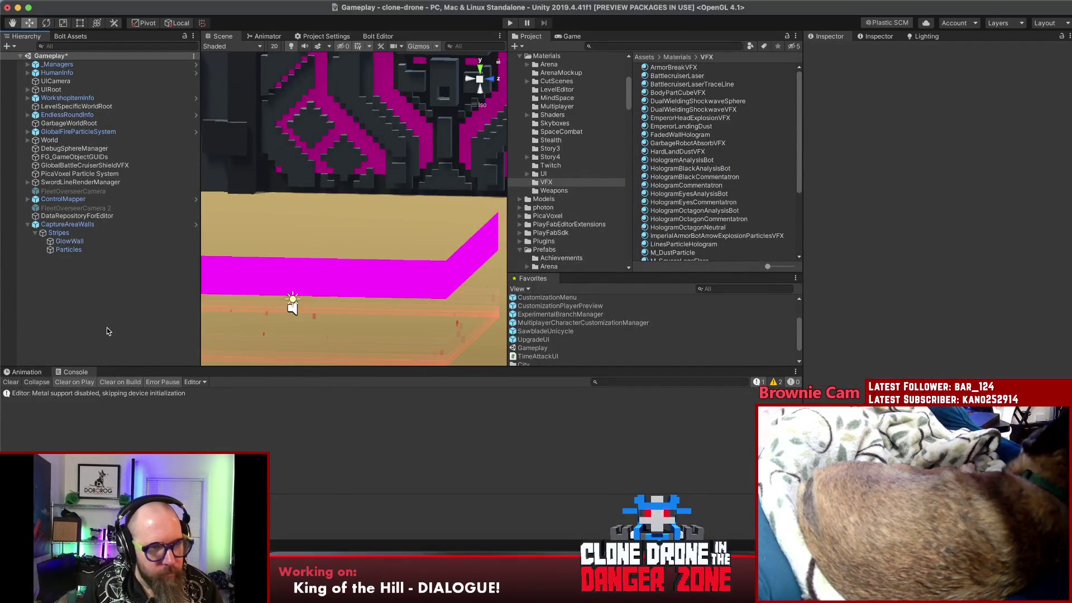
pyautogui.click(74, 242)
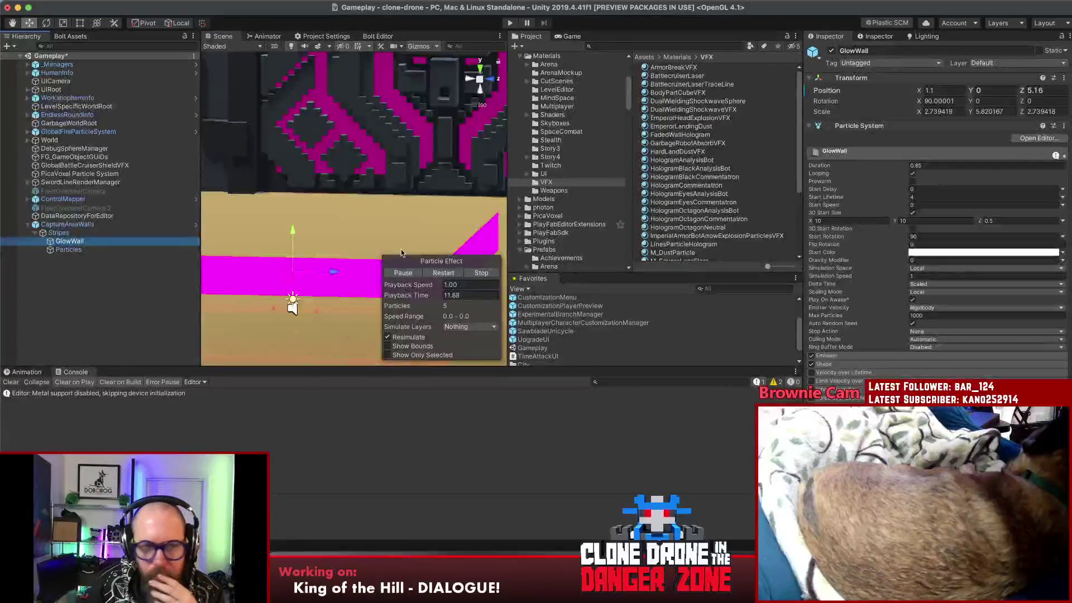
pyautogui.click(96, 336)
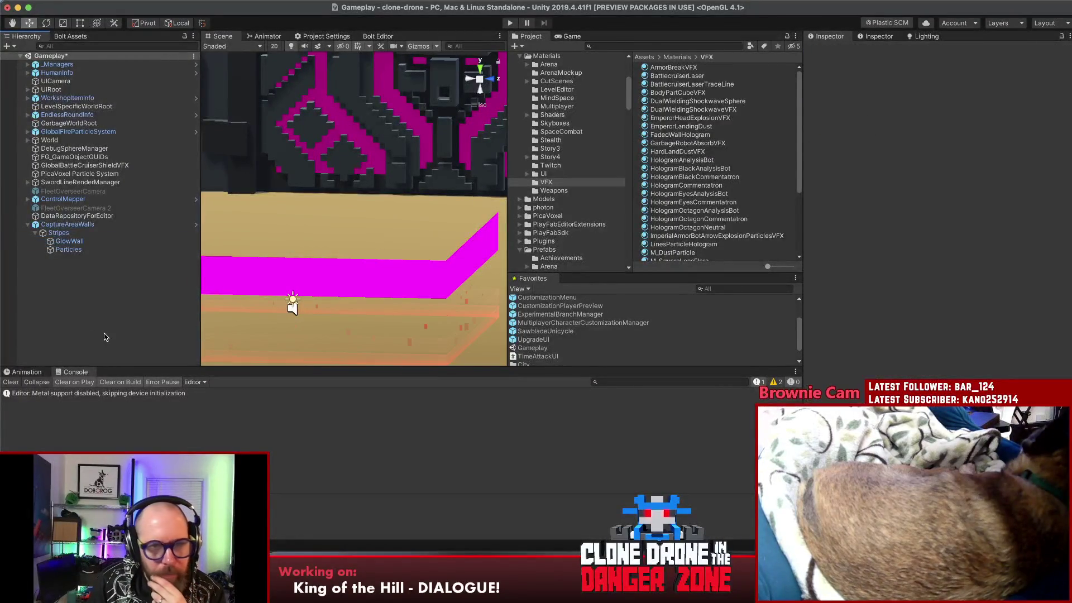
pyautogui.click(72, 241)
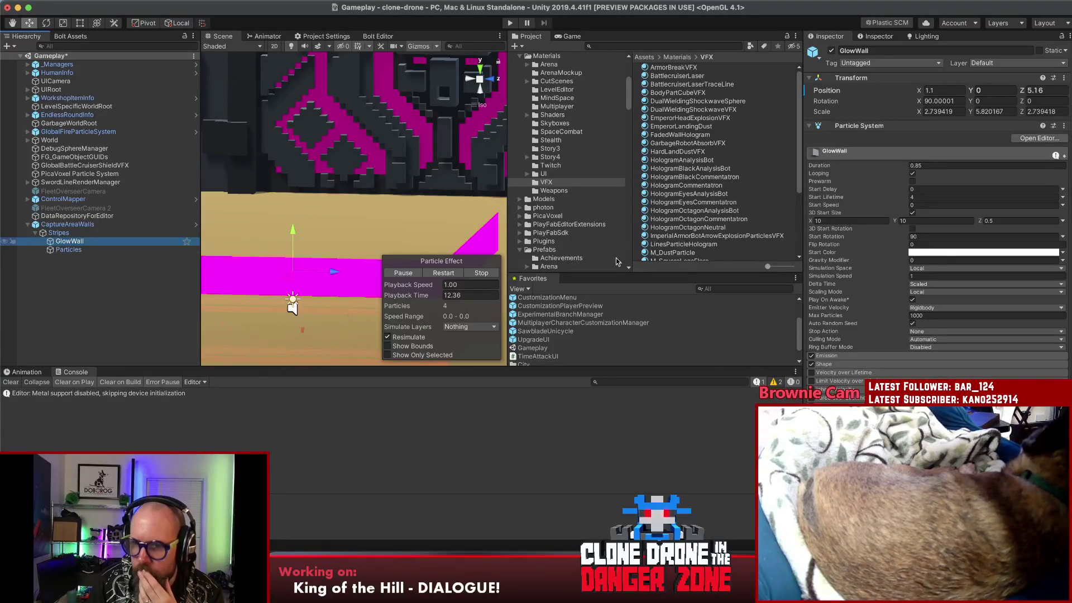
pyautogui.scroll(-10, 945, 263)
pyautogui.scroll(-10, 946, 262)
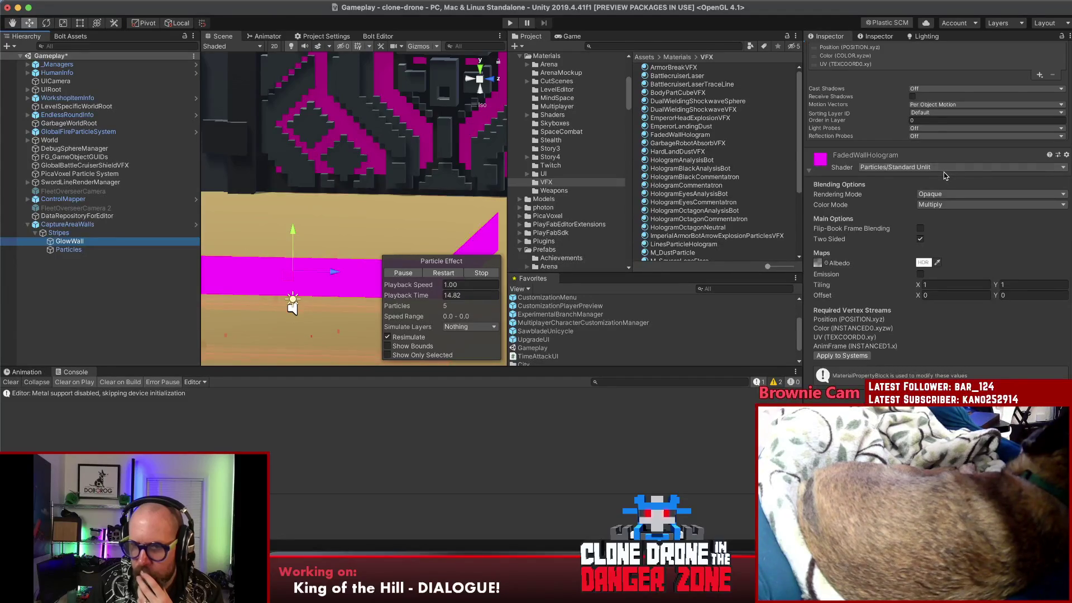
pyautogui.scroll(4, 945, 174)
pyautogui.scroll(2, 946, 175)
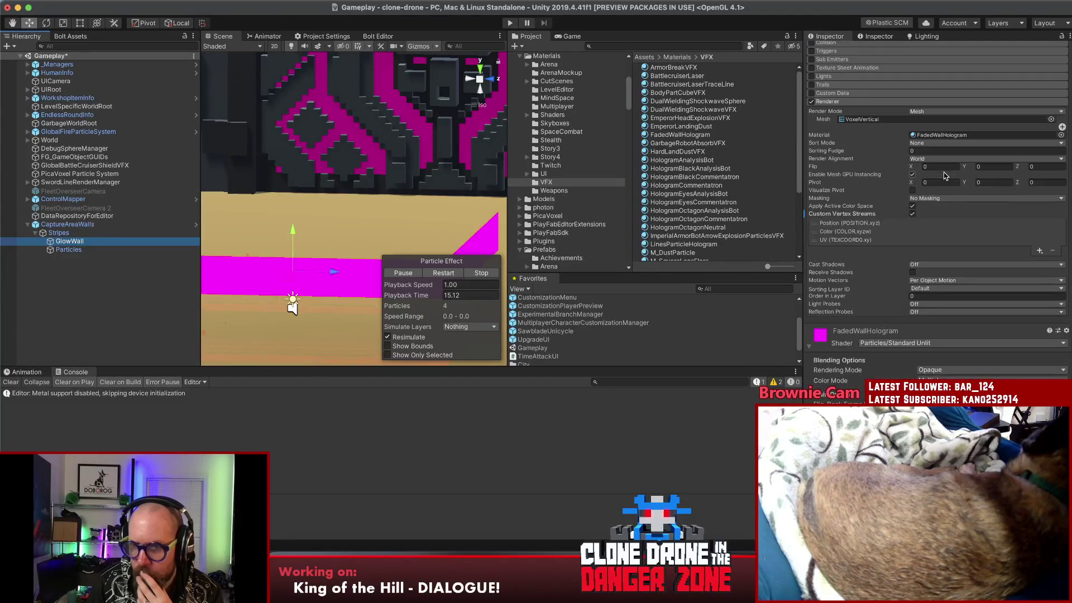
pyautogui.click(912, 215)
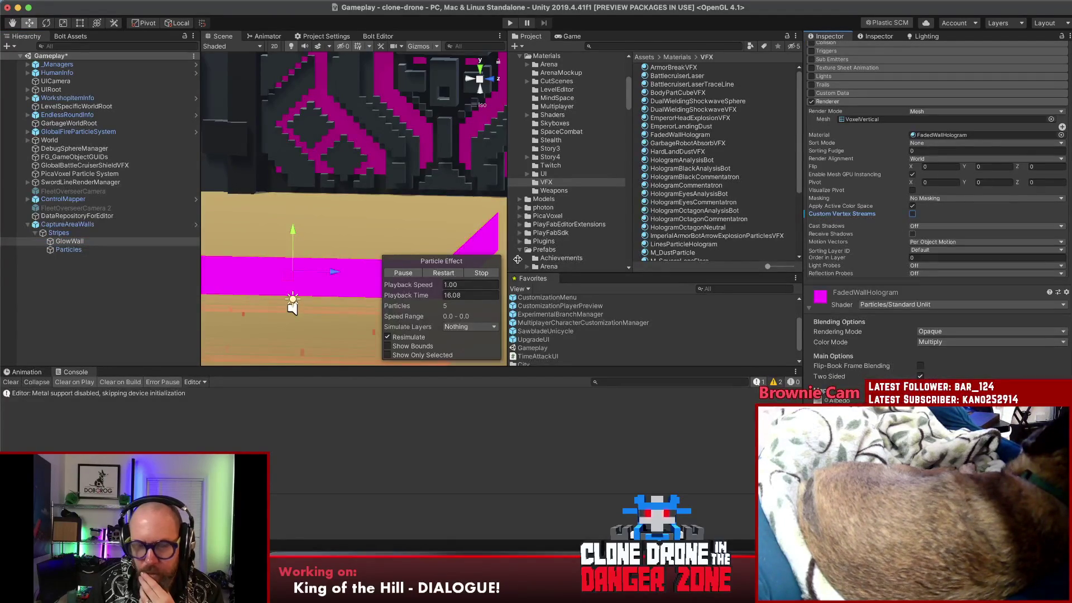
# - Reselect GlowWall and stop its particle effect preview
pyautogui.click(155, 299)
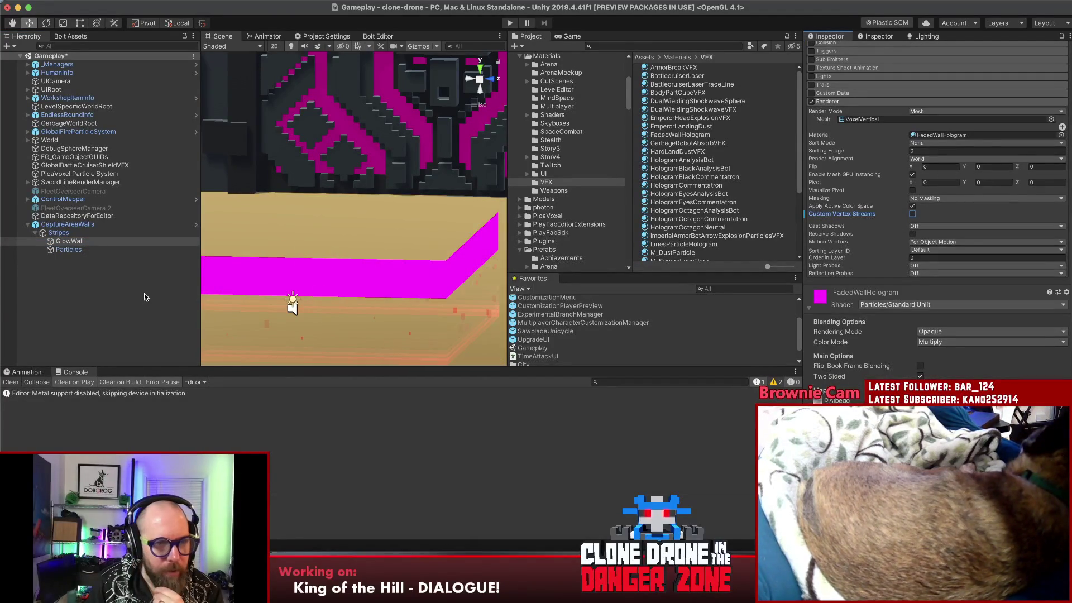
pyautogui.click(75, 243)
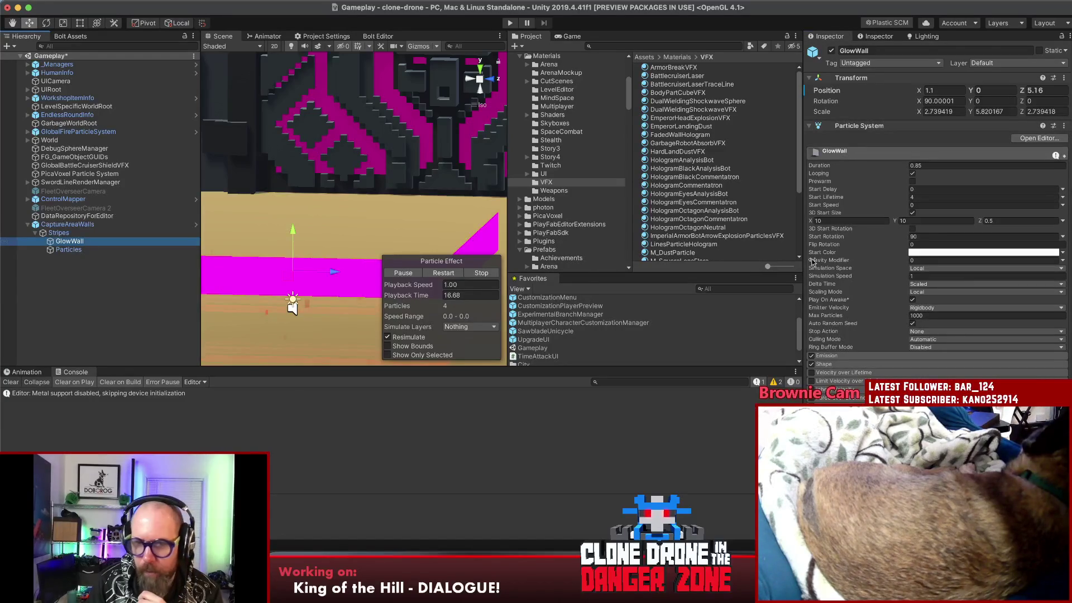
pyautogui.click(405, 274)
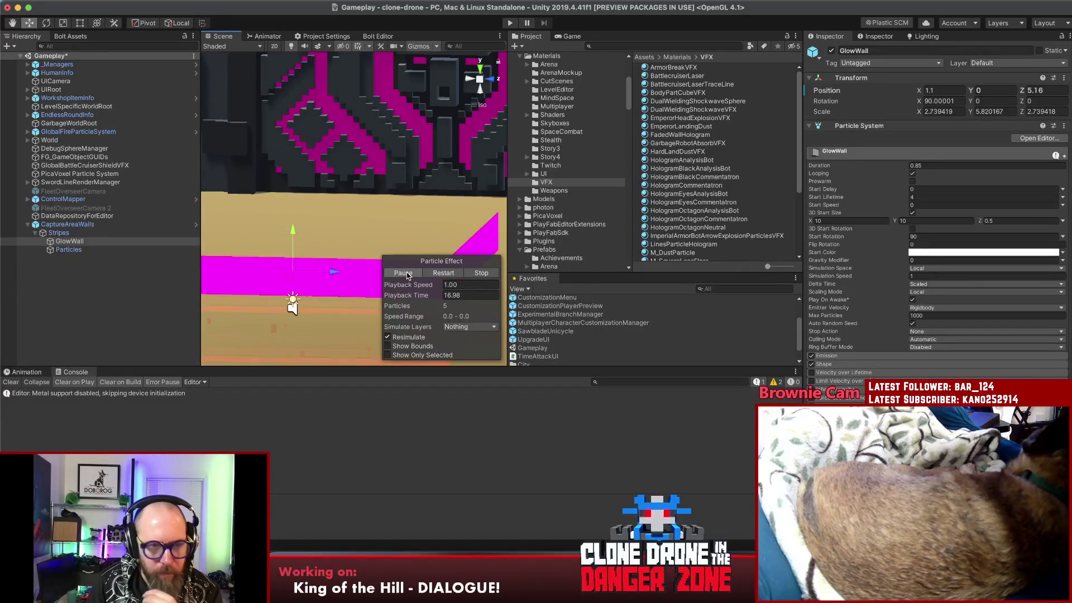
pyautogui.click(481, 273)
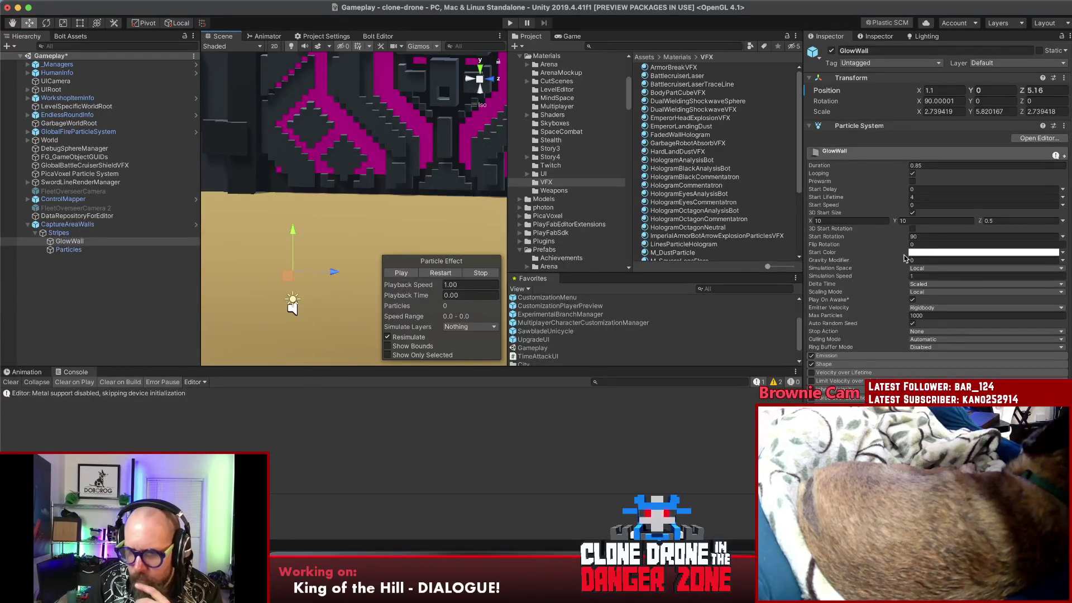
pyautogui.scroll(-5, 904, 257)
pyautogui.scroll(-5, 904, 258)
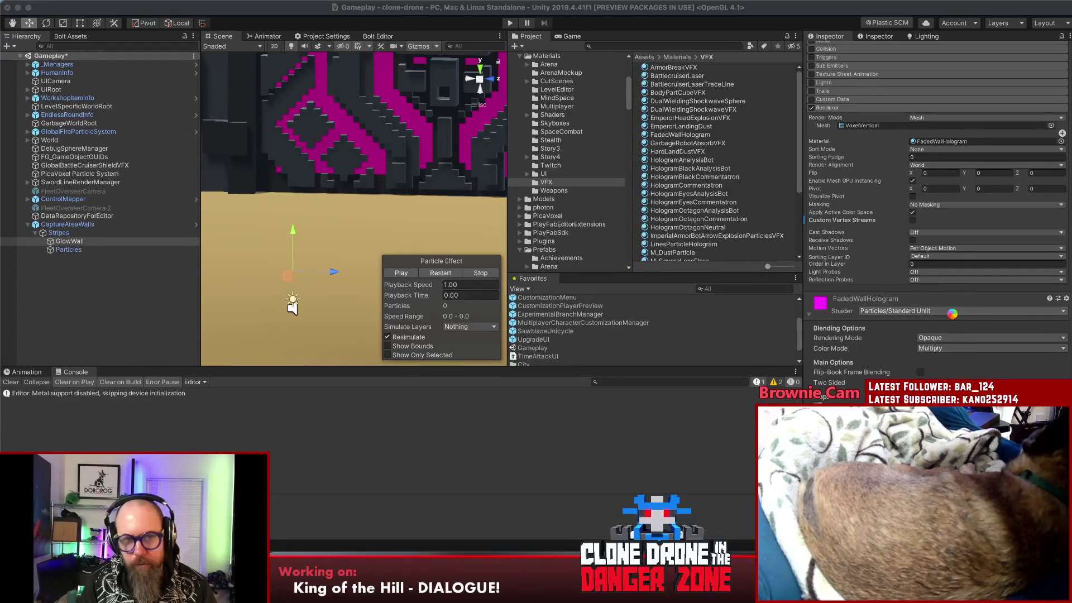
# - Switch FadedWallHologram to the Sprites/Default shader and play the GlowWall effect, now orange-red
pyautogui.click(969, 312)
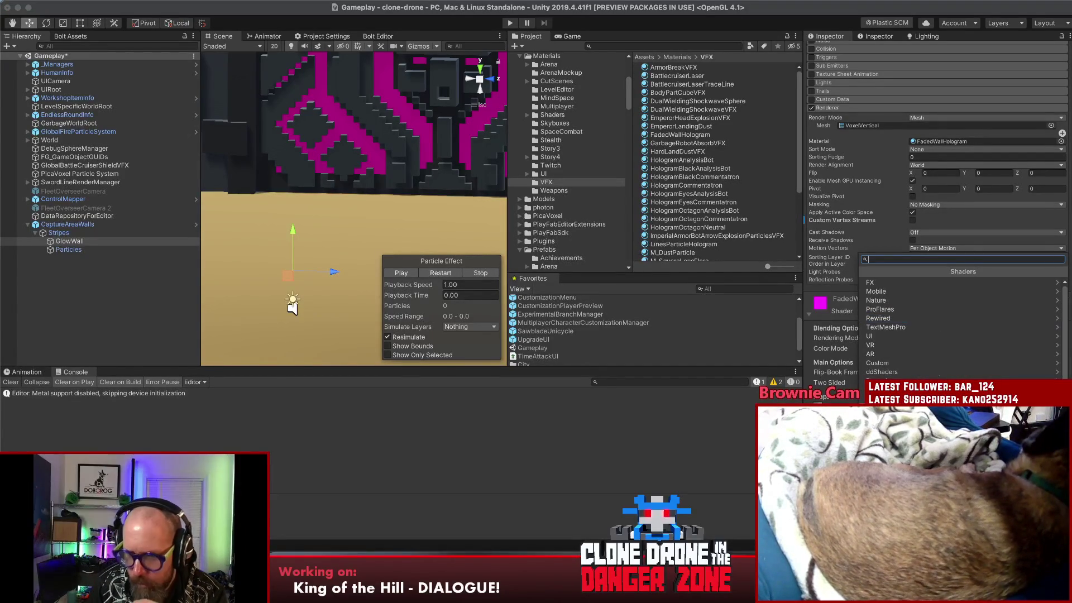
pyautogui.scroll(-3, 963, 334)
pyautogui.click(876, 289)
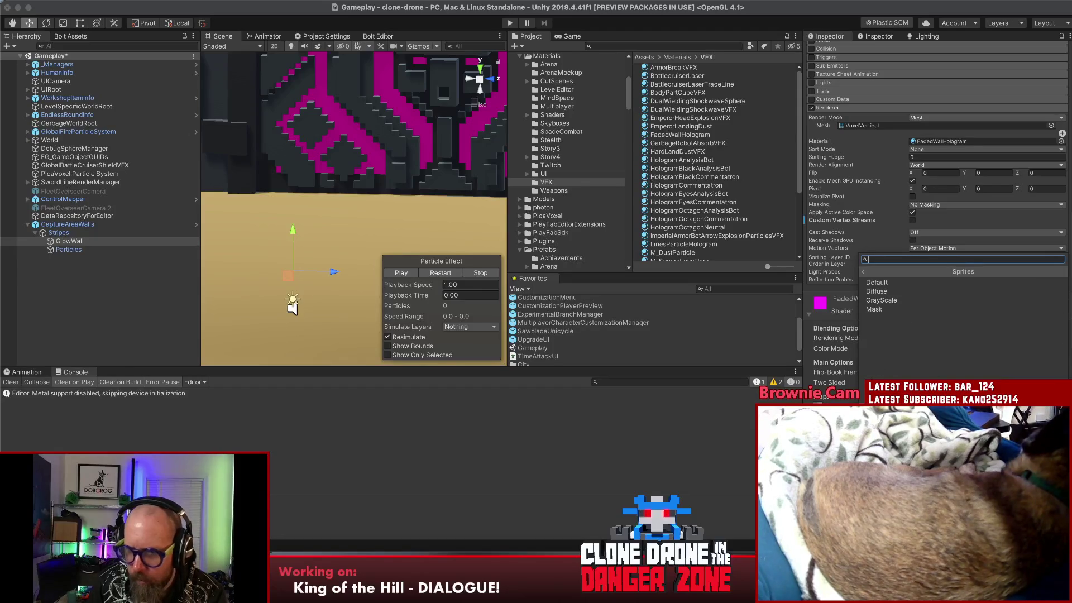
pyautogui.click(876, 283)
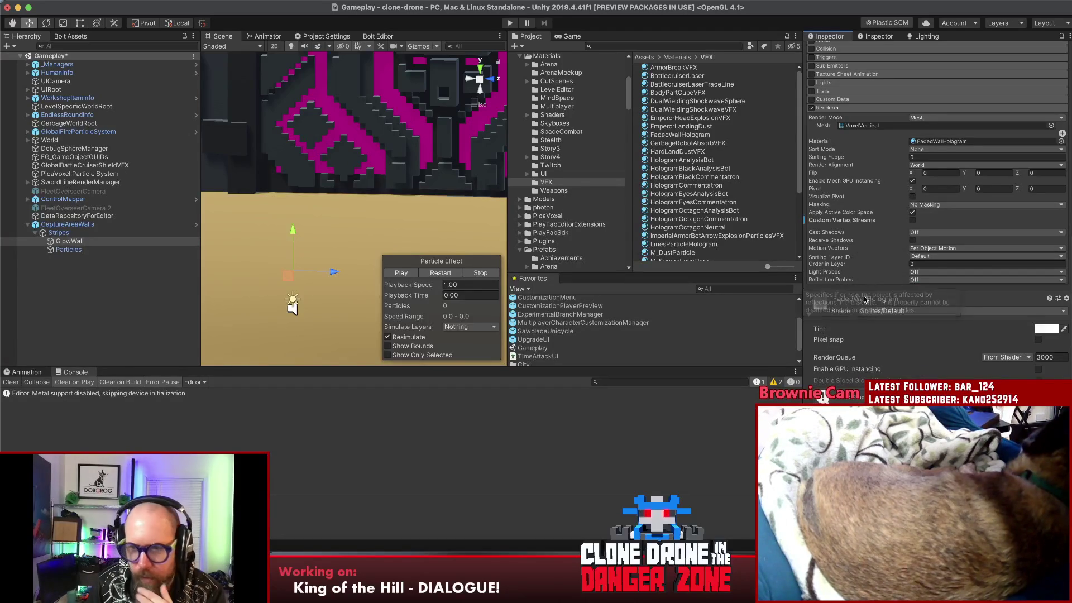
pyautogui.scroll(-1, 885, 343)
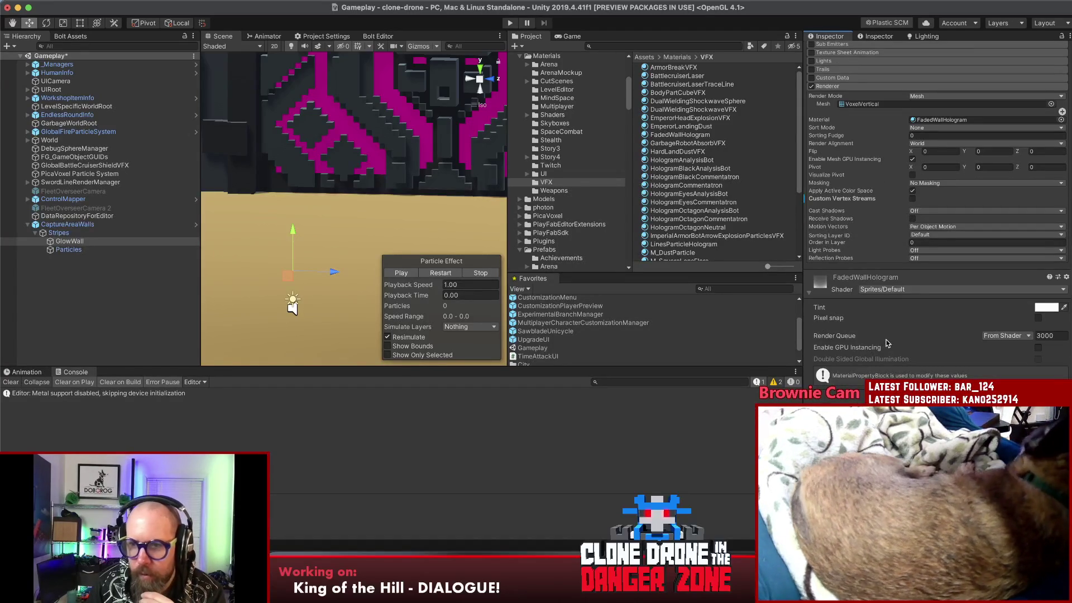
pyautogui.click(402, 273)
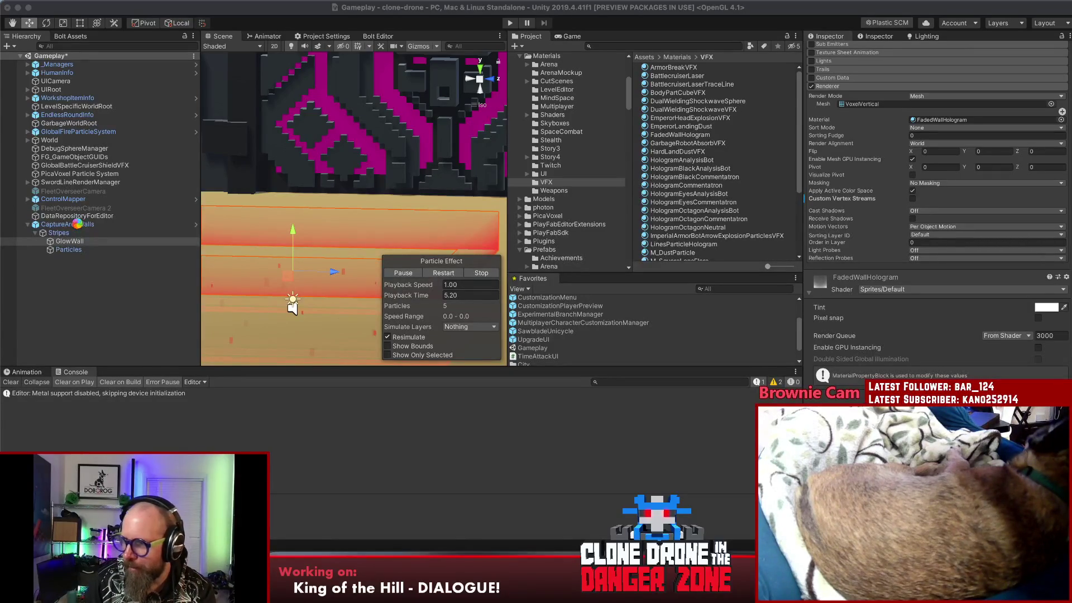
pyautogui.click(77, 224)
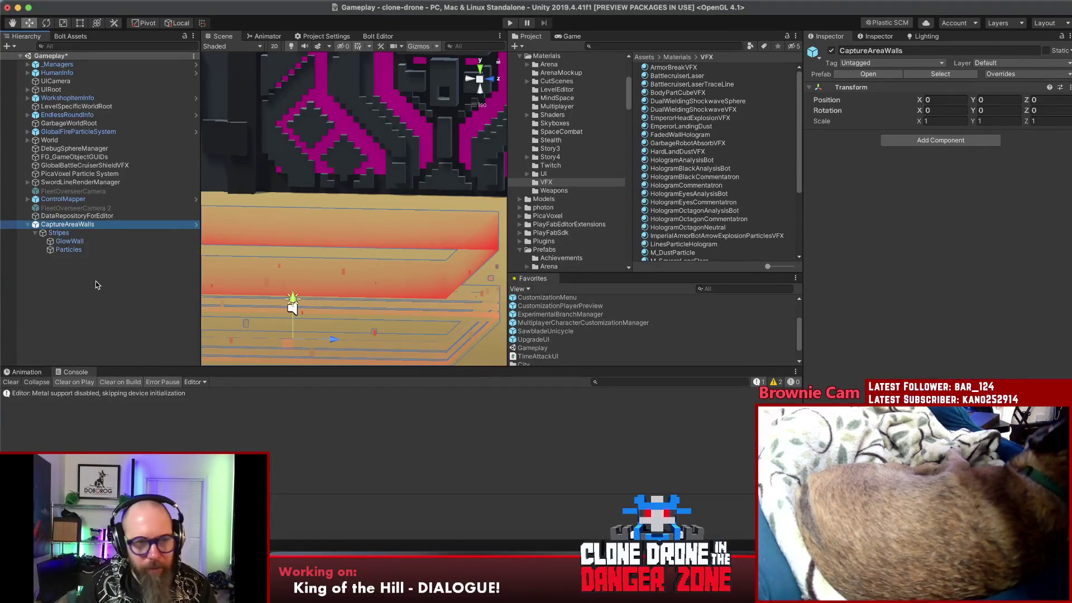
# - Delete the CaptureAreaWalls object and clear the console log
pyautogui.press('Delete')
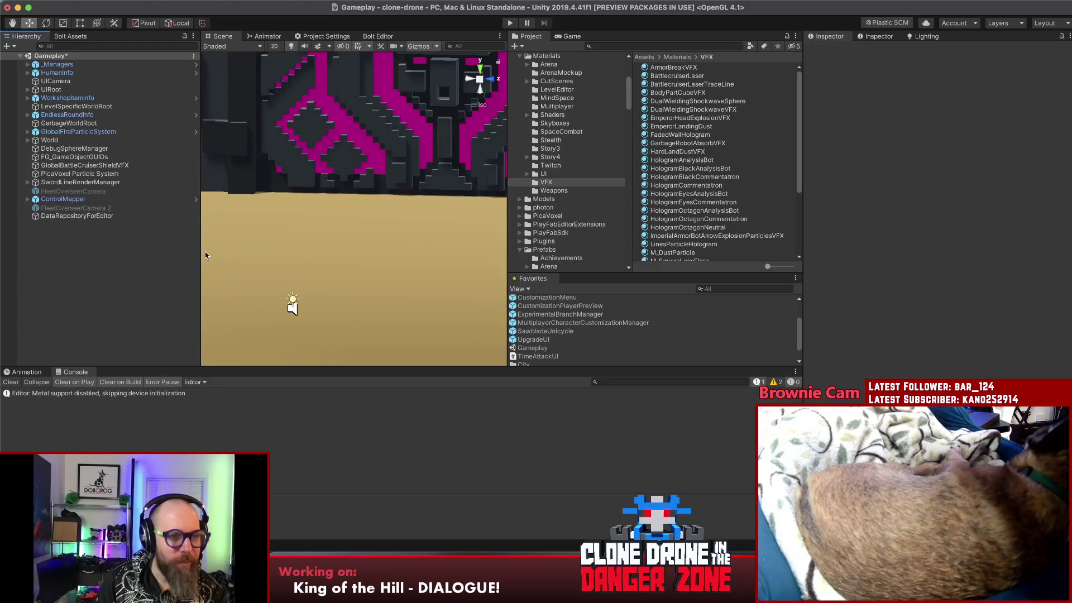
pyautogui.moveTo(201, 250); pyautogui.dragTo(175, 253)
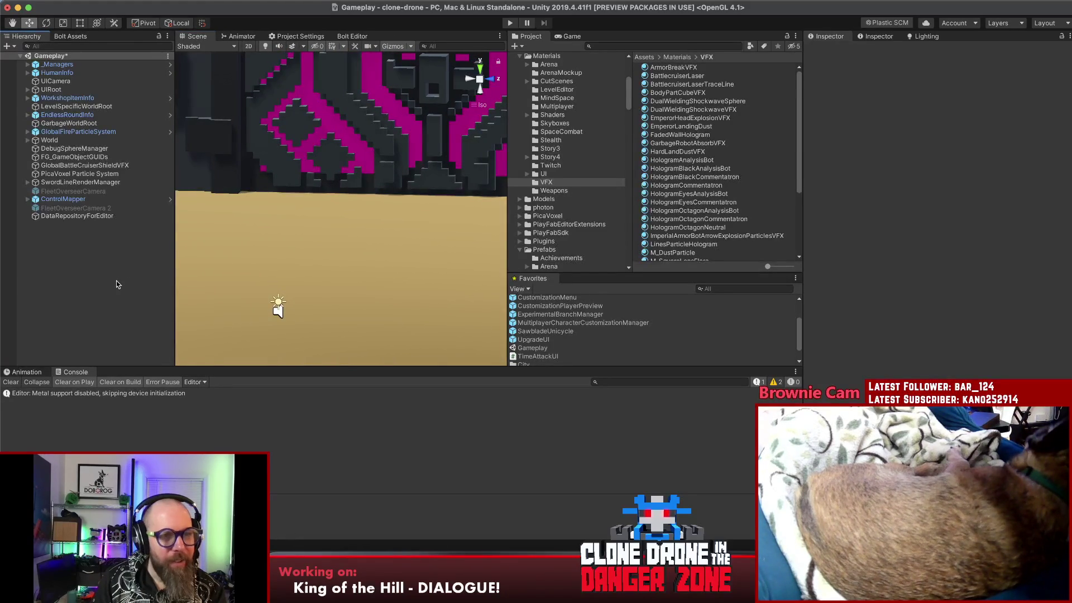
pyautogui.click(8, 381)
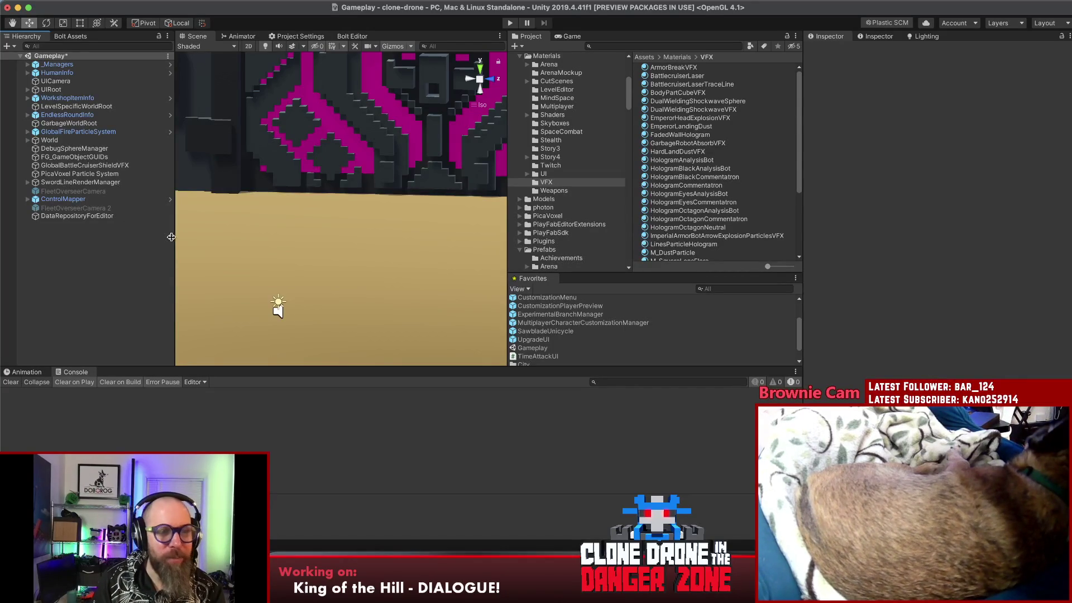
# - Drag the panel dividers to give the Scene view more width
pyautogui.moveTo(172, 238); pyautogui.dragTo(159, 243)
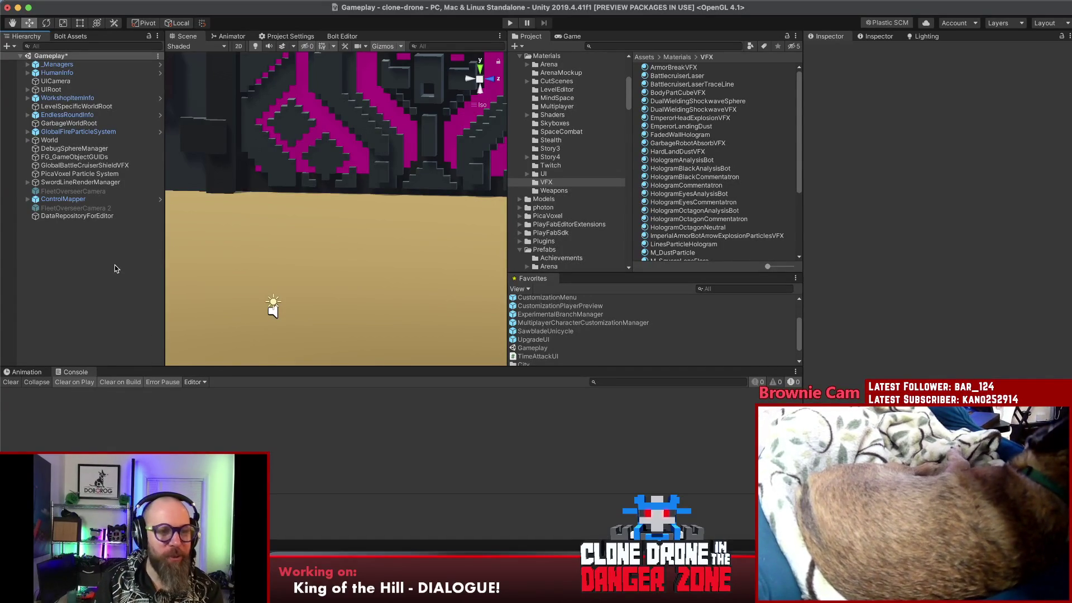
pyautogui.moveTo(165, 259); pyautogui.dragTo(163, 259)
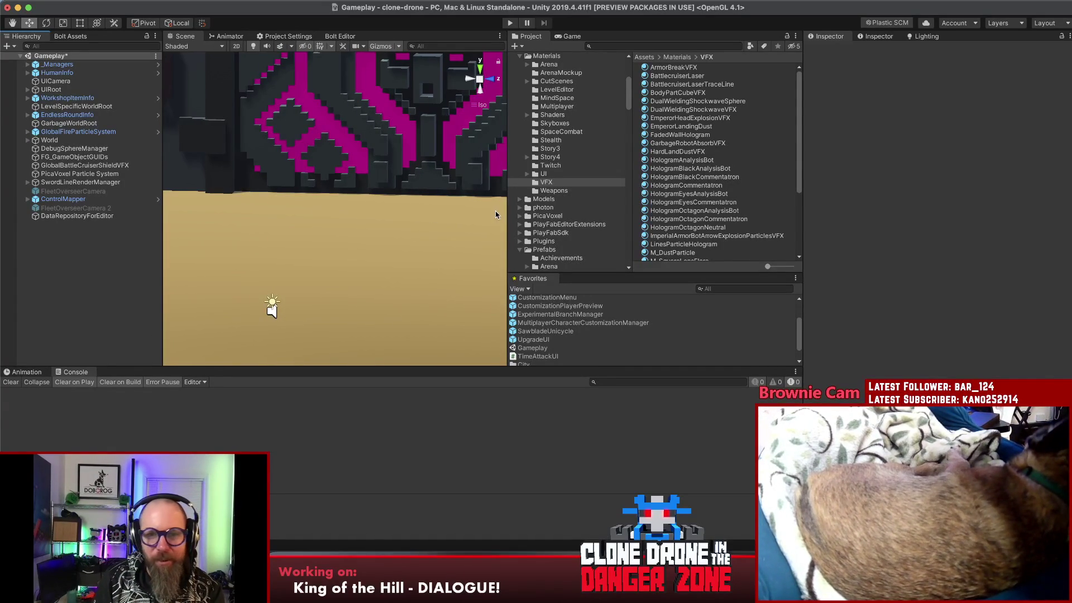
pyautogui.moveTo(507, 210); pyautogui.dragTo(530, 209)
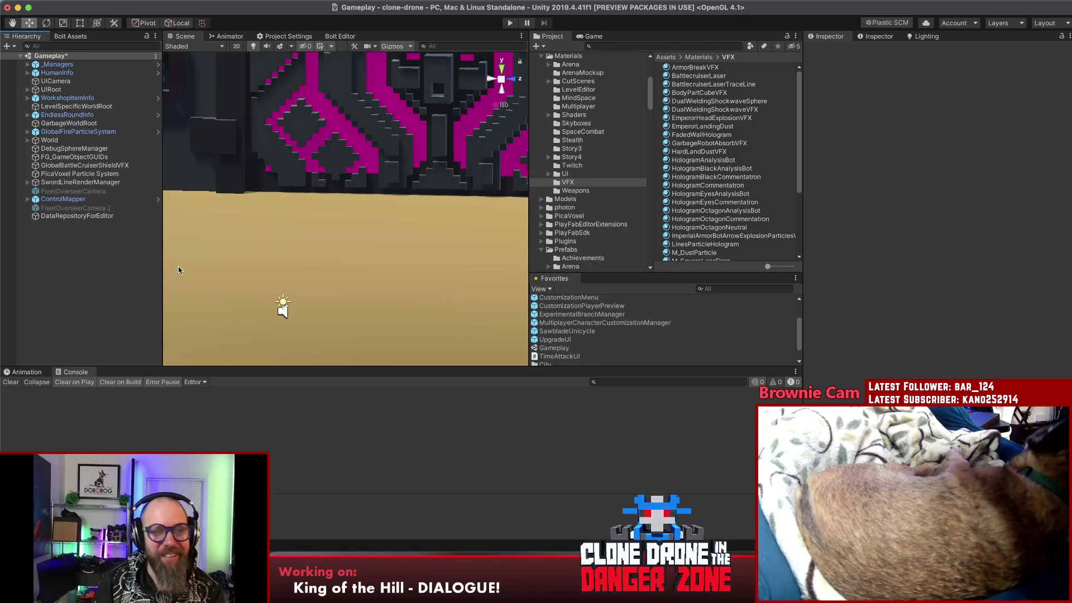
pyautogui.moveTo(162, 252); pyautogui.dragTo(161, 255)
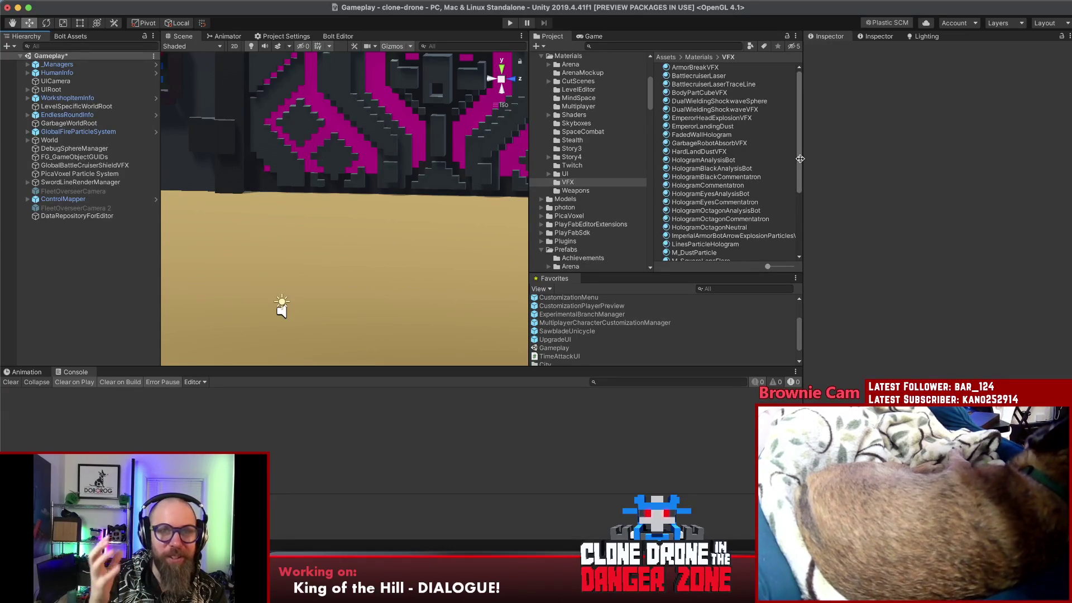
pyautogui.rightClick(71, 264)
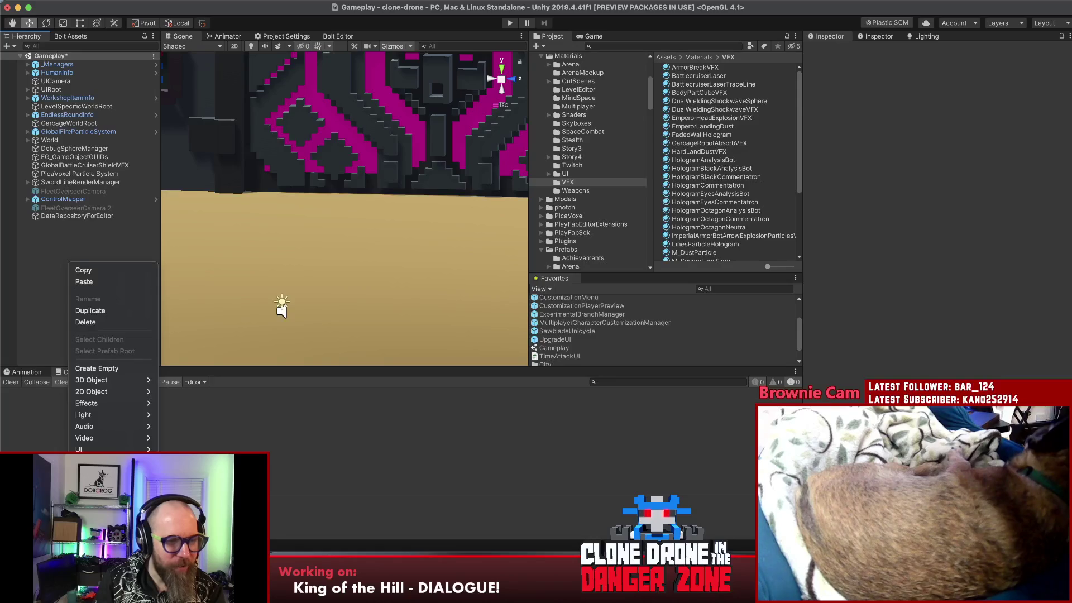
# - Widen the scene view a bit more, then switch to Chrome and start a new tab
pyautogui.click(88, 258)
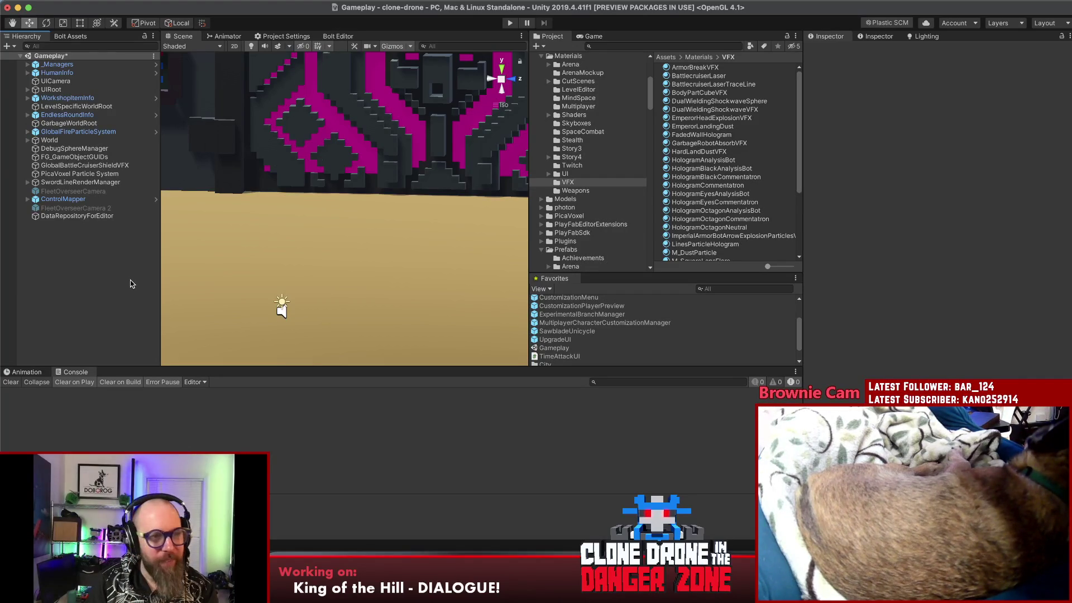
pyautogui.moveTo(161, 261); pyautogui.dragTo(155, 260)
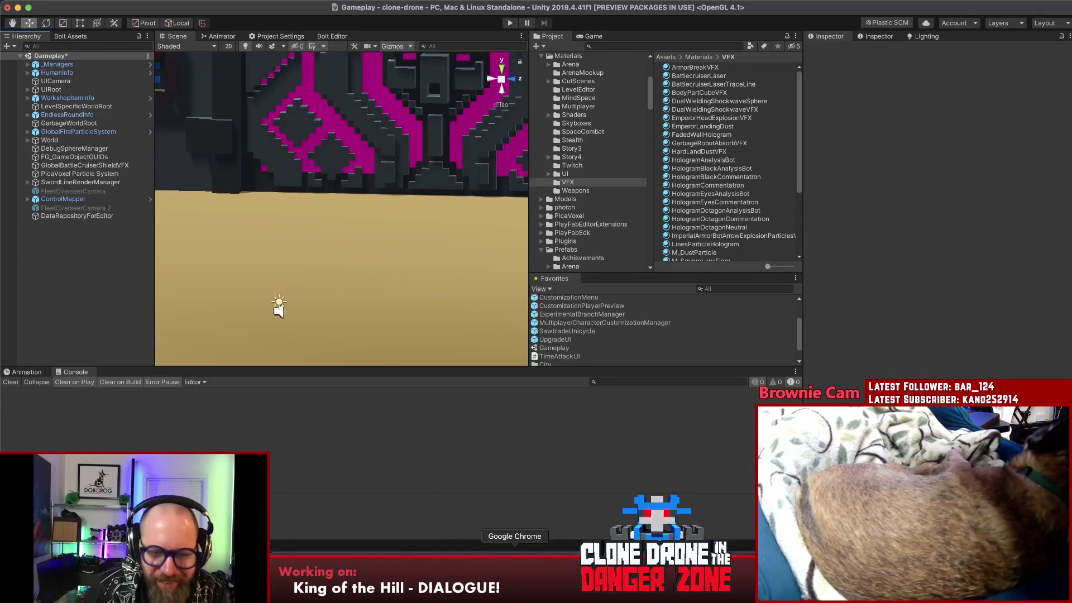
pyautogui.press('super+Tab')
pyautogui.click(577, 53)
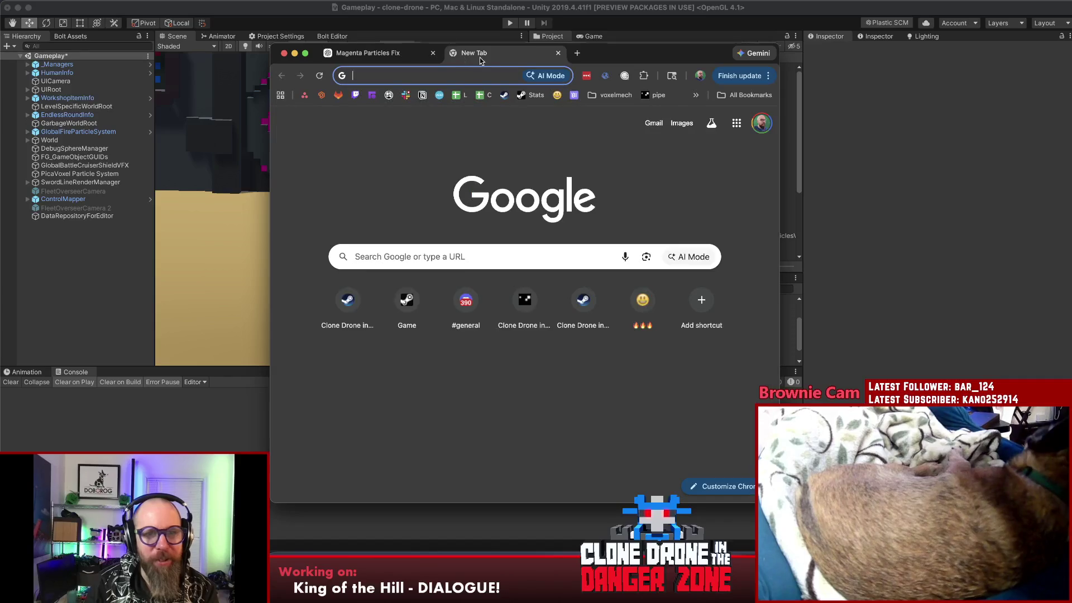
# - Load the Commentator Dialogue spreadsheet full-screen, close the Magenta Particles Fix tab and switch to the Dynamic sheet
pyautogui.press('Return')
pyautogui.doubleClick(589, 62)
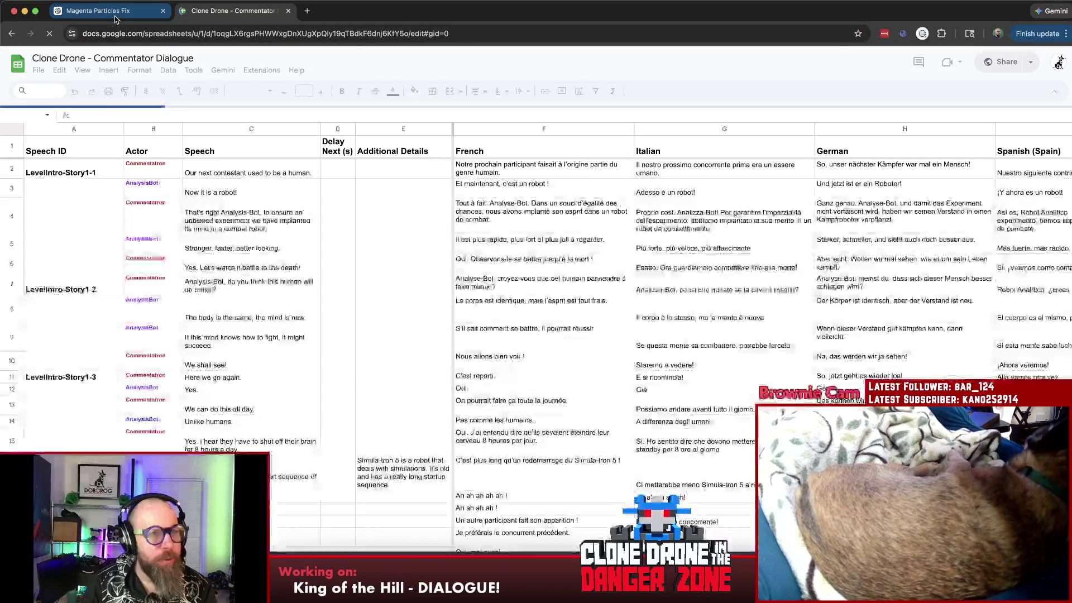
pyautogui.middleClick(115, 16)
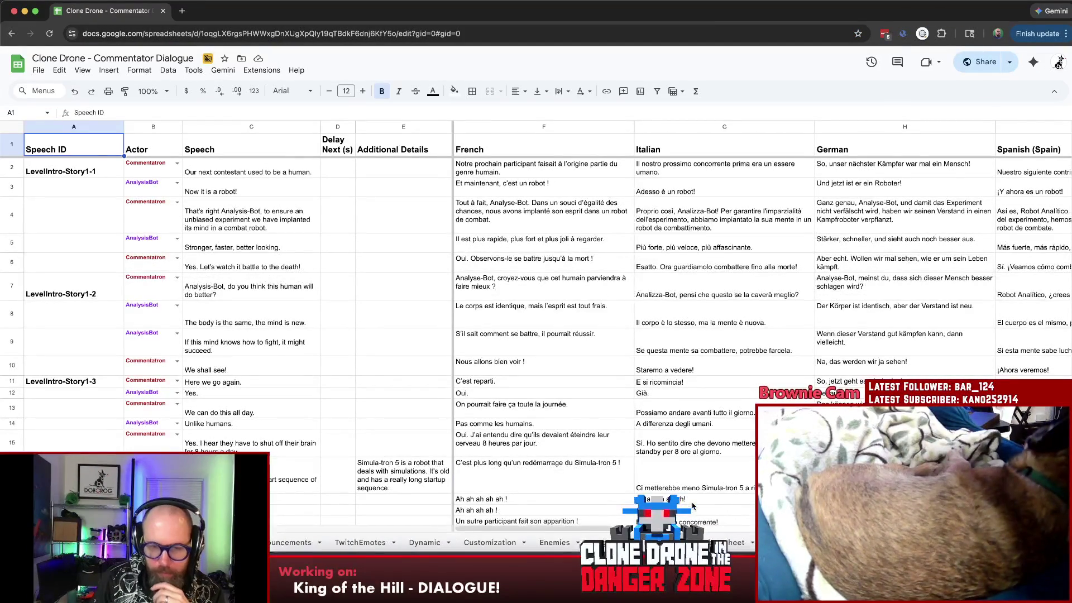
pyautogui.click(424, 542)
# - Review the KOTH_RedistributeTeam dialogue IDs, then bring the clonedrone Git client forward
pyautogui.click(294, 411)
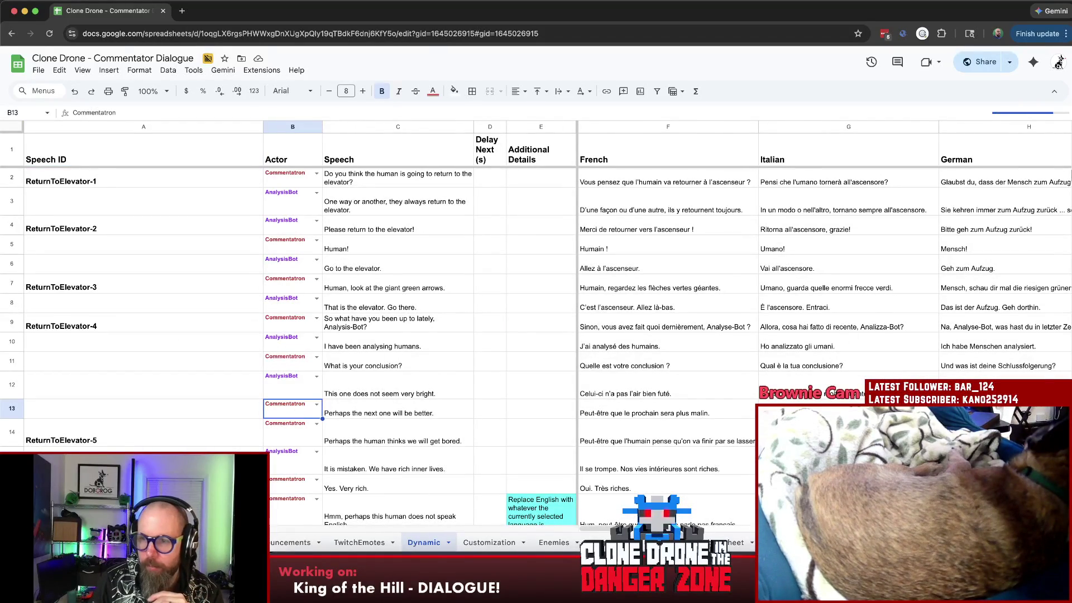
pyautogui.scroll(-15, 1022, 344)
pyautogui.scroll(-15, 1021, 344)
pyautogui.scroll(-15, 1022, 343)
pyautogui.scroll(-15, 1022, 344)
pyautogui.scroll(-15, 1022, 343)
pyautogui.scroll(-15, 1022, 343)
pyautogui.scroll(-15, 461, 499)
pyautogui.scroll(-15, 461, 499)
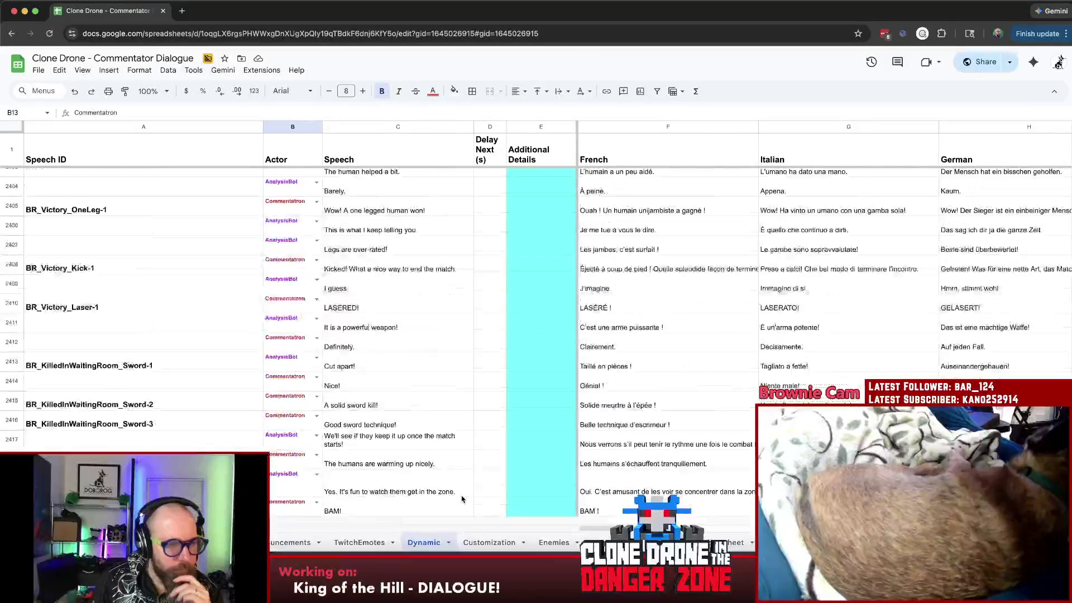
pyautogui.scroll(-15, 460, 499)
pyautogui.scroll(-15, 461, 499)
pyautogui.scroll(-10, 460, 499)
pyautogui.click(461, 496)
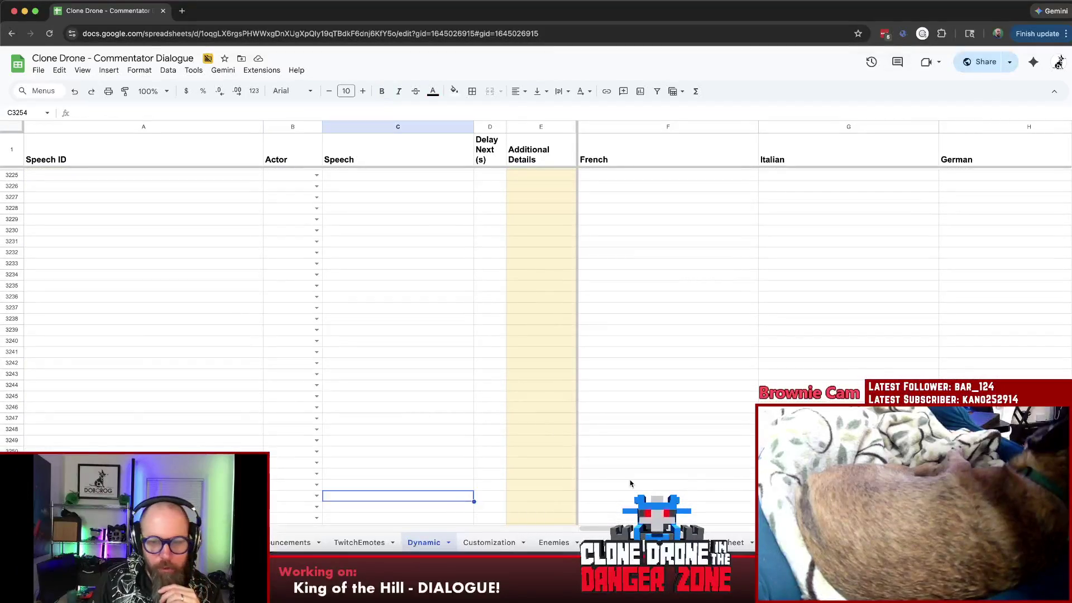
pyautogui.scroll(10, 460, 335)
pyautogui.scroll(3, 460, 335)
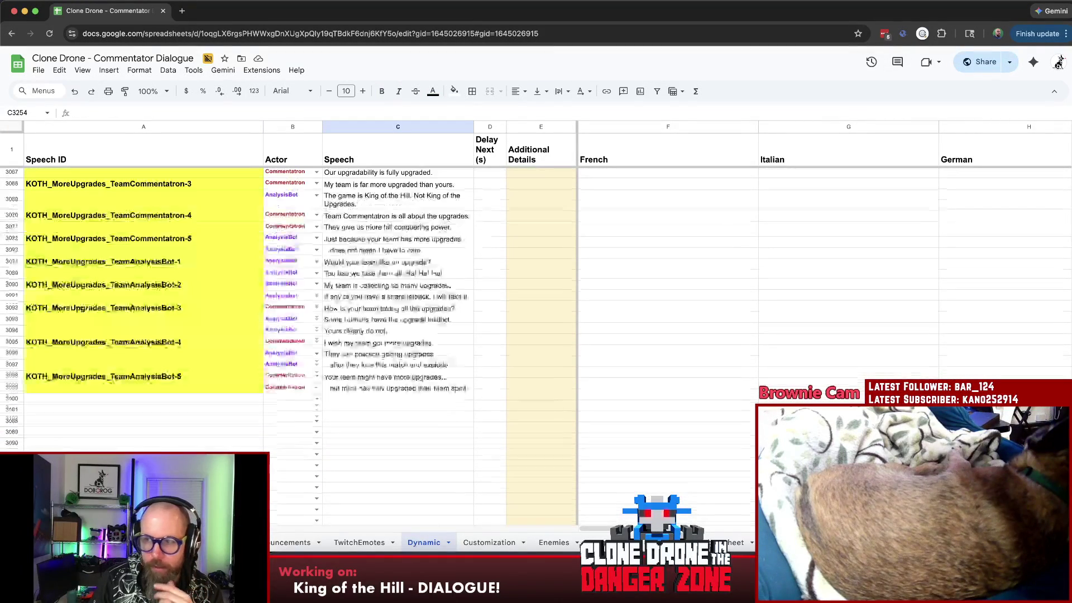
pyautogui.scroll(2, 741, 475)
pyautogui.scroll(20, 411, 500)
pyautogui.scroll(15, 411, 500)
pyautogui.scroll(15, 411, 500)
pyautogui.scroll(15, 411, 500)
pyautogui.scroll(8, 411, 500)
pyautogui.scroll(10, 411, 500)
pyautogui.scroll(10, 410, 499)
pyautogui.scroll(5, 410, 500)
pyautogui.scroll(8, 411, 499)
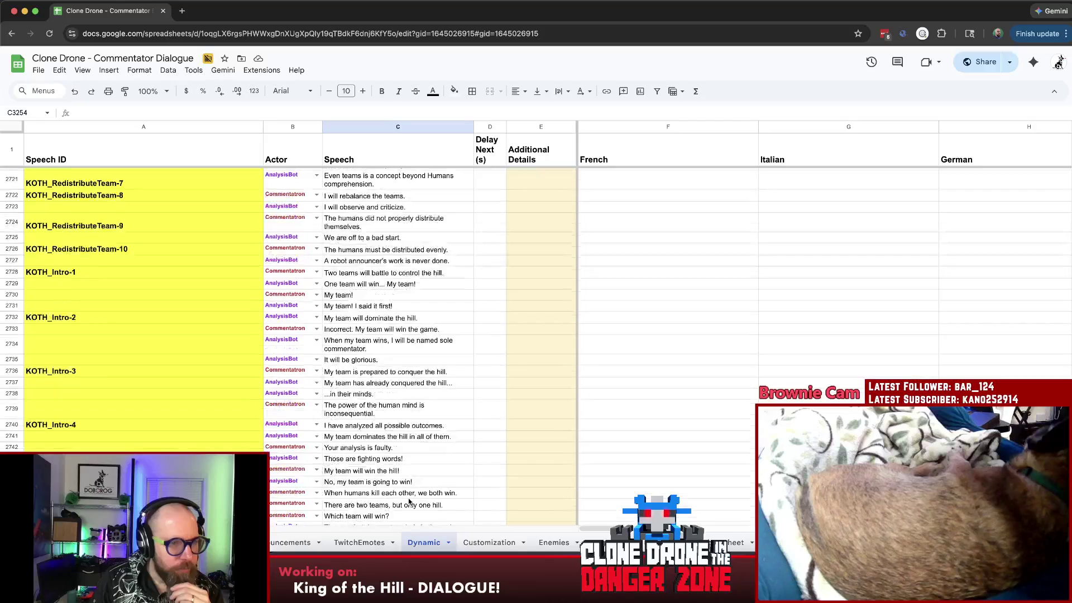
pyautogui.scroll(7, 411, 500)
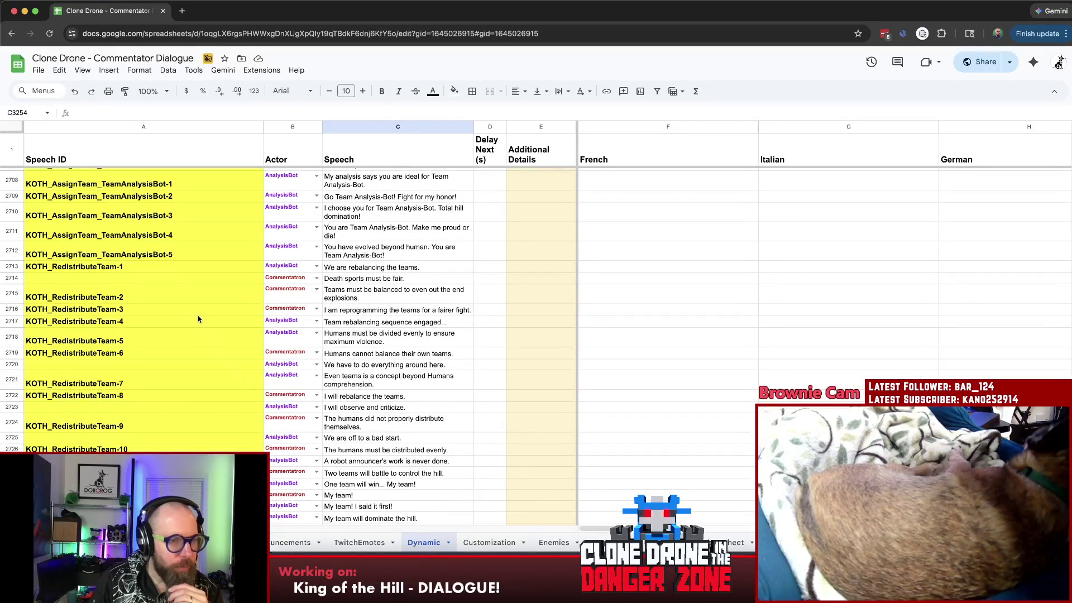
pyautogui.click(184, 295)
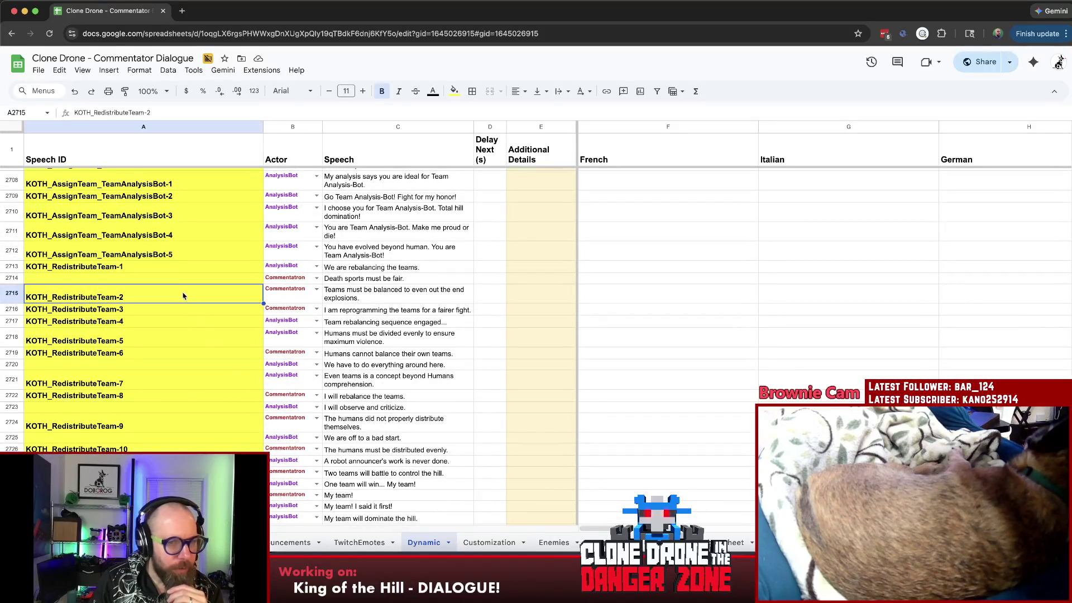
pyautogui.click(152, 429)
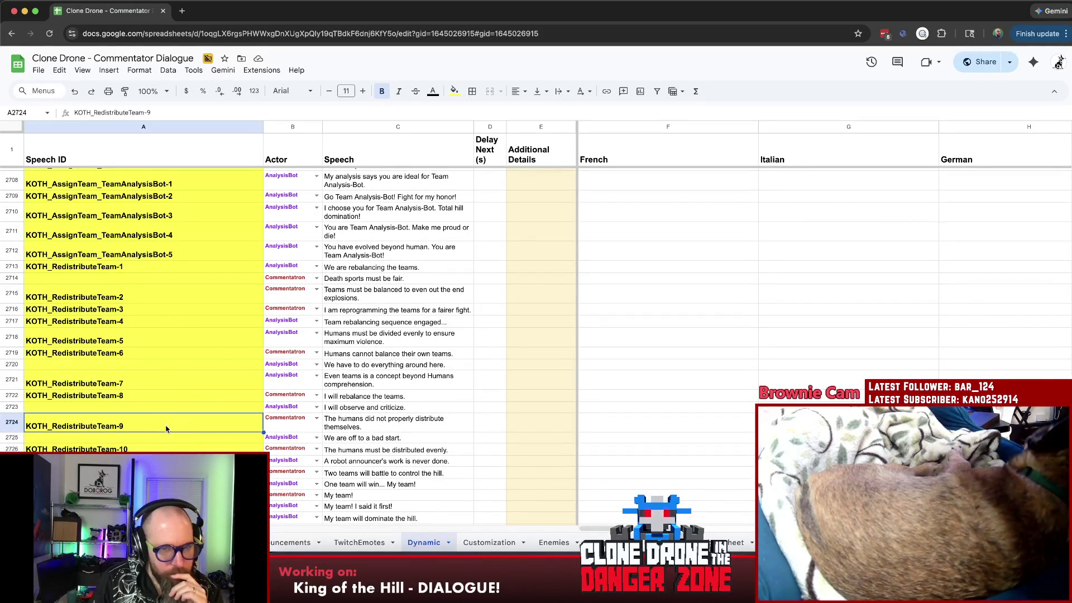
pyautogui.scroll(10, 184, 429)
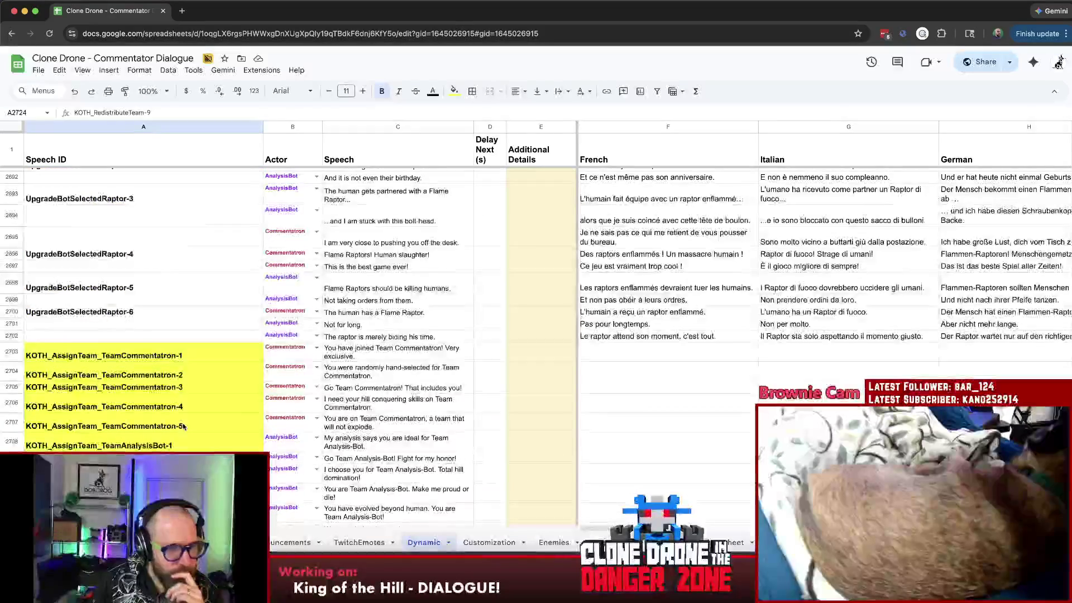
pyautogui.scroll(-9, 183, 426)
pyautogui.scroll(-5, 183, 426)
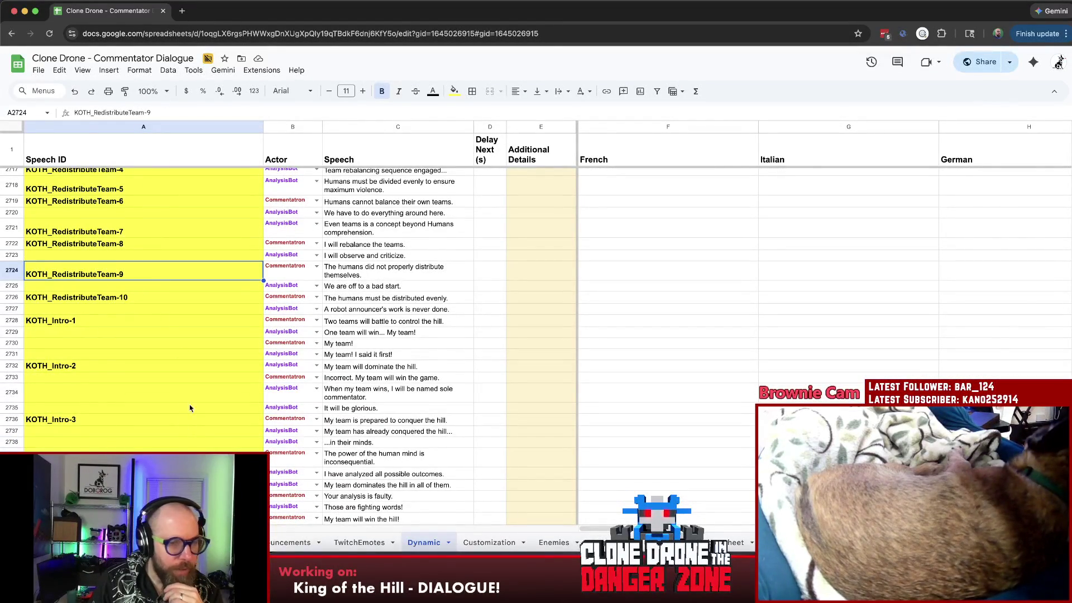
pyautogui.scroll(-3, 187, 391)
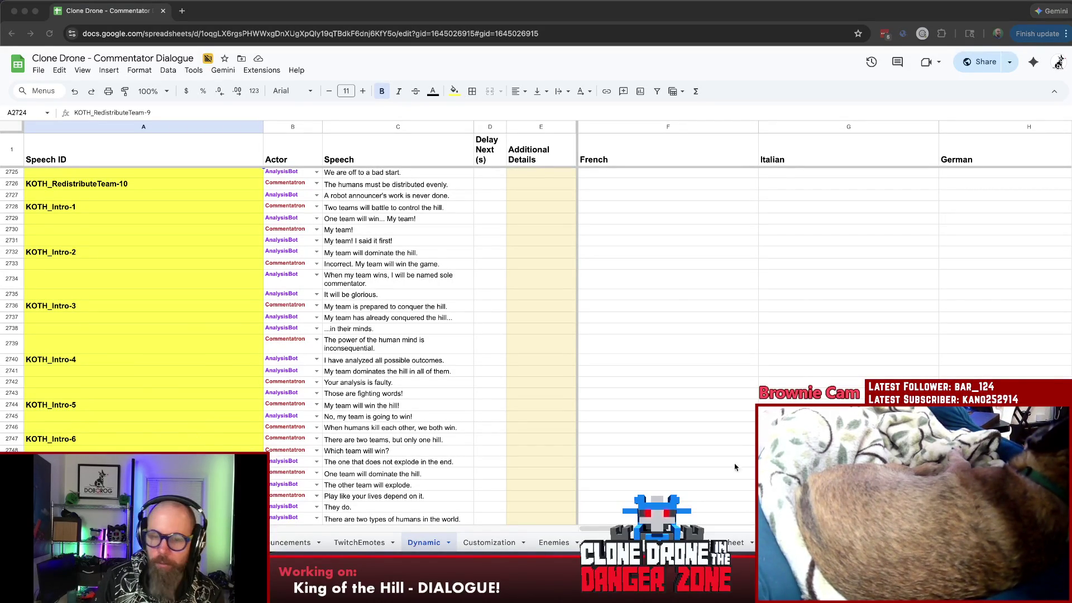
pyautogui.press('super+Tab')
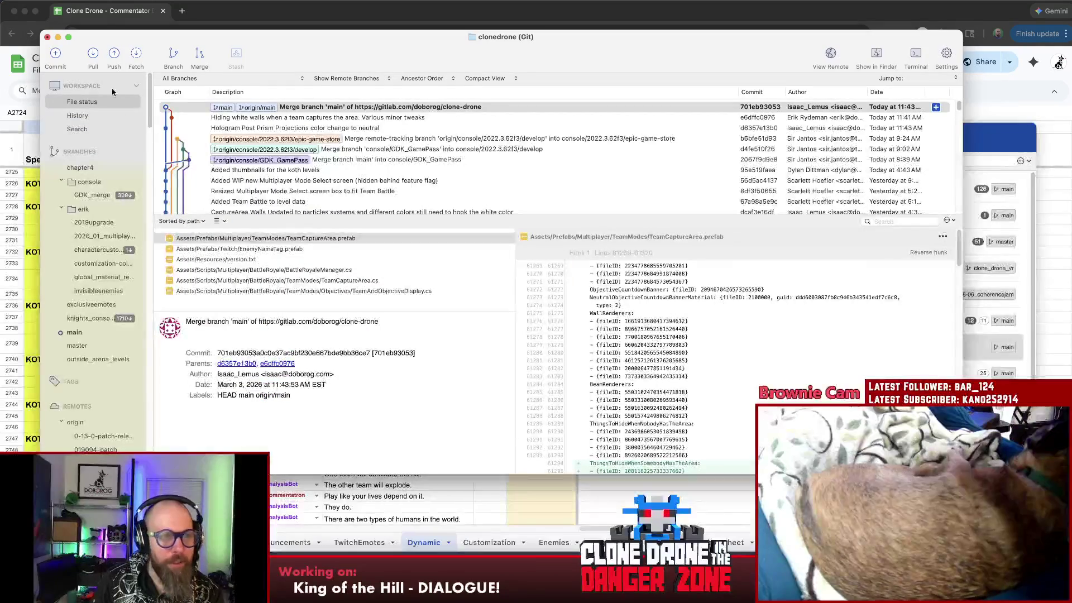
# - Pull main from origin in Fork and review the Hologram Walls particle material update commit's changed files
pyautogui.click(94, 55)
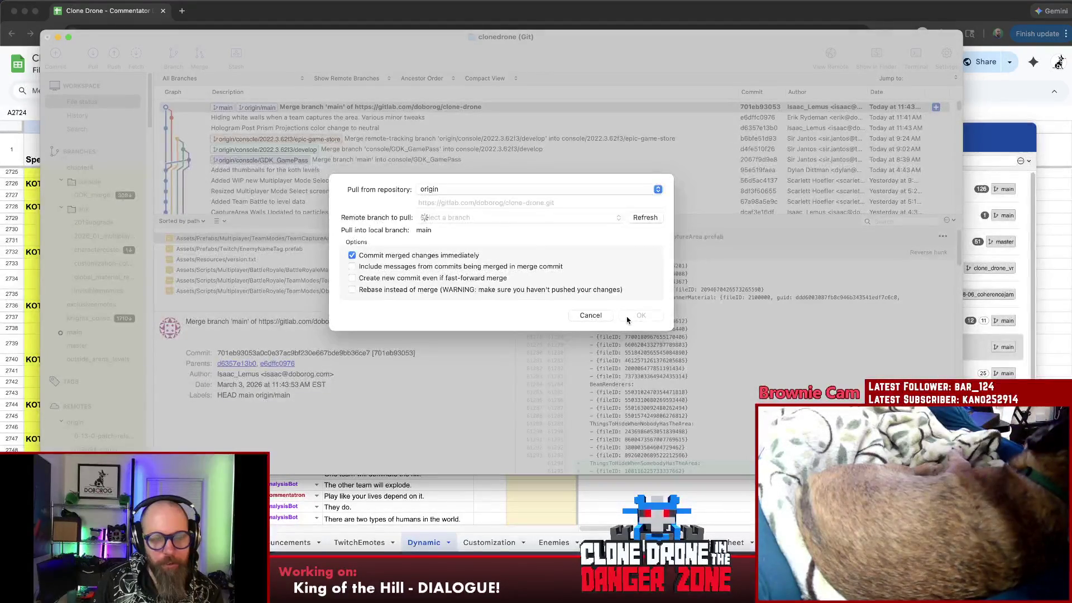
pyautogui.click(641, 315)
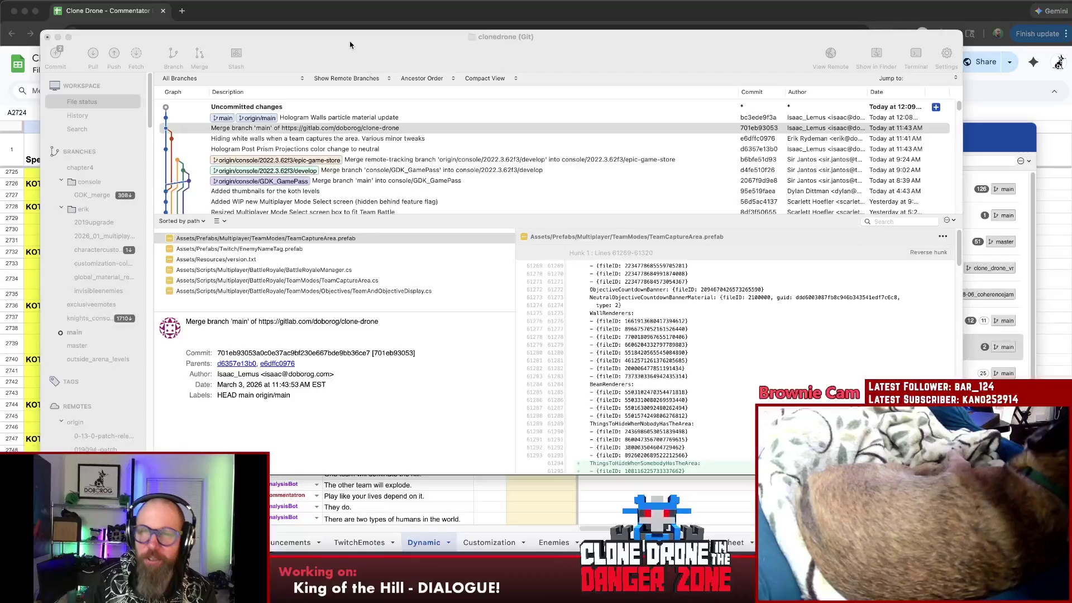
pyautogui.moveTo(354, 45); pyautogui.dragTo(352, 56)
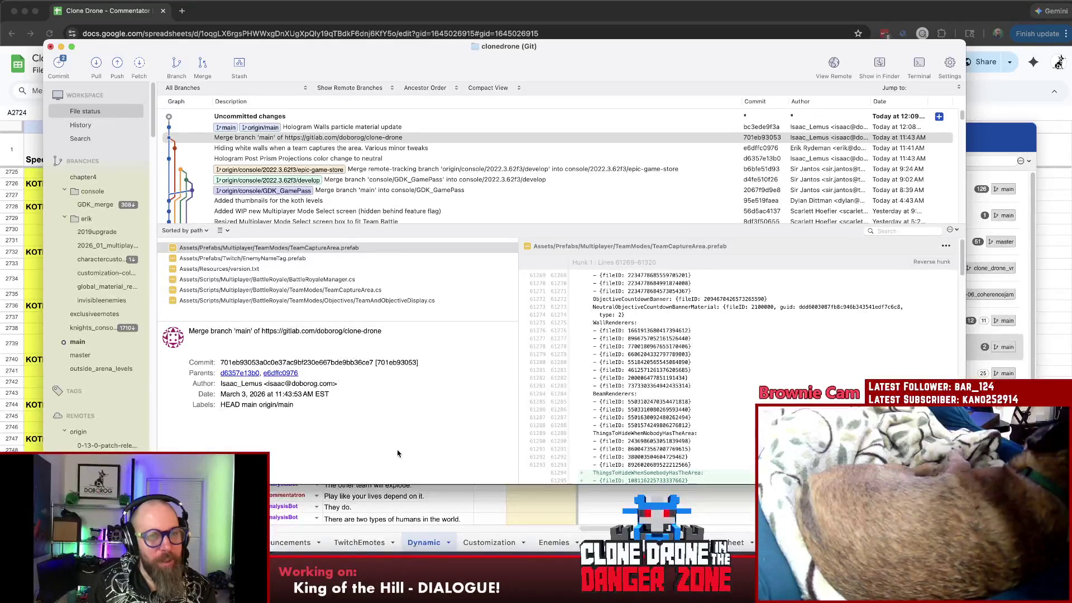
pyautogui.click(360, 127)
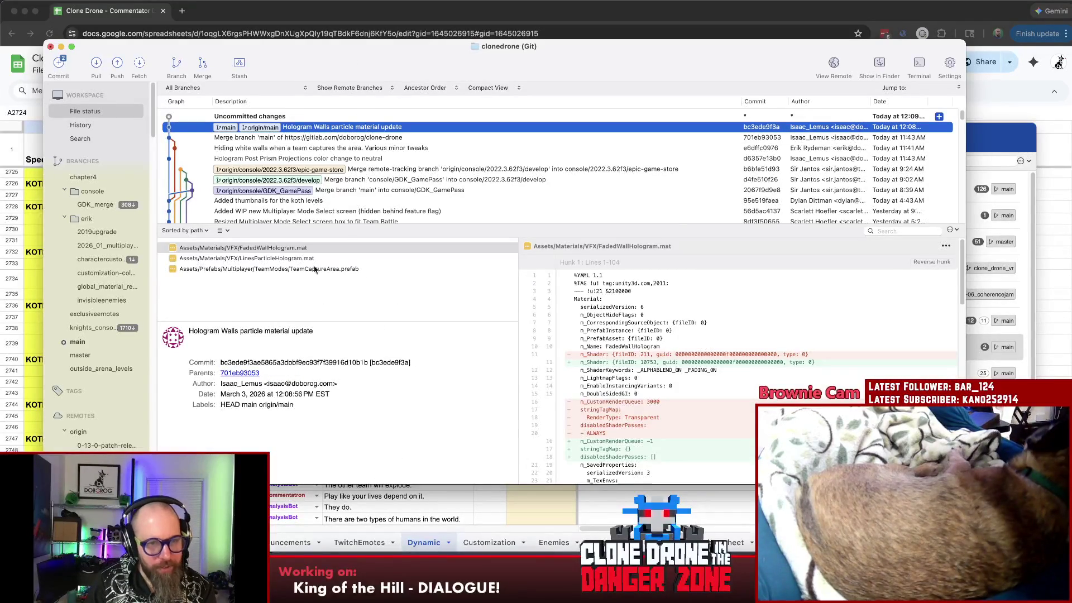
pyautogui.click(285, 249)
pyautogui.click(284, 258)
# - Return to Unity and frame the Stripes particle object in the scene view
pyautogui.press('super+Tab')
pyautogui.click(63, 361)
pyautogui.press('f')
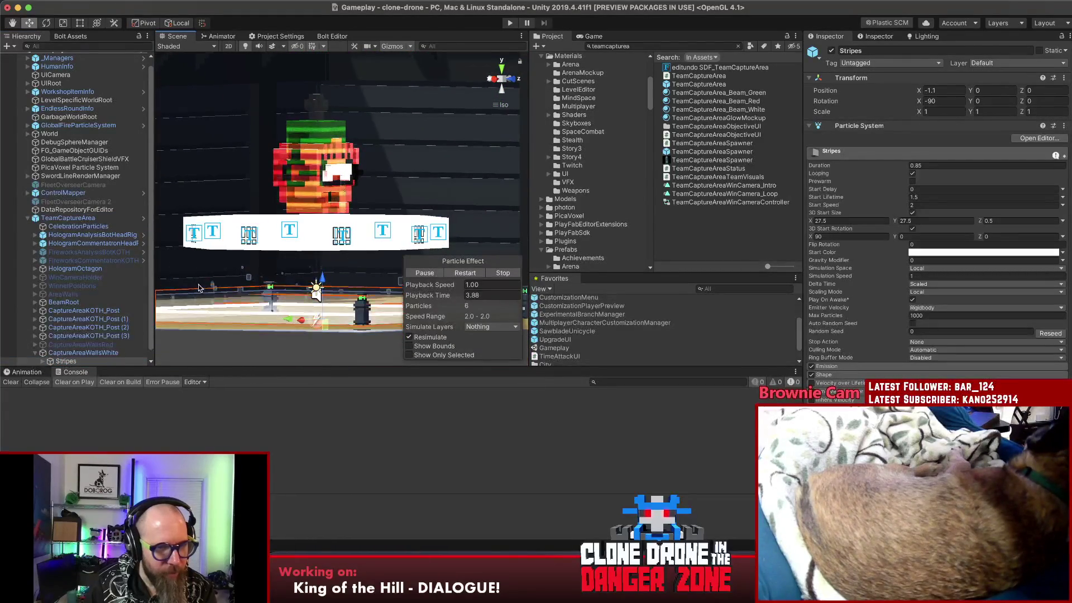
# - Inspect the Stripes particles under CaptureAreaWallsRed, then remove TeamCaptureArea from the Gameplay scene
pyautogui.click(80, 344)
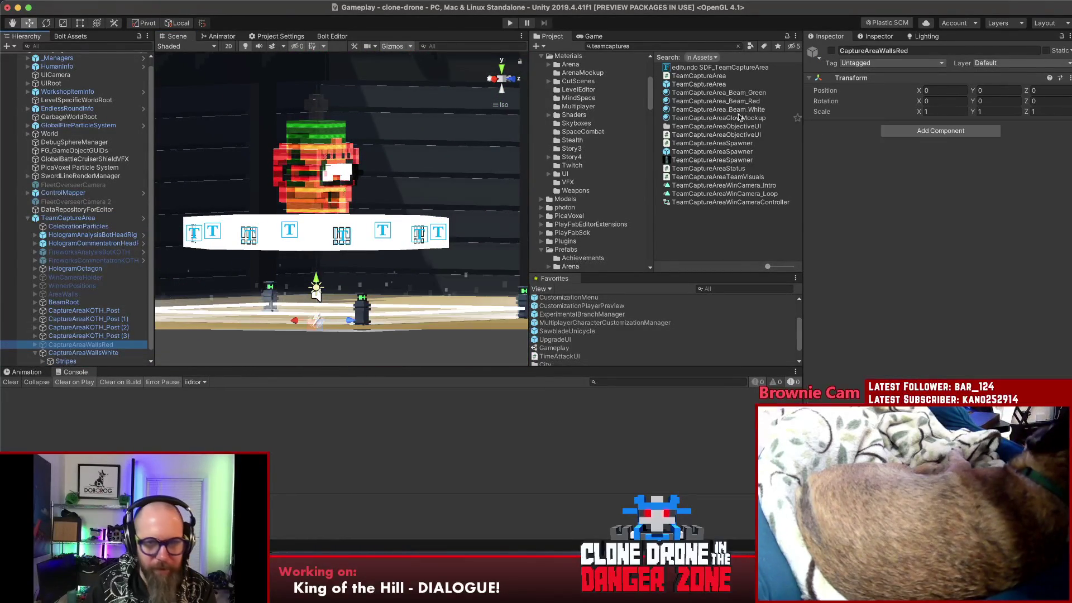
pyautogui.click(833, 54)
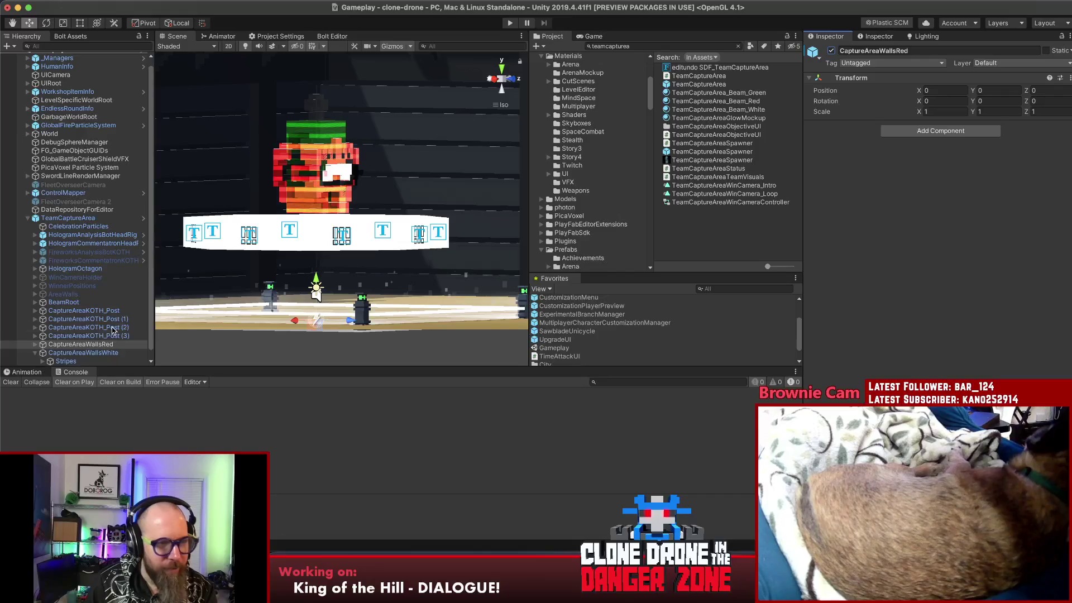
pyautogui.click(36, 344)
pyautogui.click(65, 352)
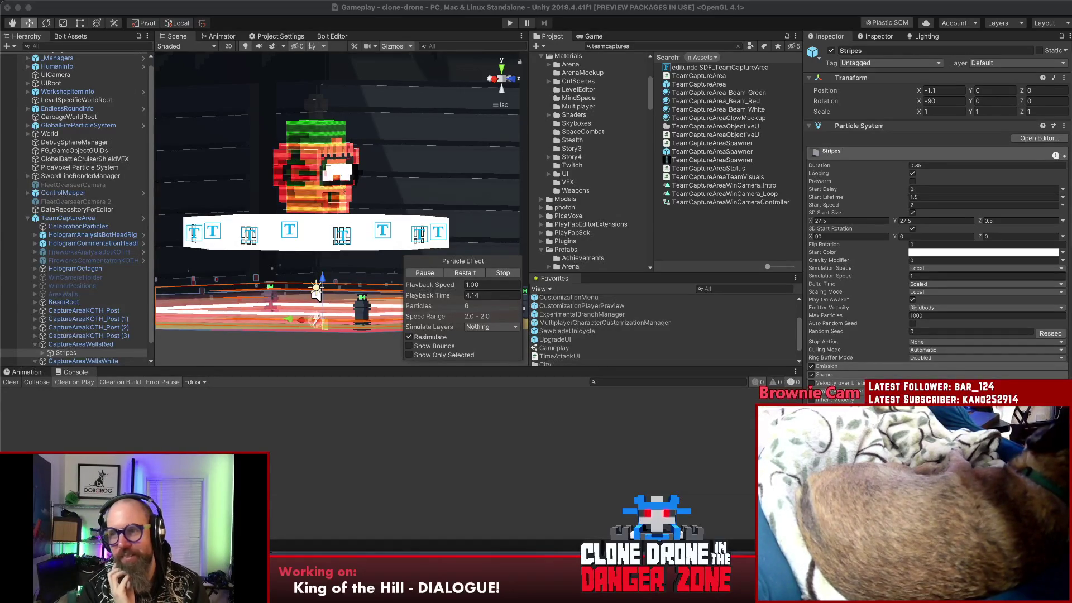
pyautogui.moveTo(68, 218)
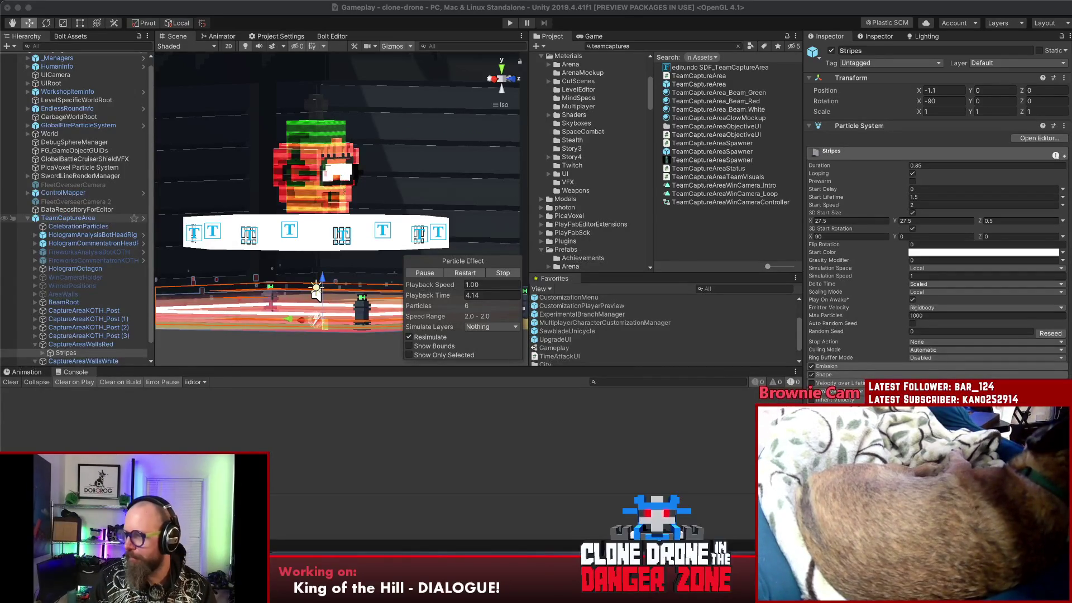
pyautogui.hotkey('ctrl', 'z')
pyautogui.hotkey('ctrl', 'z')
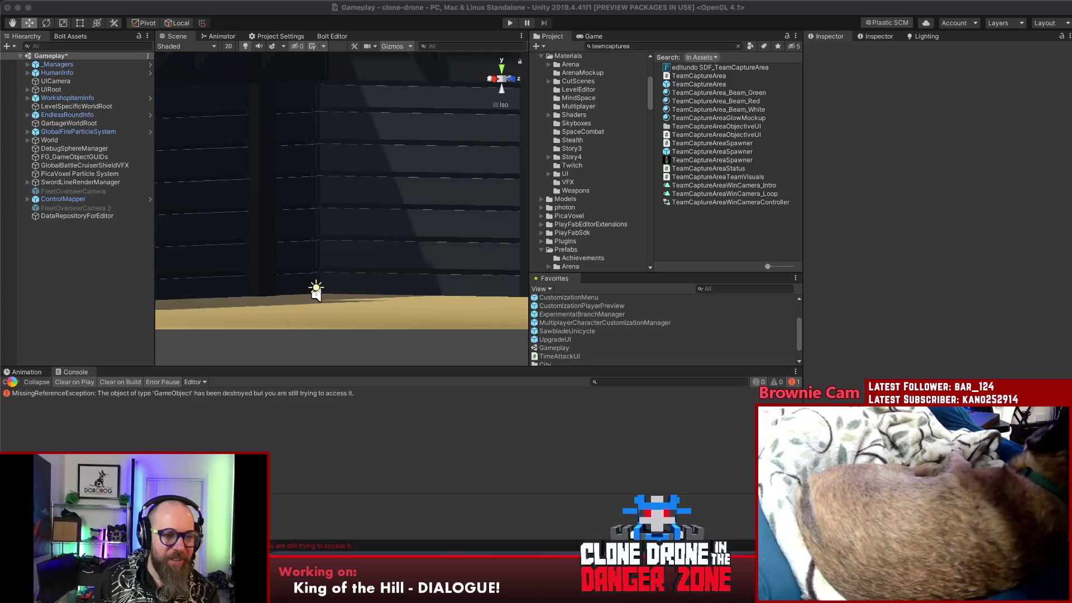
# - Clear the console, run Generate Audio Files from the tools menu, and bring the Sublime notes forward
pyautogui.click(12, 382)
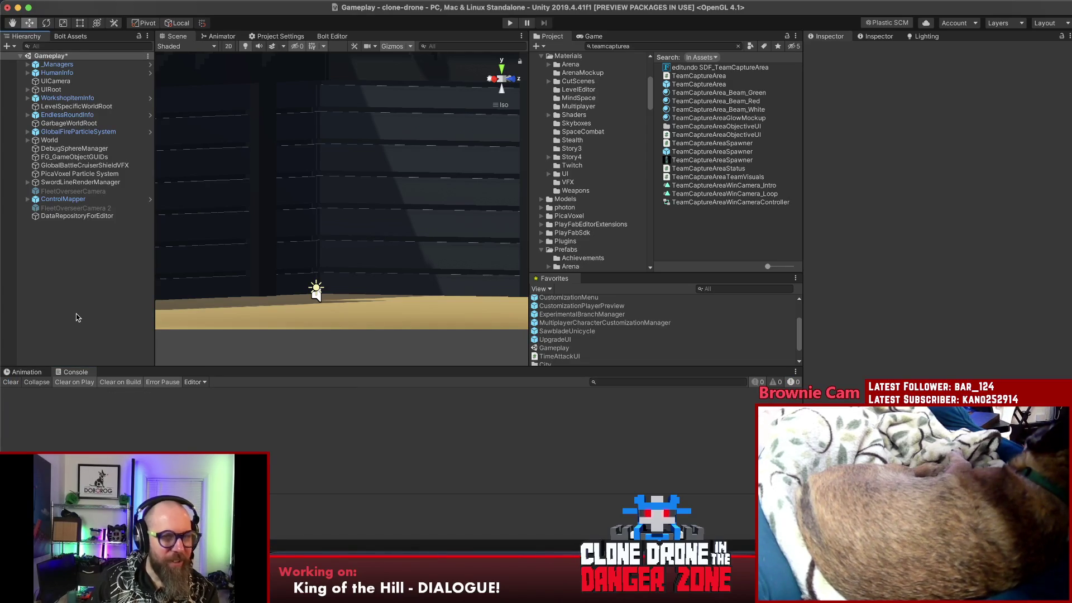
pyautogui.click(285, 0)
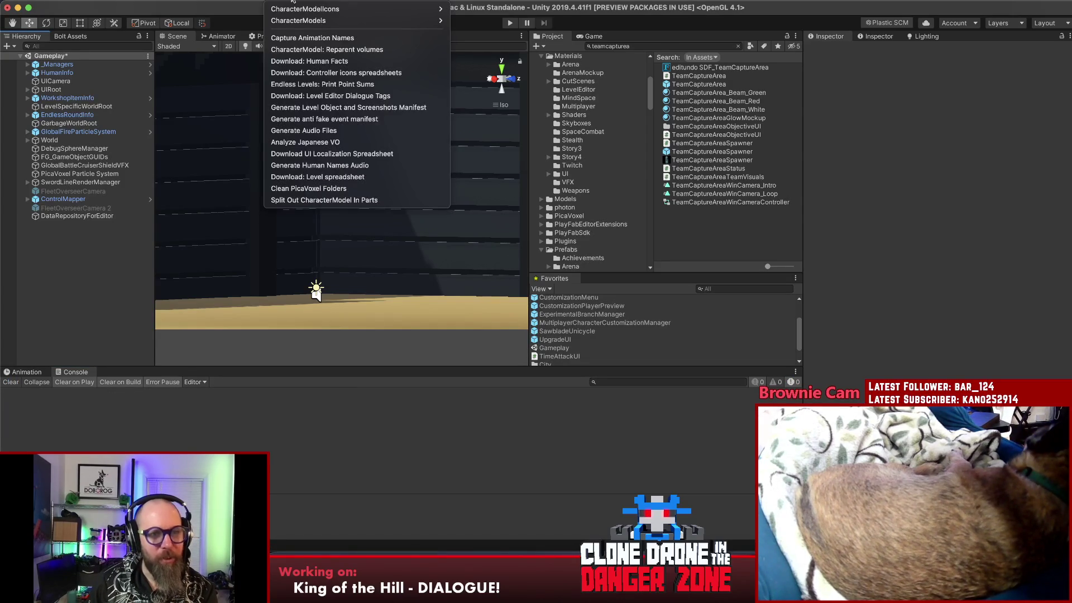
pyautogui.click(316, 130)
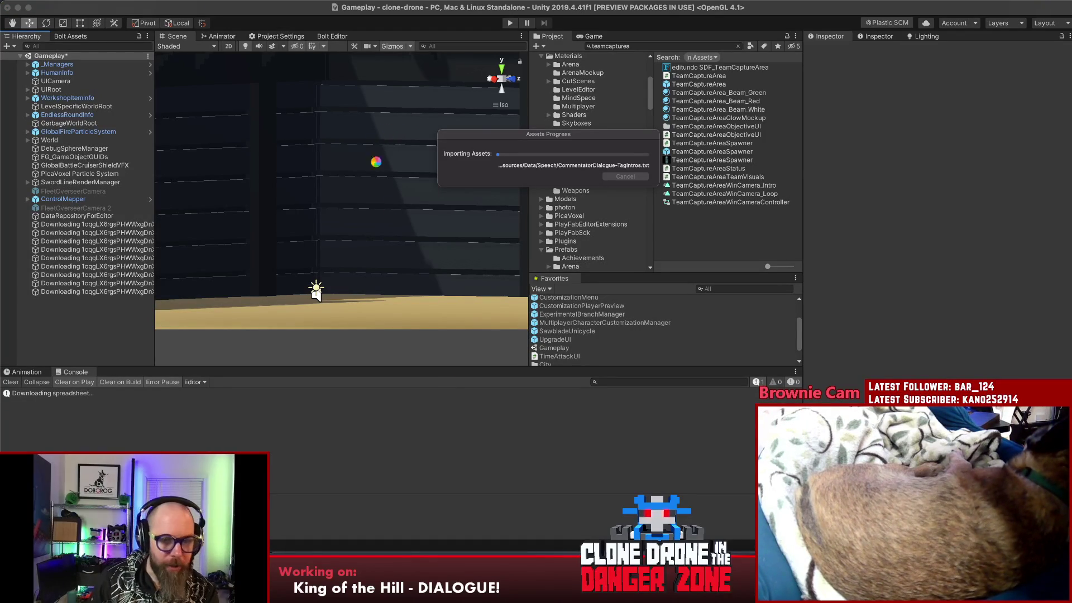
pyautogui.click(548, 570)
pyautogui.click(669, 286)
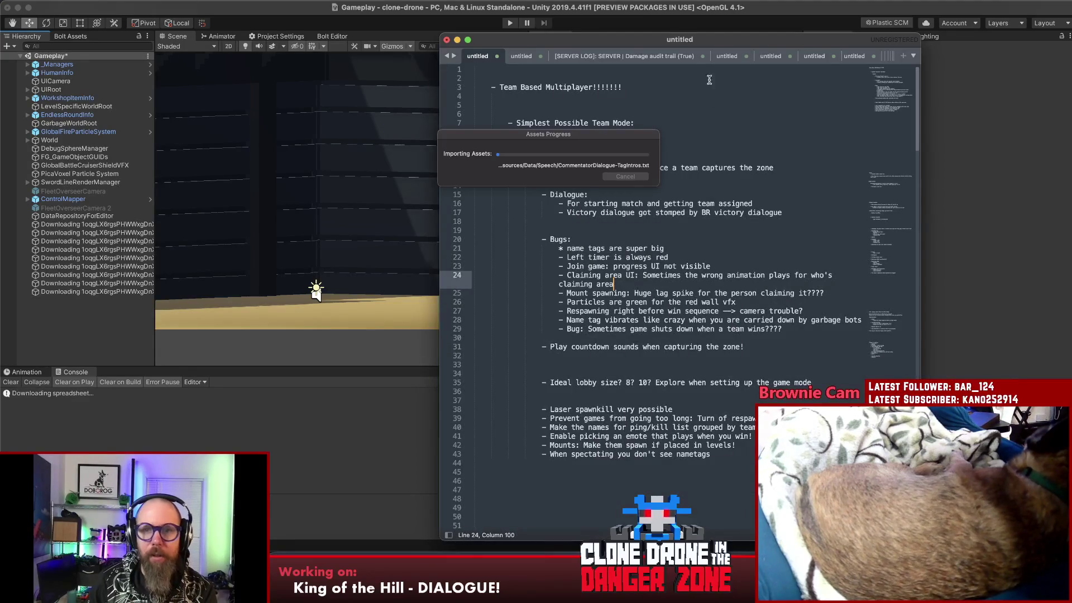
# - Reposition the notes window and delete the finished new-art to-do item with its sub-bullet
pyautogui.moveTo(704, 39)
pyautogui.mouseDown()
pyautogui.moveTo(886, 20)
pyautogui.moveTo(840, 15)
pyautogui.moveTo(860, 10)
pyautogui.mouseUp()
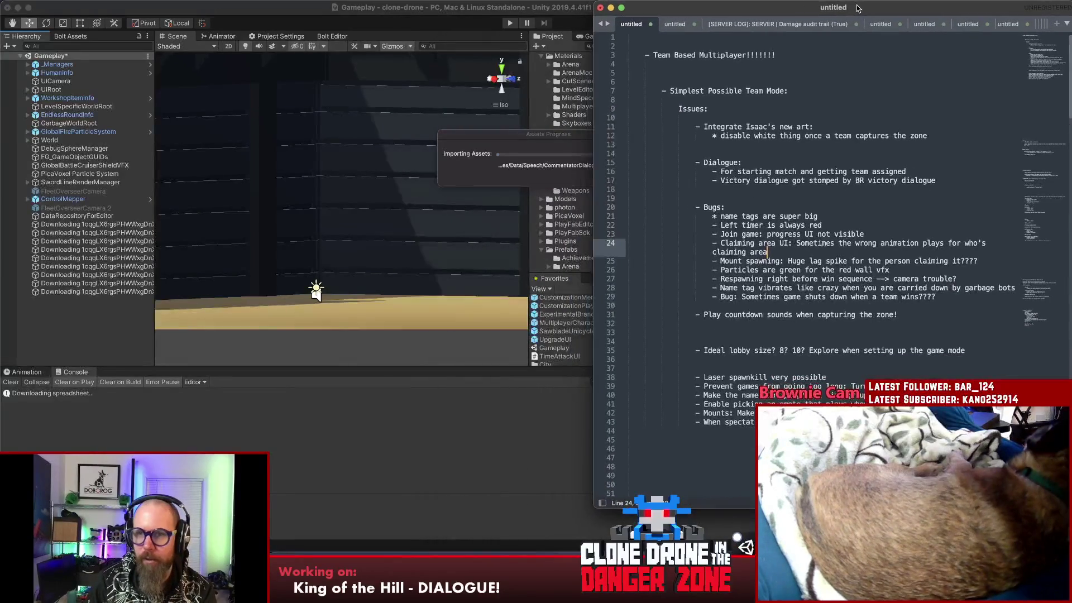
pyautogui.click(798, 130)
pyautogui.moveTo(942, 140); pyautogui.dragTo(704, 130)
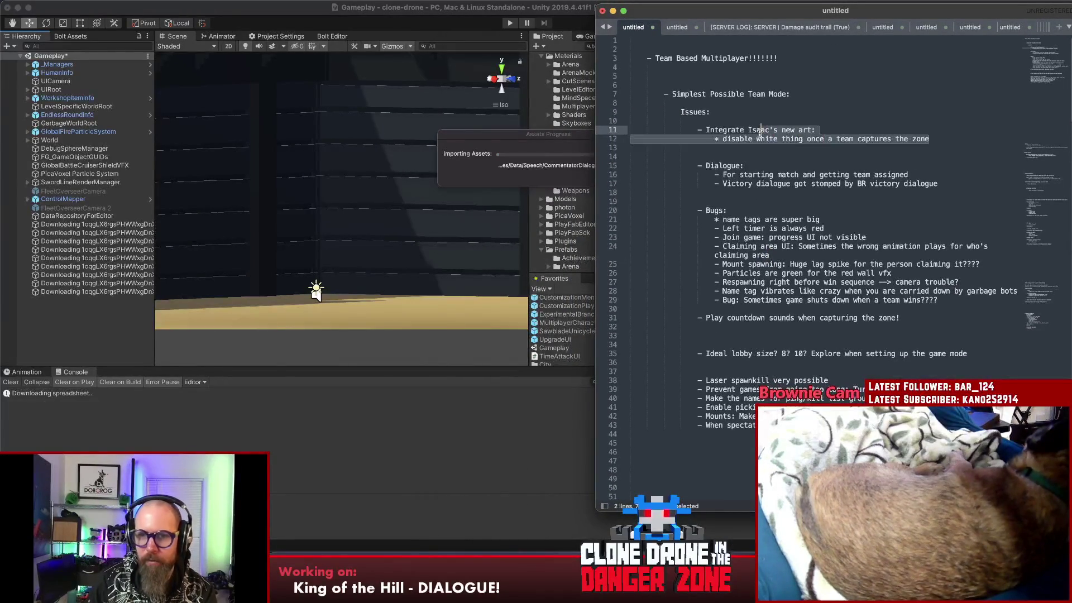
pyautogui.press('BackSpace')
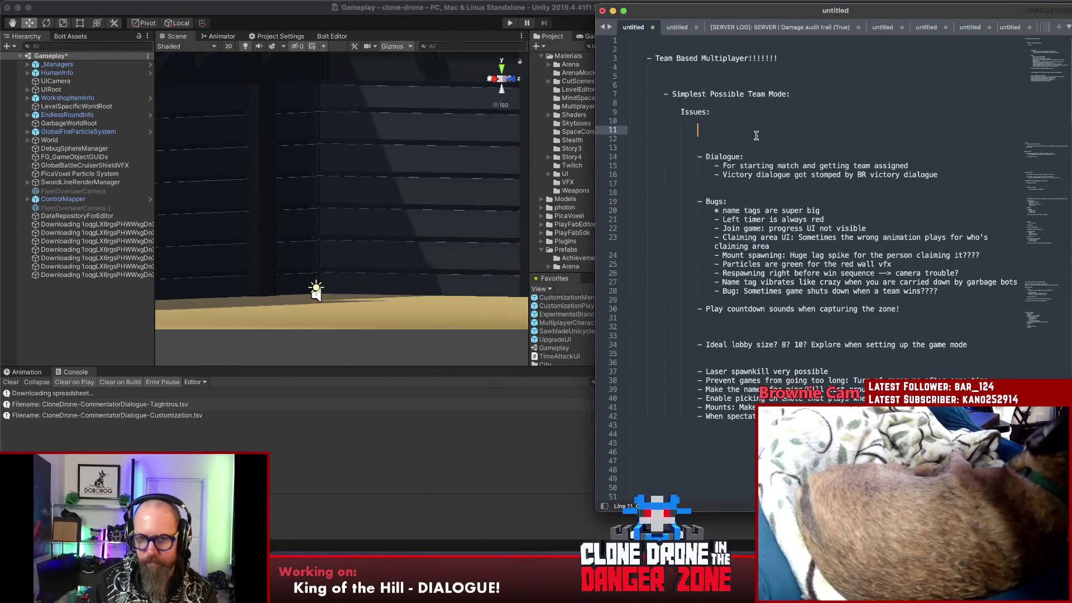
pyautogui.press('BackSpace')
pyautogui.press('BackSpace')
pyautogui.press('Return')
# - Add a '- Needs integration:' line under Dialogue, then bring the dialogue spreadsheet forward
pyautogui.click(800, 156)
pyautogui.press('Return')
pyautogui.press('Return')
pyautogui.press('Return')
pyautogui.press('Return')
pyautogui.press('Return')
pyautogui.press('Return')
pyautogui.press('Return')
pyautogui.write('- N')
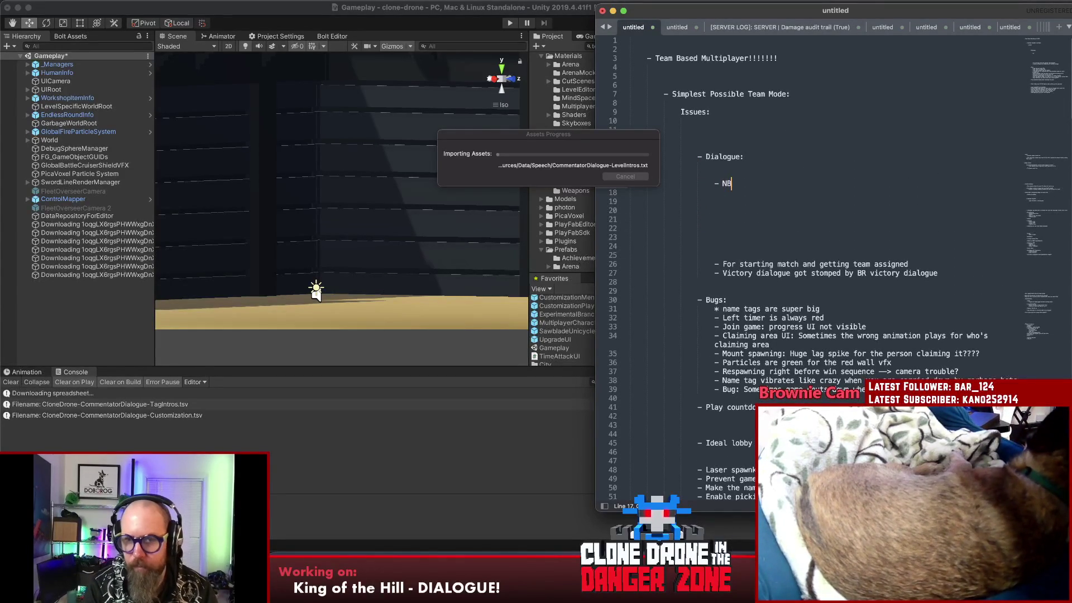
pyautogui.write('eeds u')
pyautogui.press('BackSpace')
pyautogui.write('integrati')
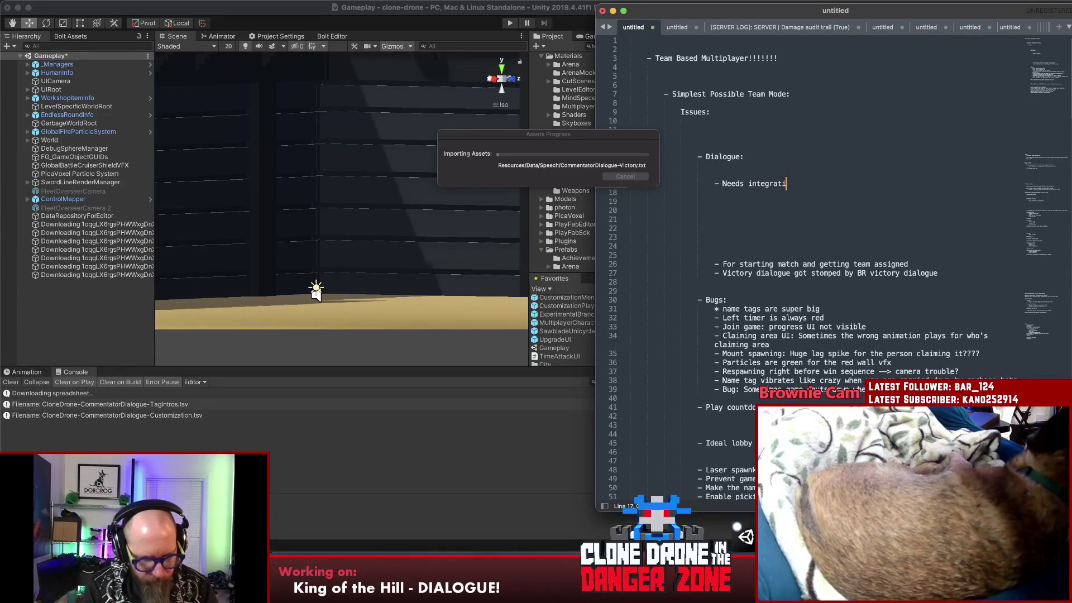
pyautogui.write('on:')
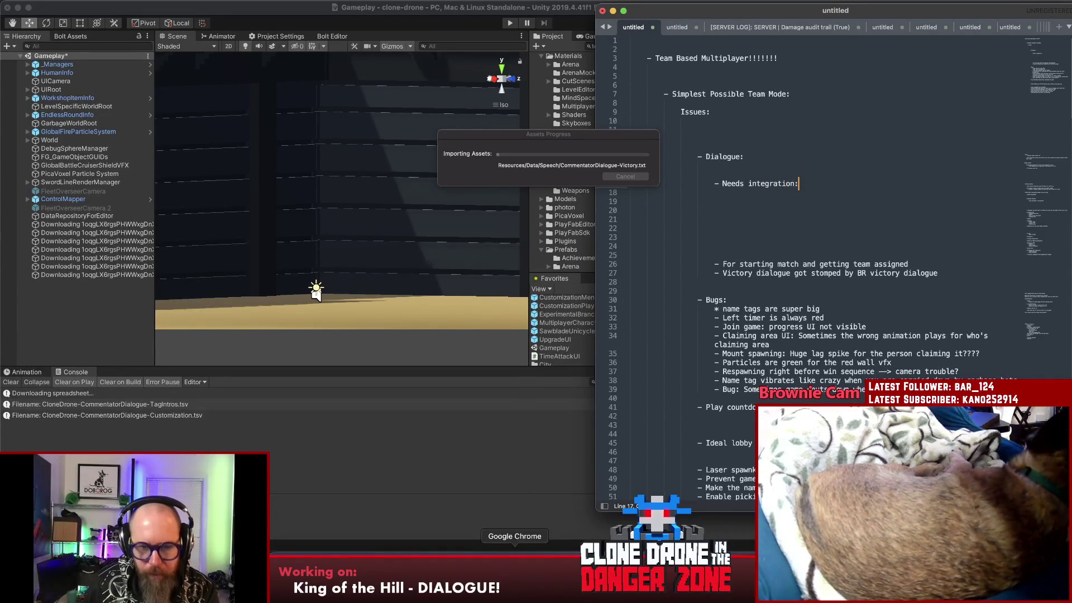
pyautogui.click(531, 514)
# - Copy the KOTH_AssignTeam_TeamCommentatron-1 ID from the sheet and start a new line in the notes
pyautogui.click(714, 372)
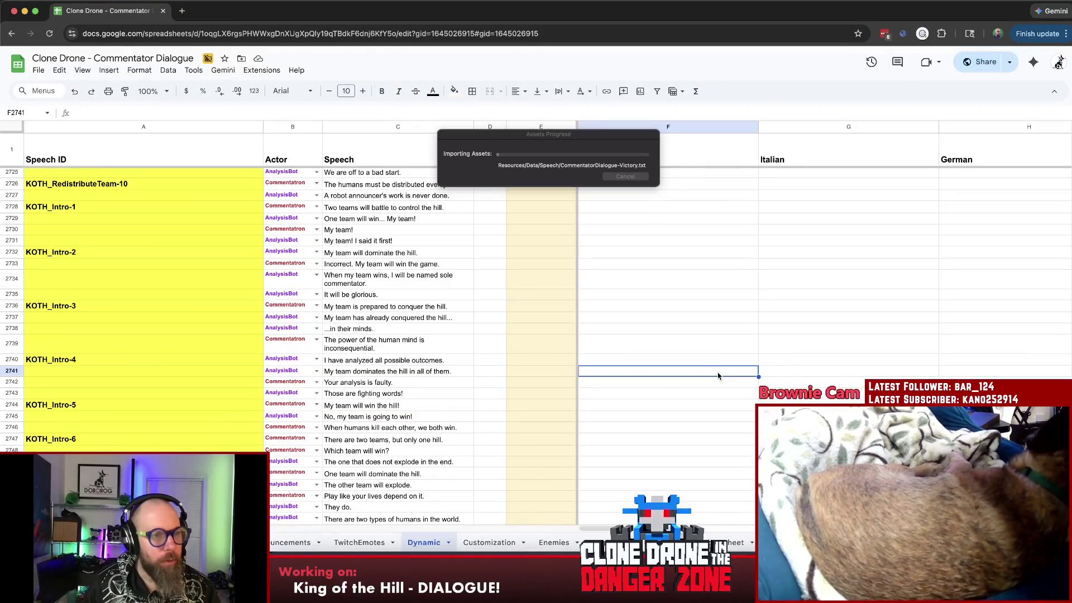
pyautogui.click(104, 210)
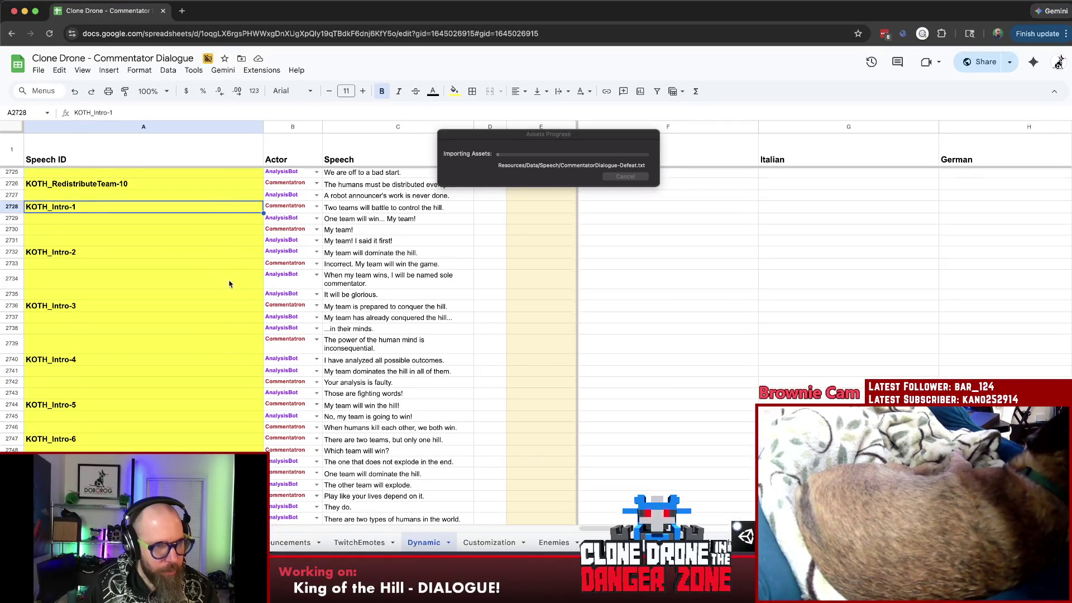
pyautogui.scroll(2, 221, 282)
pyautogui.scroll(2, 224, 283)
pyautogui.scroll(3, 229, 285)
pyautogui.scroll(3, 228, 285)
pyautogui.scroll(-3, 227, 283)
pyautogui.scroll(3, 227, 283)
pyautogui.click(127, 316)
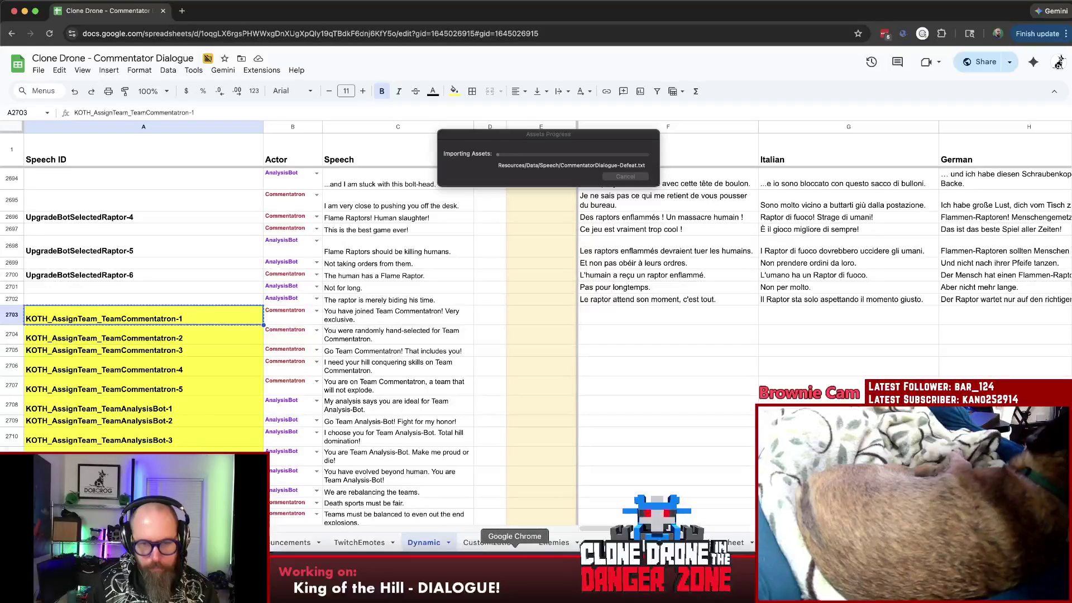
pyautogui.click(545, 582)
pyautogui.press('Return')
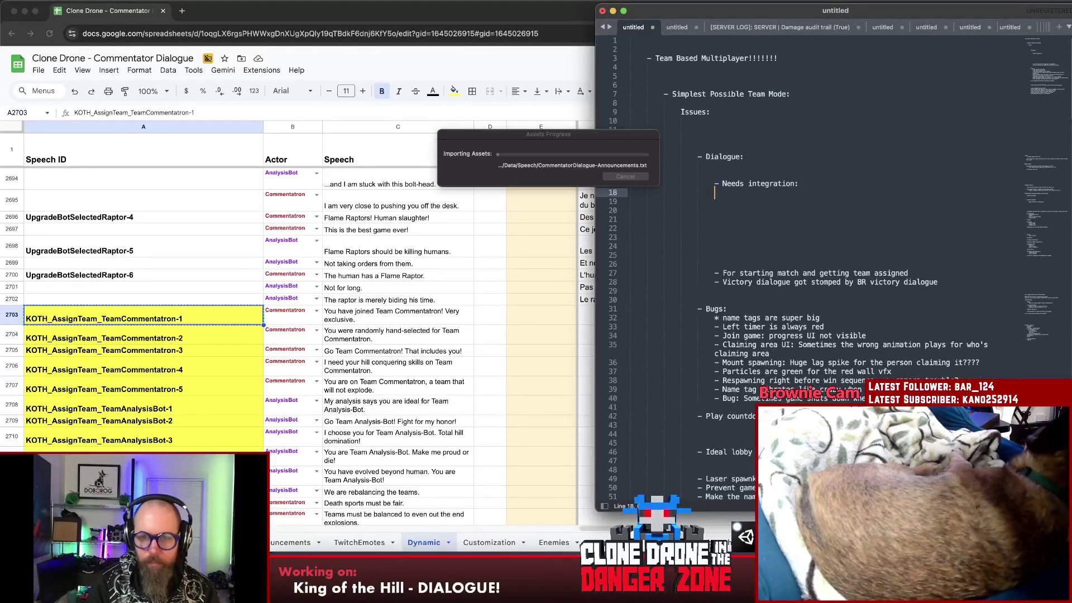
# - List KOTH_AssignTeam Commentatron-1 and AnalysisBot-1 under Needs integration, with Chrome at half width, unindented
pyautogui.write('KOTH_AssignTeam_TeamCommentatron-1')
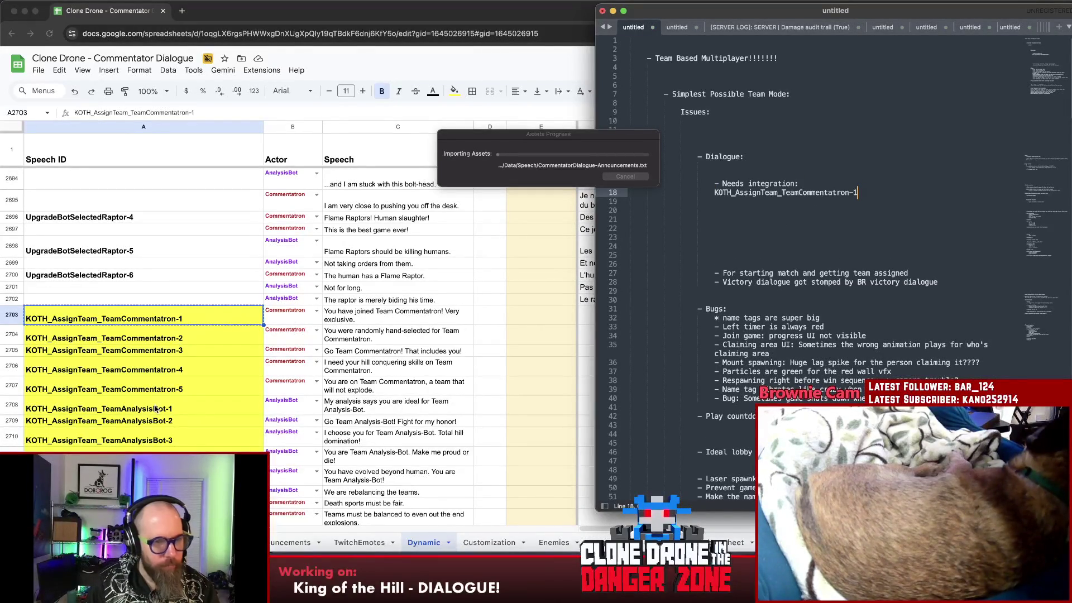
pyautogui.press('super+Tab')
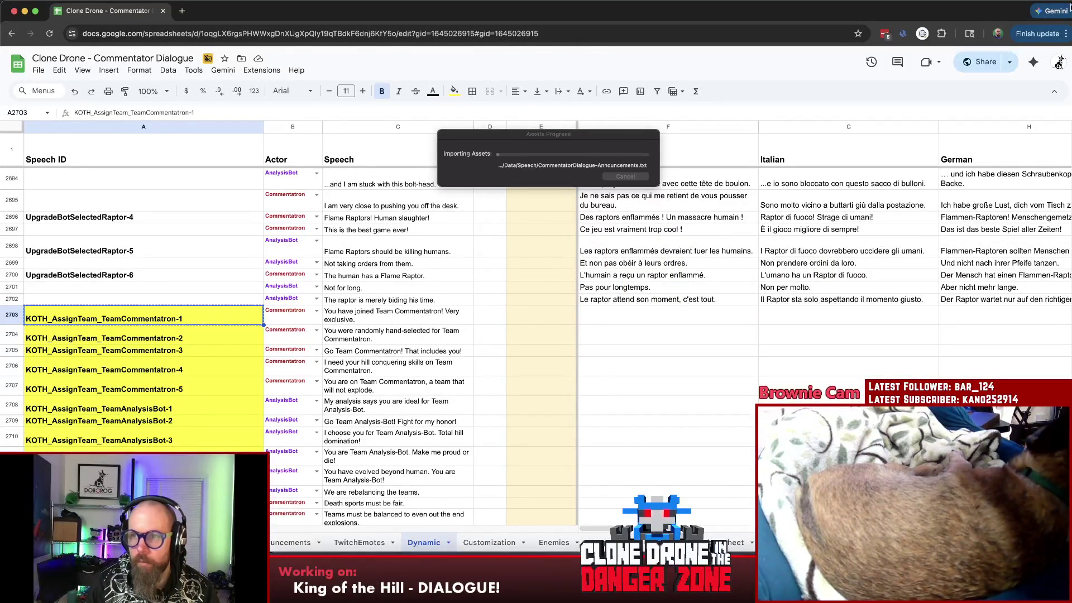
pyautogui.moveTo(1070, 1); pyautogui.dragTo(586, 7)
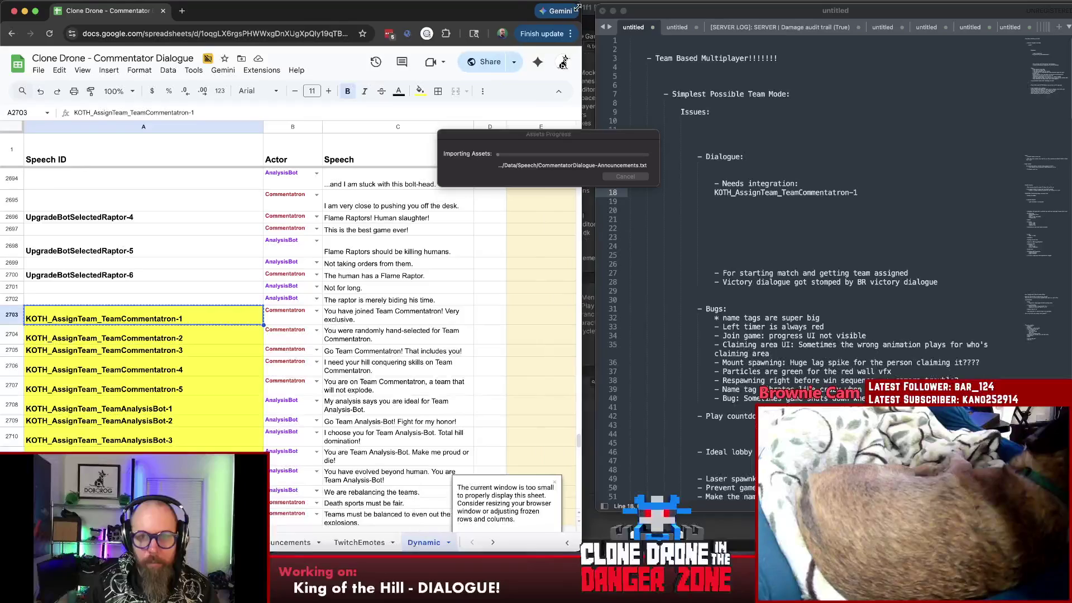
pyautogui.click(164, 411)
pyautogui.click(827, 202)
pyautogui.press('Return')
pyautogui.write('KOTH_AssignTeam_TeamAnalysisBot-1')
pyautogui.click(716, 192)
pyautogui.press('BackSpace')
pyautogui.press('BackSpace')
pyautogui.press('BackSpace')
pyautogui.press('BackSpace')
pyautogui.press('BackSpace')
pyautogui.press('Return')
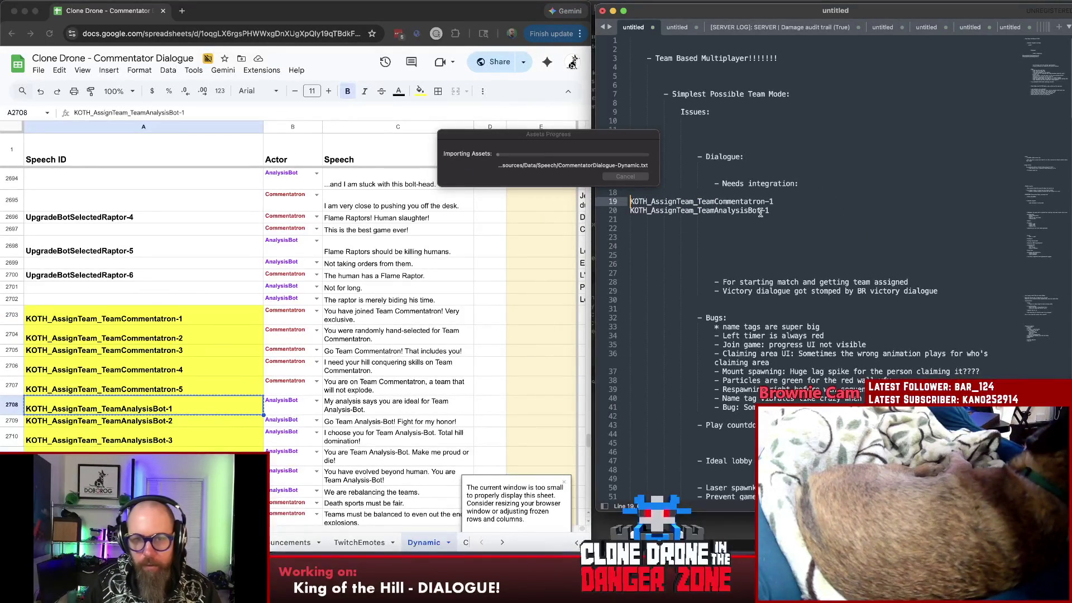
pyautogui.scroll(-2, 129, 408)
pyautogui.scroll(-3, 129, 409)
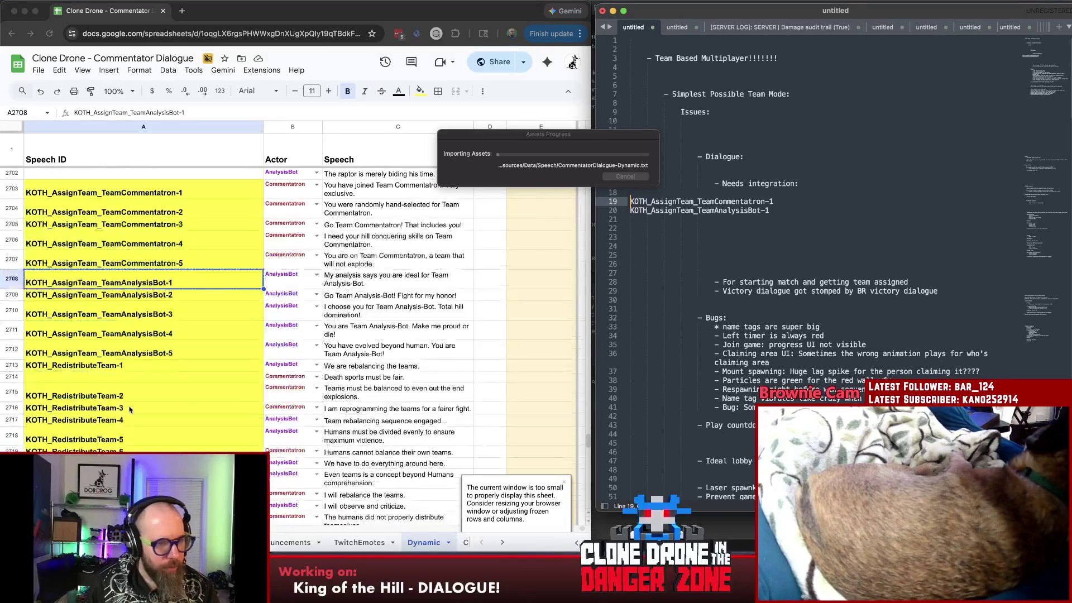
# - Add KOTH_RedistributeTeam-1 and KOTH_Intro-1 from the sheet to the Needs integration list
pyautogui.click(104, 365)
pyautogui.click(84, 366)
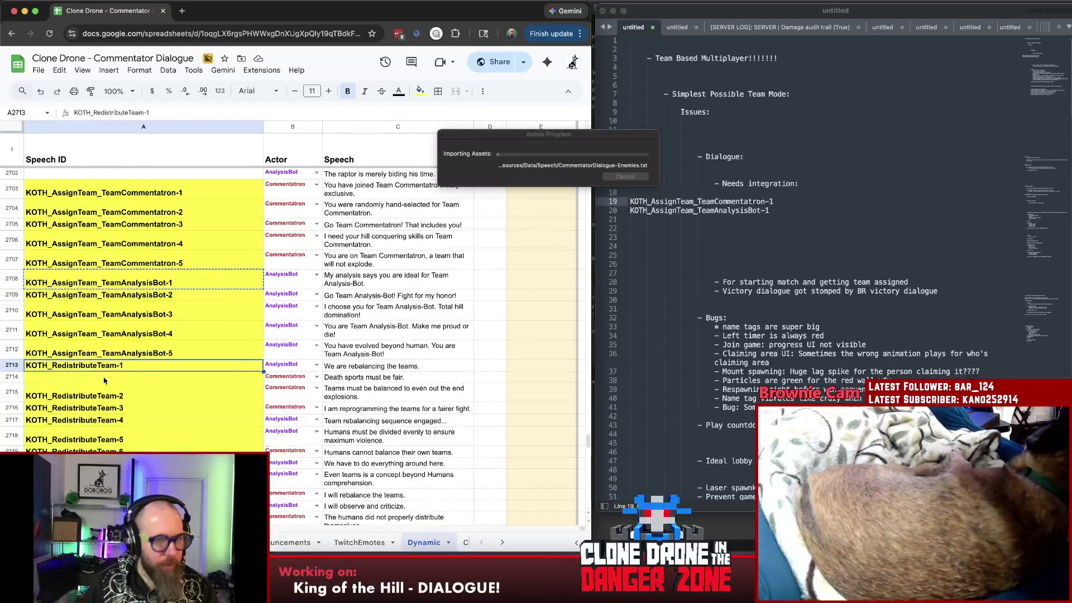
pyautogui.scroll(-3, 83, 368)
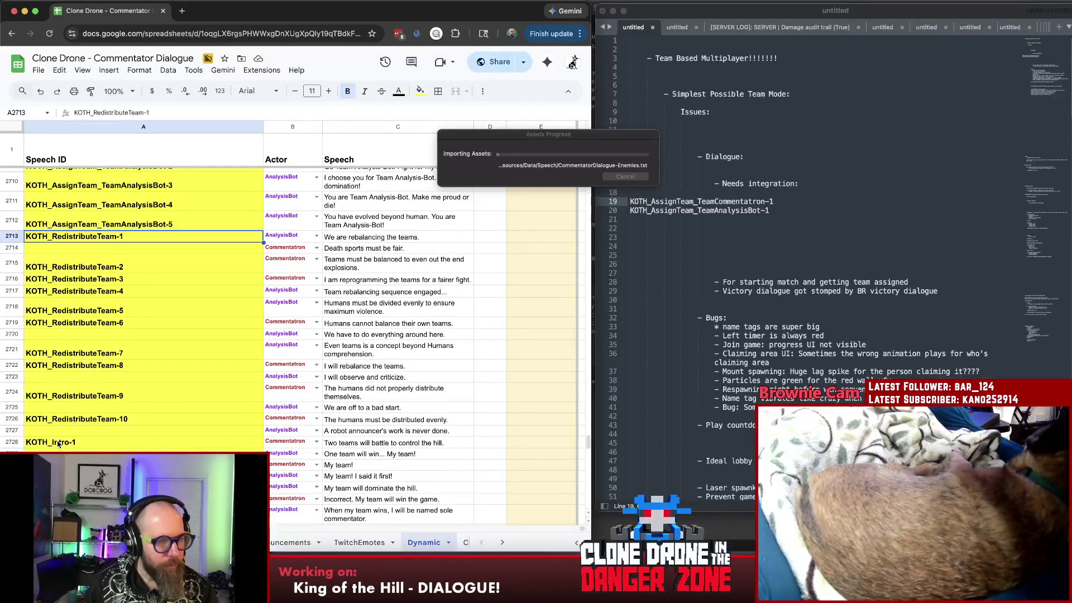
pyautogui.press('super+c')
pyautogui.click(726, 221)
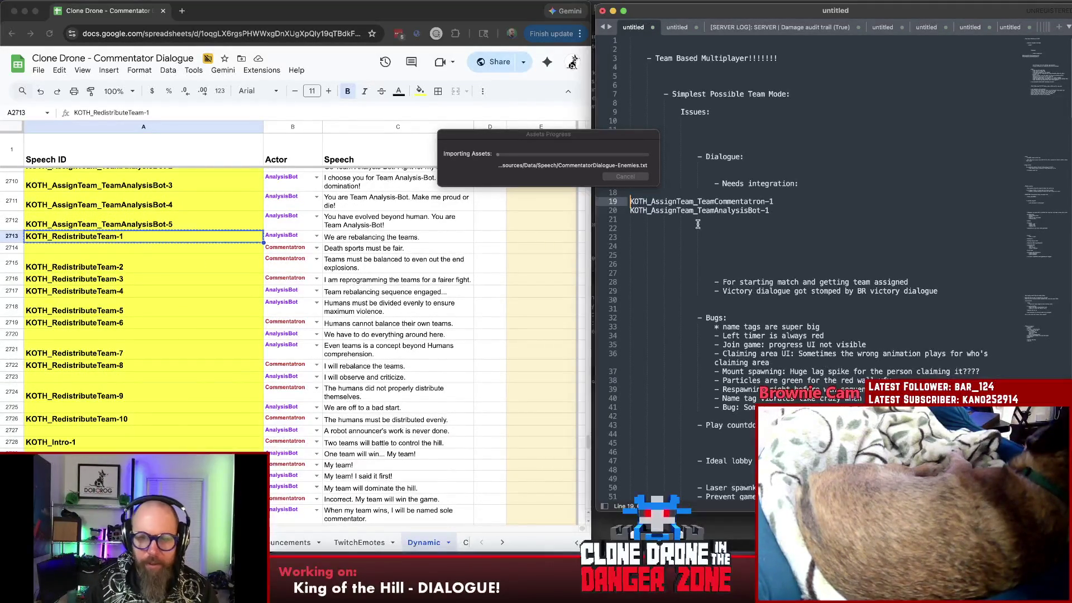
pyautogui.press('super+v')
pyautogui.click(51, 445)
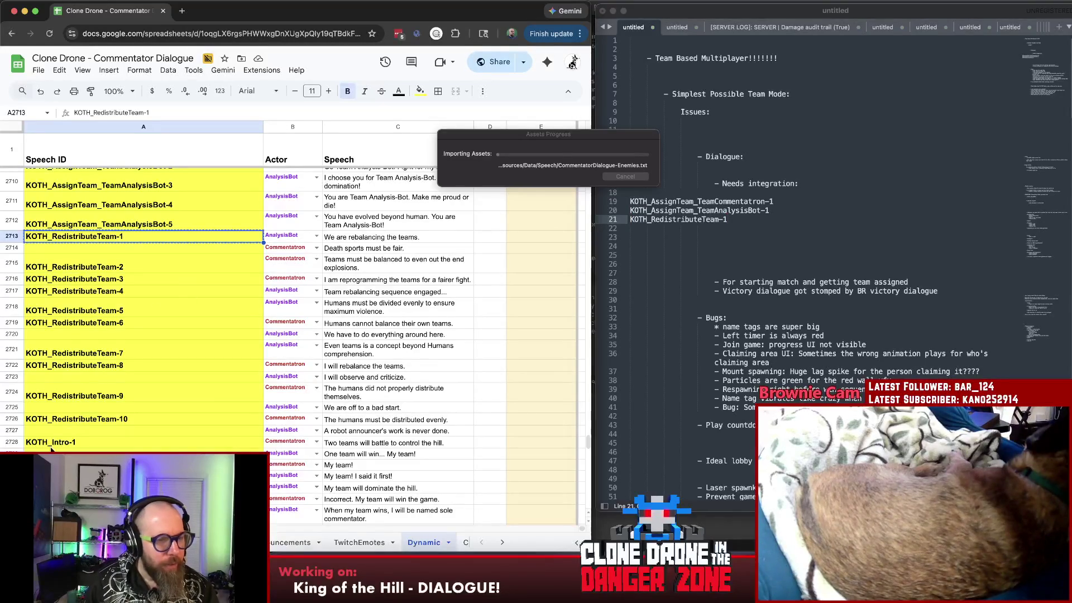
pyautogui.click(51, 442)
pyautogui.scroll(-2, 147, 430)
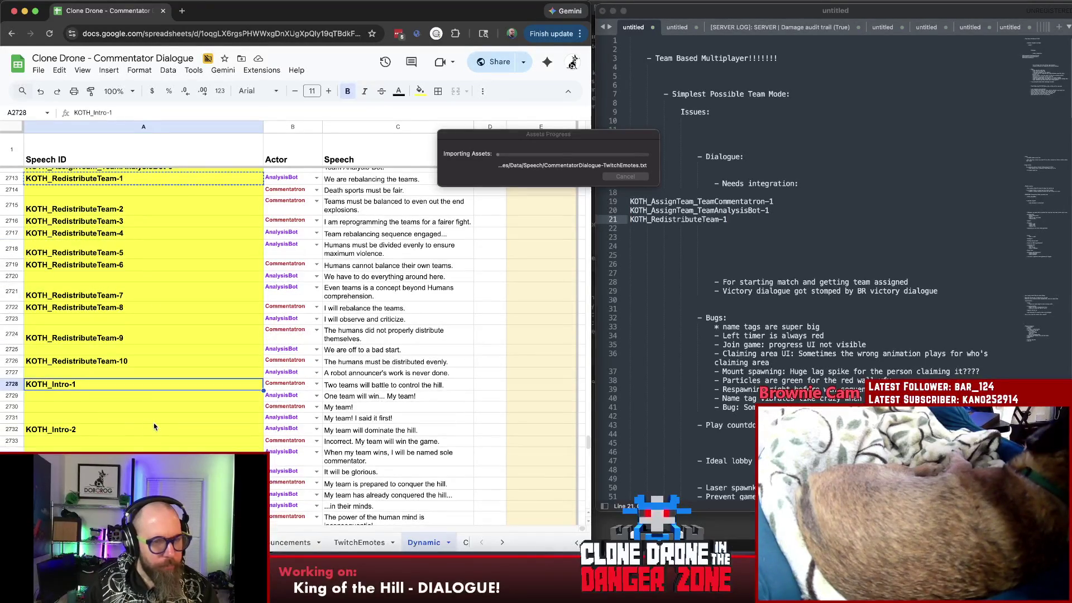
pyautogui.press('super+c')
pyautogui.click(650, 232)
pyautogui.press('BackSpace')
pyautogui.press('super+v')
pyautogui.scroll(-10, 75, 416)
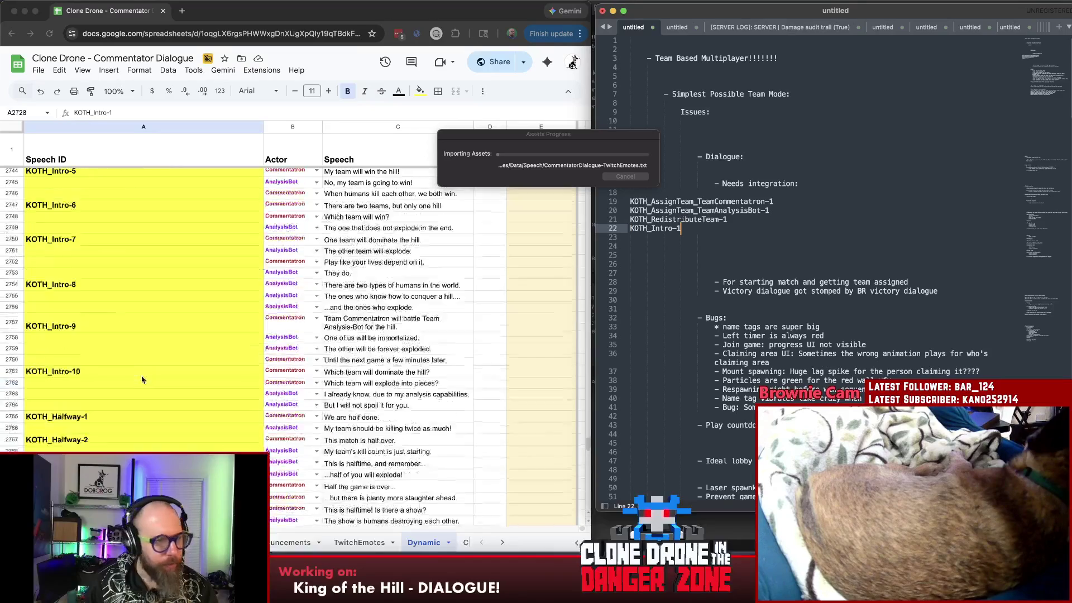
# - Check the Halfway and Victory rows, then add KOTH_SuddenDeath-1 above KOTH_Intro-1 in the list
pyautogui.click(73, 417)
pyautogui.scroll(-3, 72, 412)
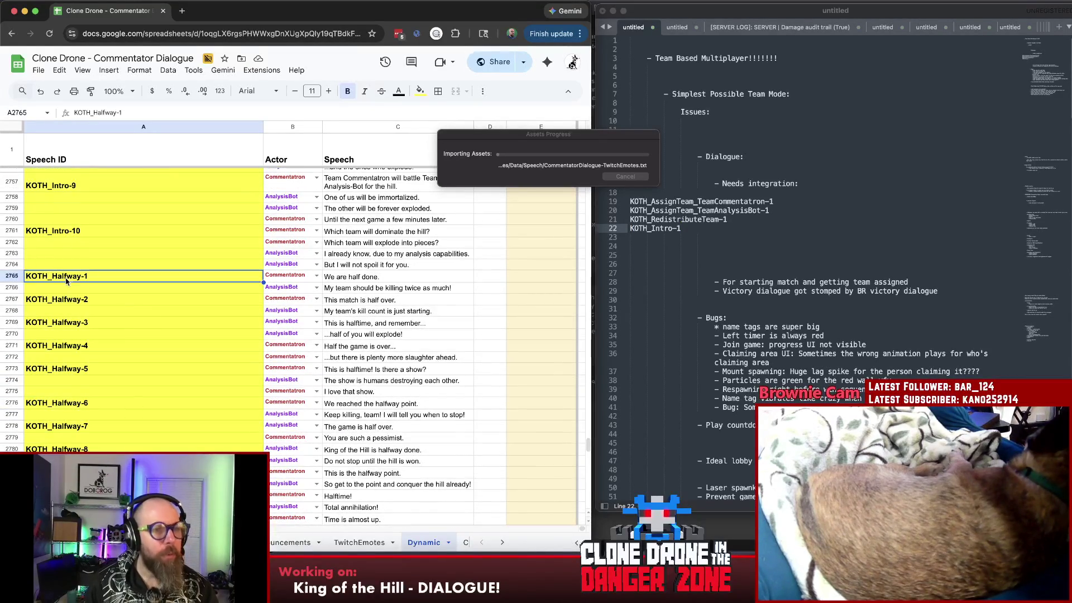
pyautogui.scroll(-3, 66, 282)
pyautogui.scroll(-5, 71, 273)
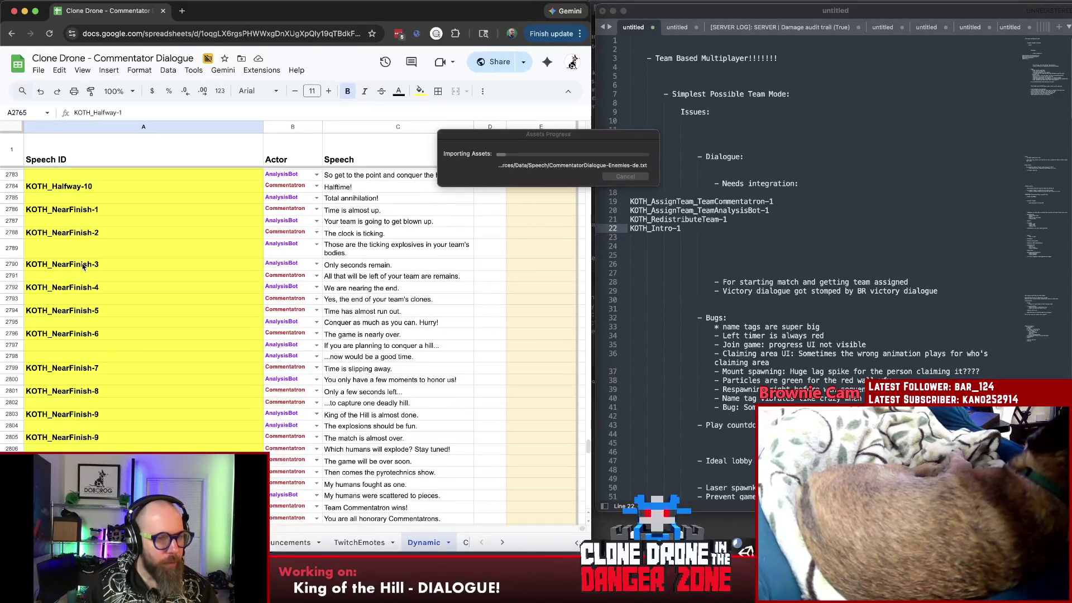
pyautogui.scroll(-4, 73, 267)
pyautogui.click(104, 333)
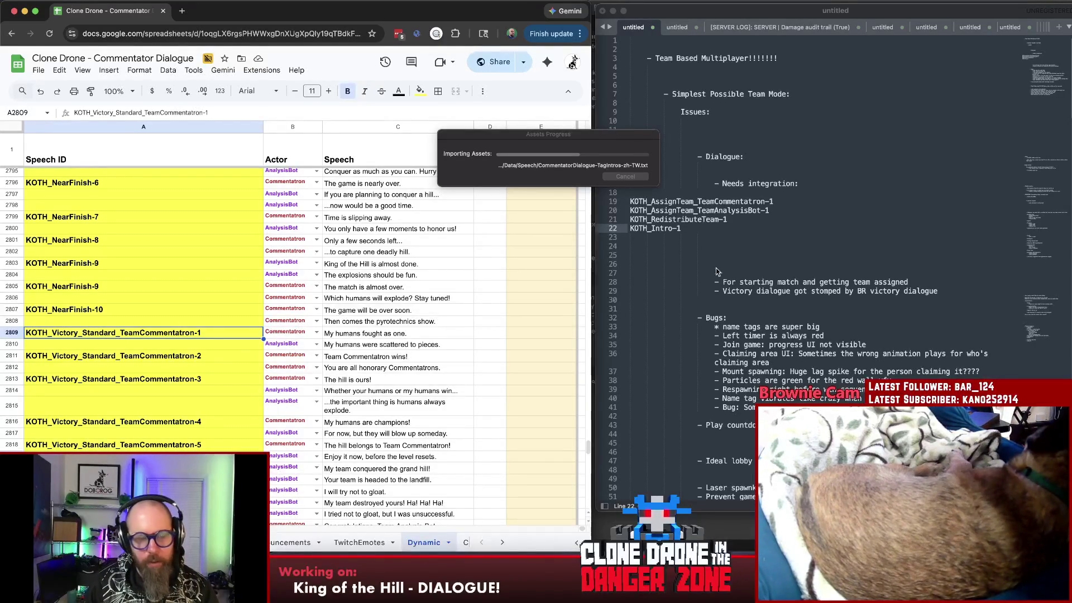
pyautogui.scroll(-3, 118, 341)
pyautogui.scroll(-3, 120, 331)
pyautogui.scroll(-2, 120, 332)
pyautogui.scroll(-2, 126, 330)
pyautogui.scroll(-2, 133, 329)
pyautogui.scroll(-2, 138, 327)
pyautogui.scroll(-3, 138, 327)
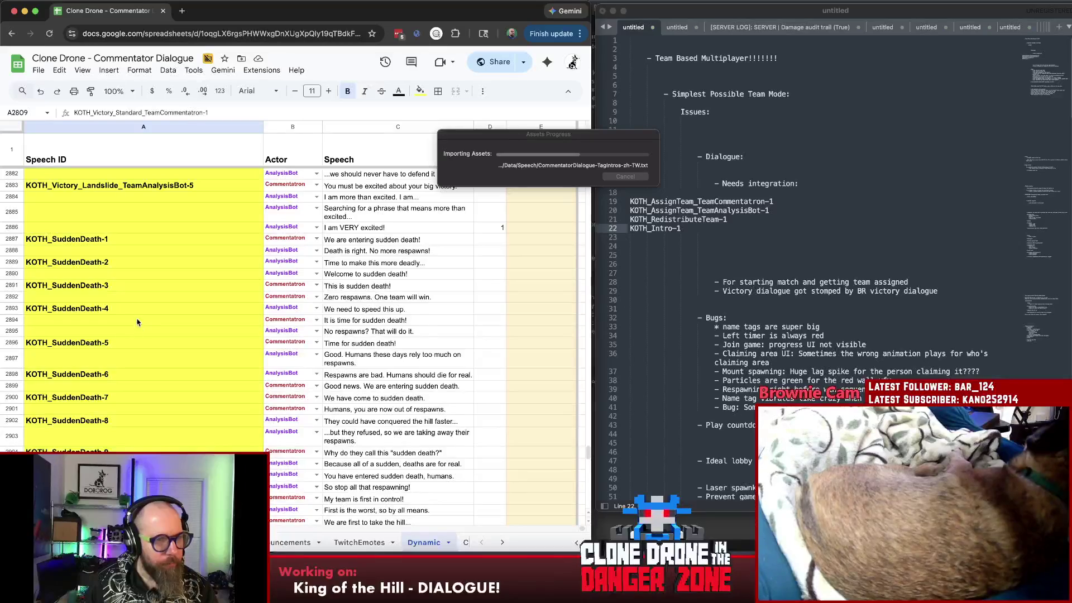
pyautogui.click(88, 240)
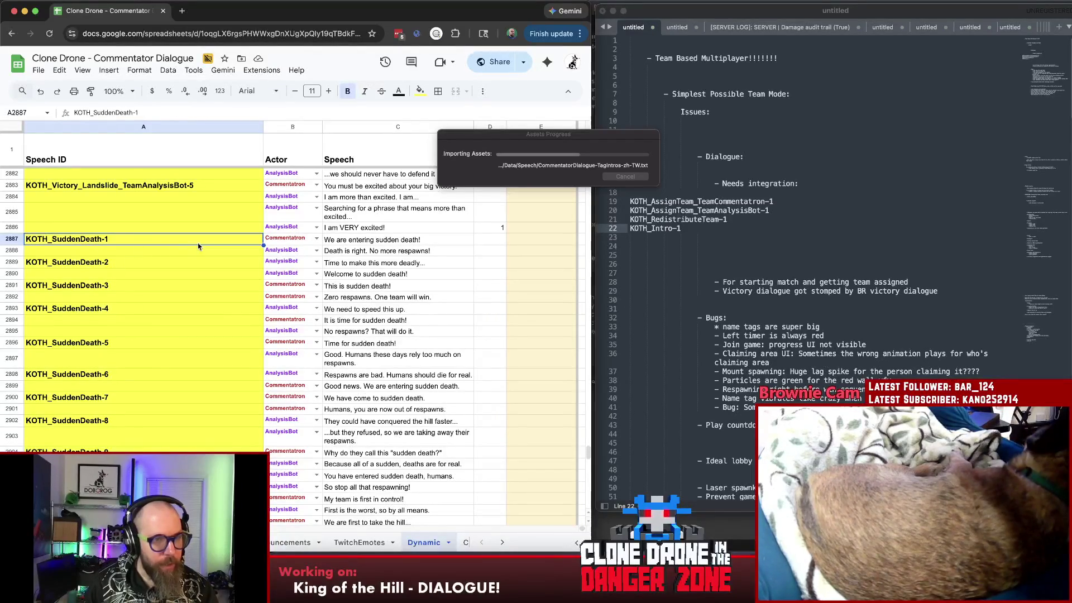
pyautogui.press('super+c')
pyautogui.click(727, 236)
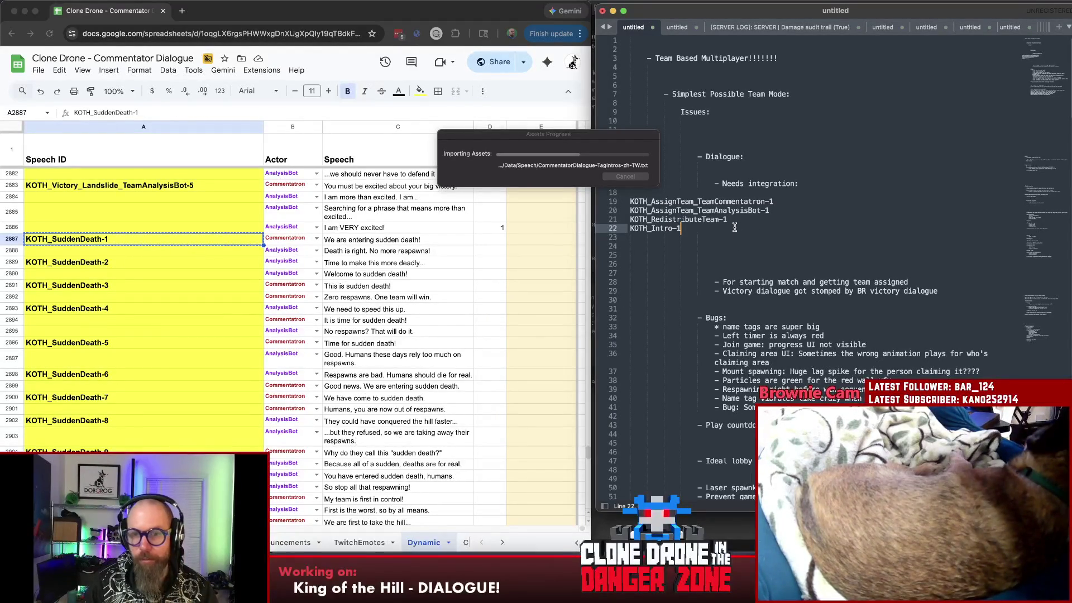
pyautogui.click(735, 221)
pyautogui.press('Return')
pyautogui.press('super+v')
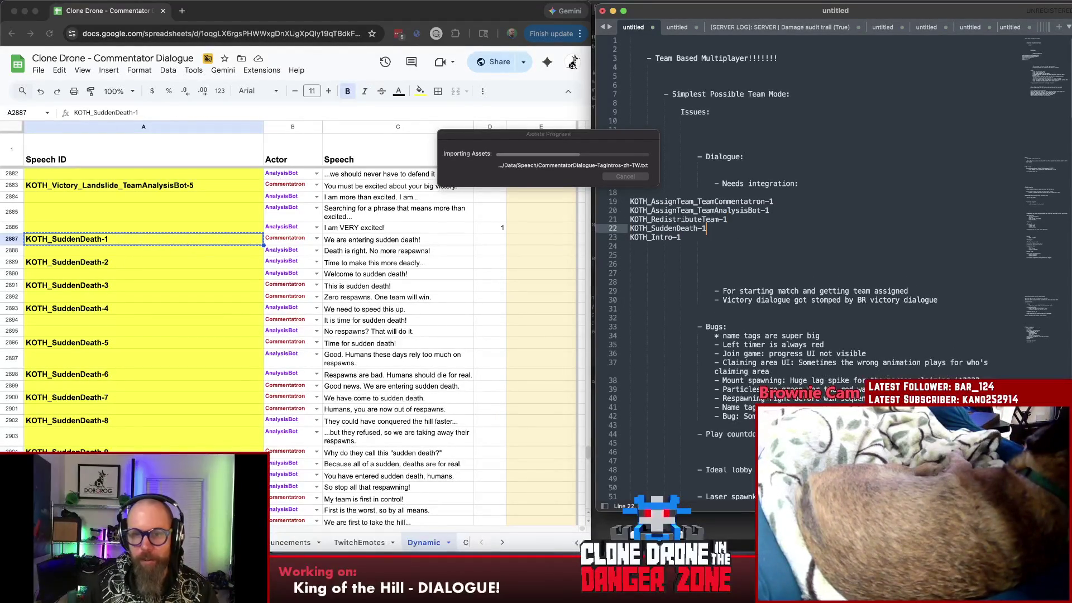
pyautogui.scroll(-1, 81, 376)
pyautogui.scroll(-5, 81, 377)
# - Add the KOTH_HillProgress_First Commentatron-1 and AnalysisBot-1 IDs to the list
pyautogui.click(85, 351)
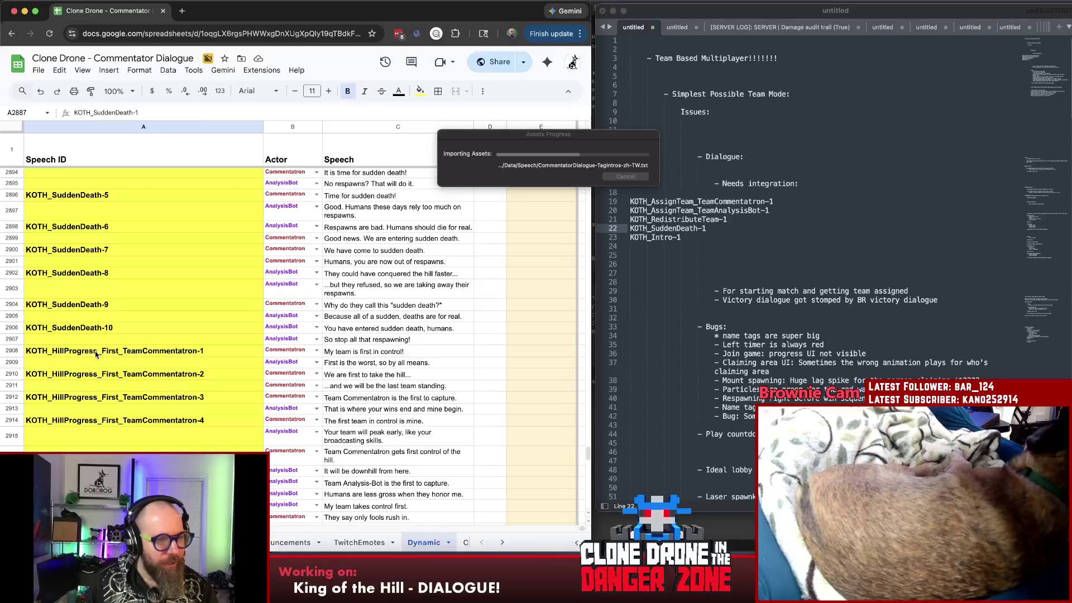
pyautogui.press('super+c')
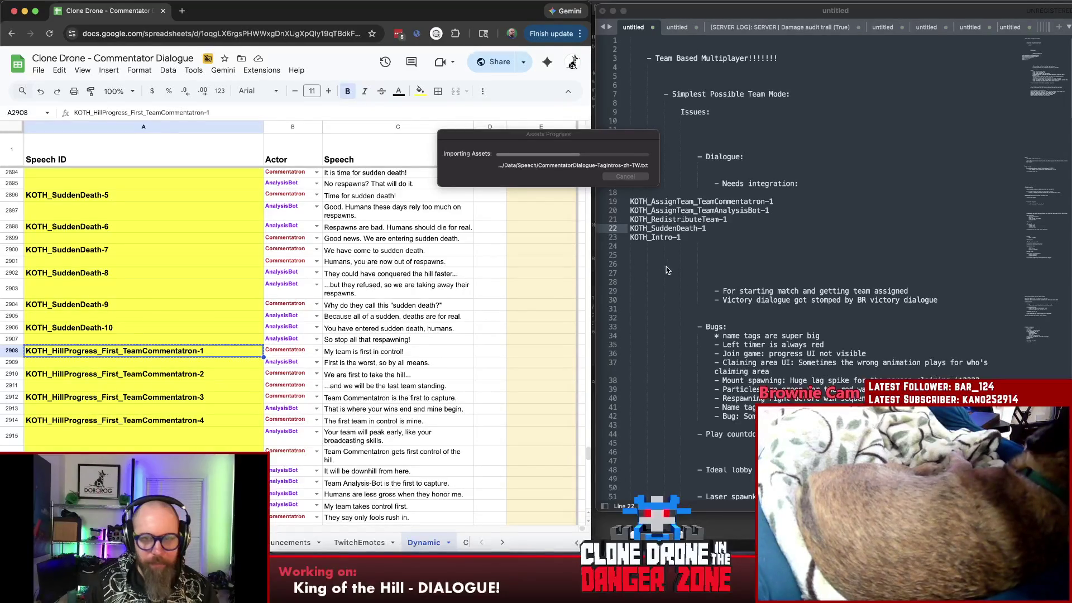
pyautogui.click(637, 247)
pyautogui.press('super+v')
pyautogui.scroll(-3, 262, 404)
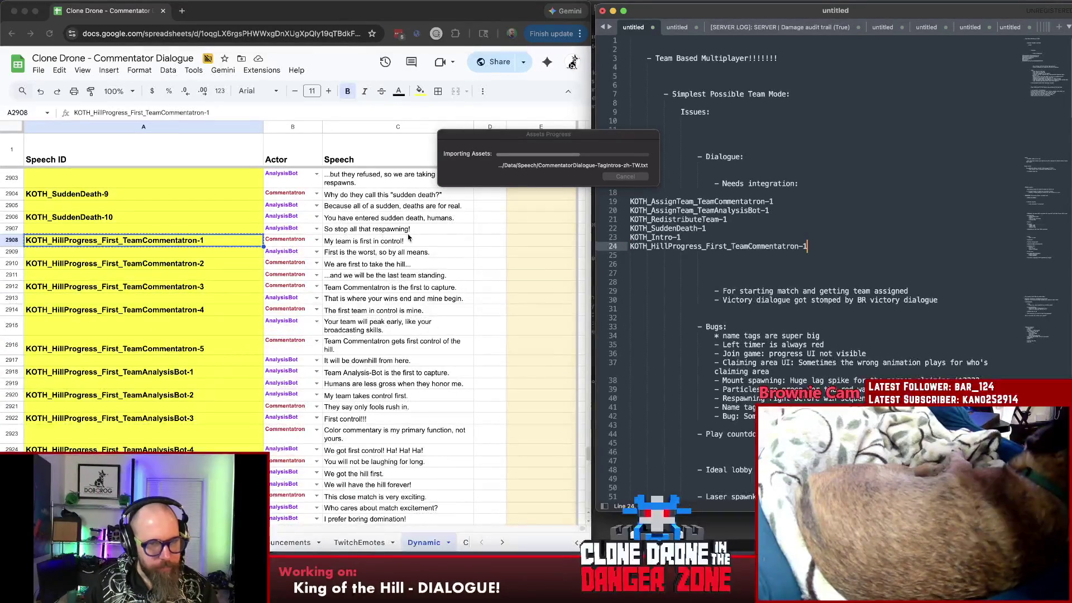
pyautogui.scroll(-2, 180, 384)
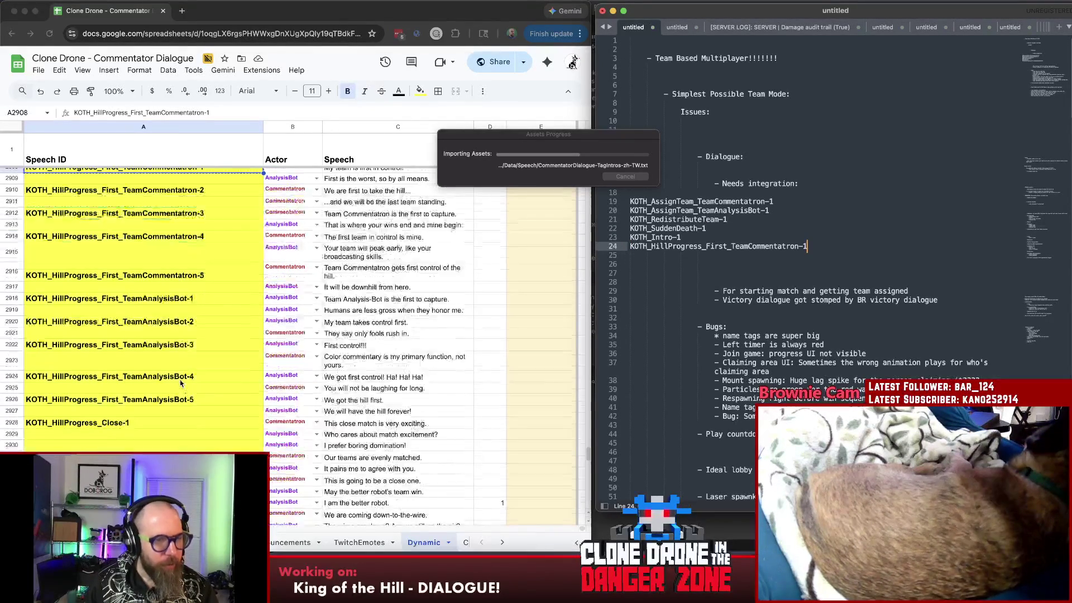
pyautogui.click(162, 331)
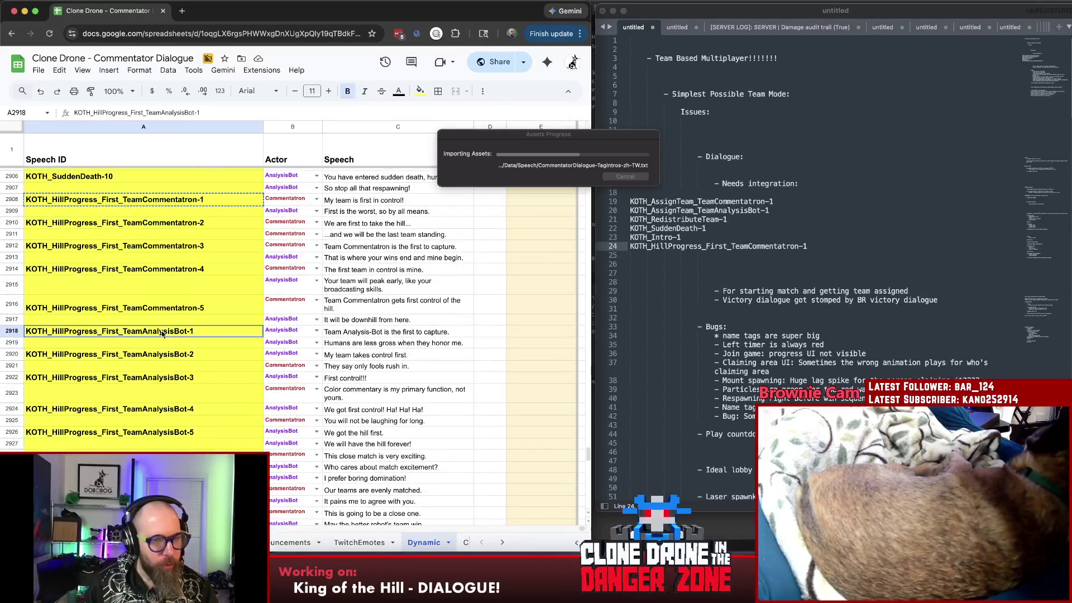
pyautogui.press('super+c')
pyautogui.click(825, 256)
pyautogui.press('Return')
pyautogui.press('super+v')
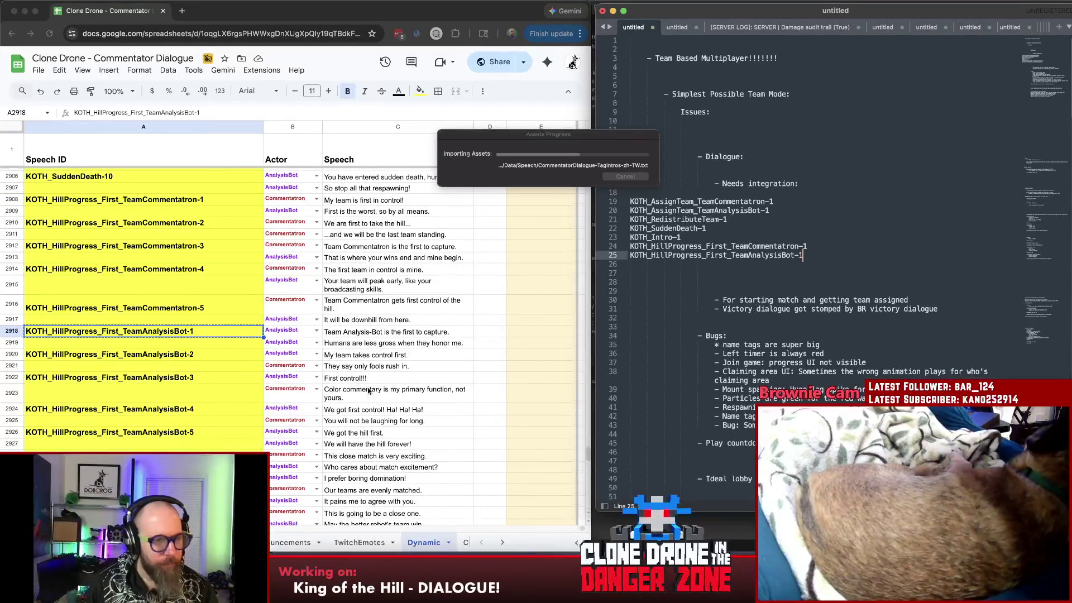
pyautogui.scroll(-1, 384, 388)
# - Review the HillProgress Close rows and add KOTH_HillProgress_Close-1 to the list
pyautogui.click(128, 446)
pyautogui.scroll(-3, 257, 447)
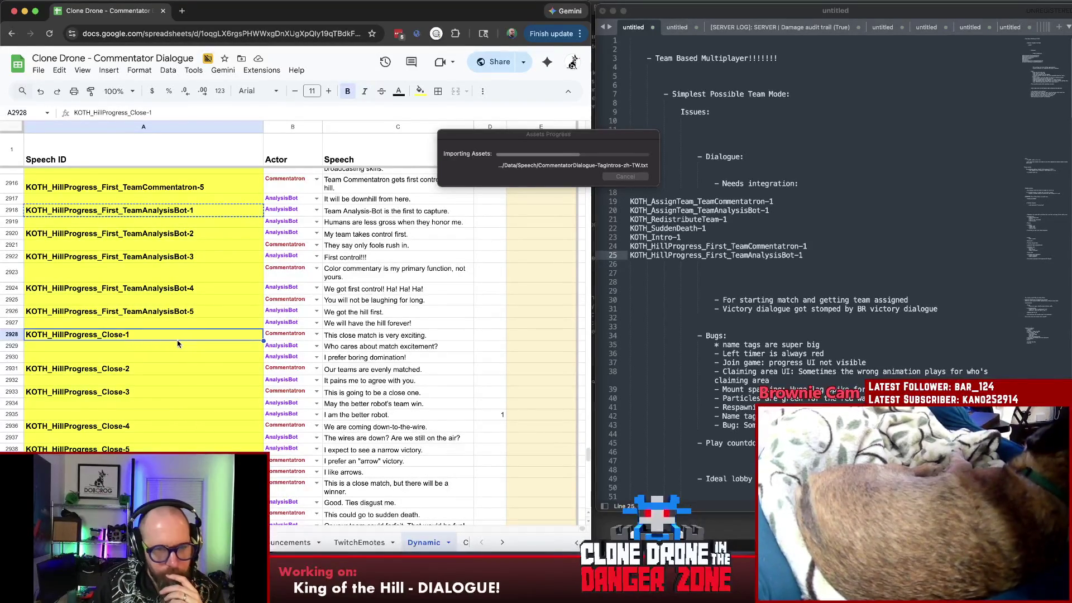
pyautogui.scroll(-3, 176, 339)
pyautogui.click(164, 327)
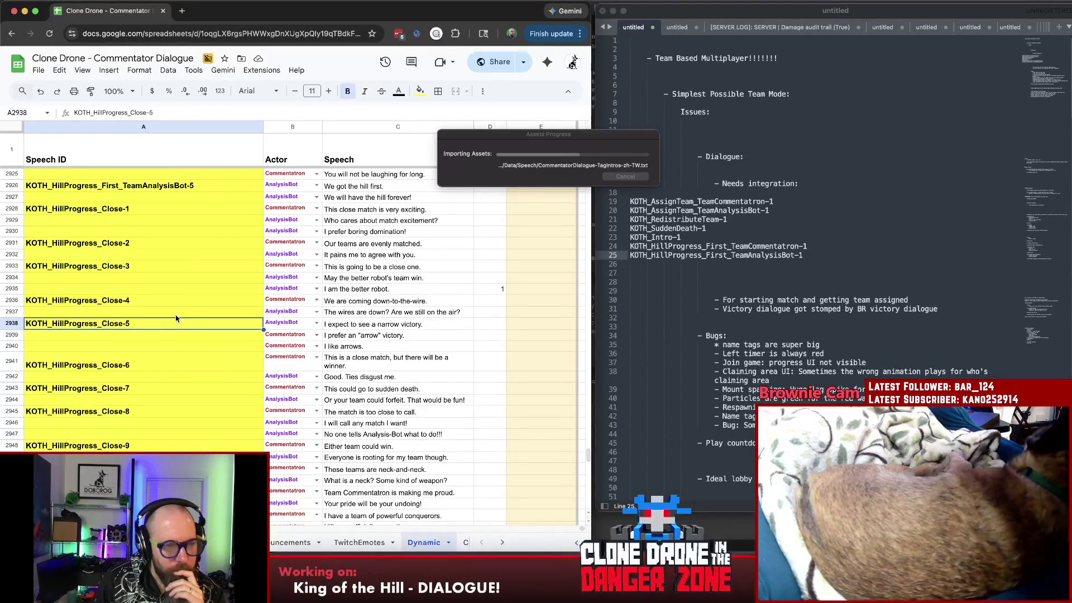
pyautogui.scroll(1, 170, 316)
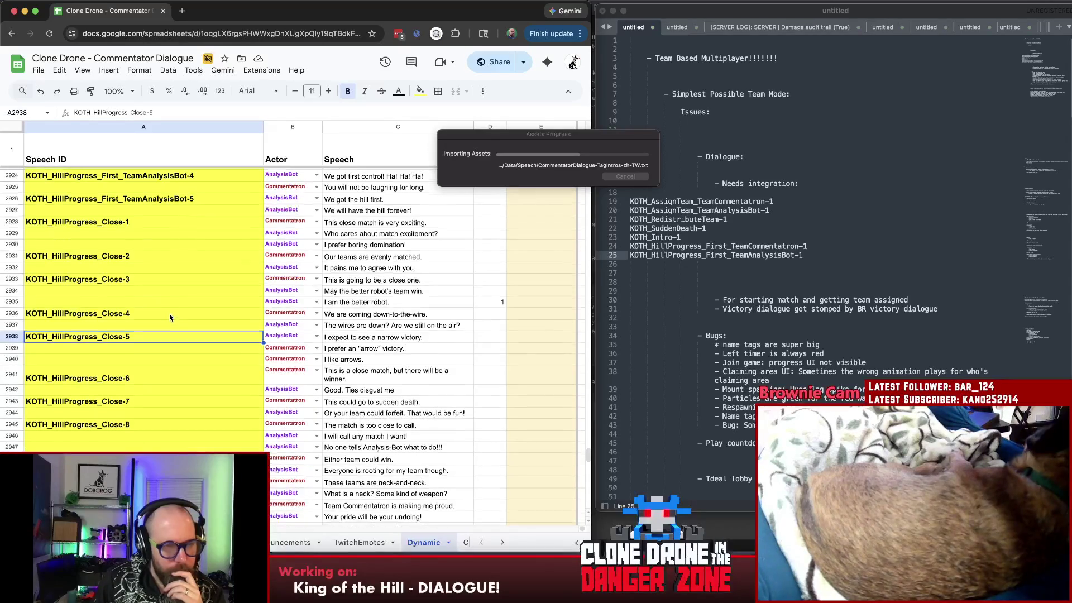
pyautogui.click(192, 224)
pyautogui.press('super+c')
pyautogui.click(724, 263)
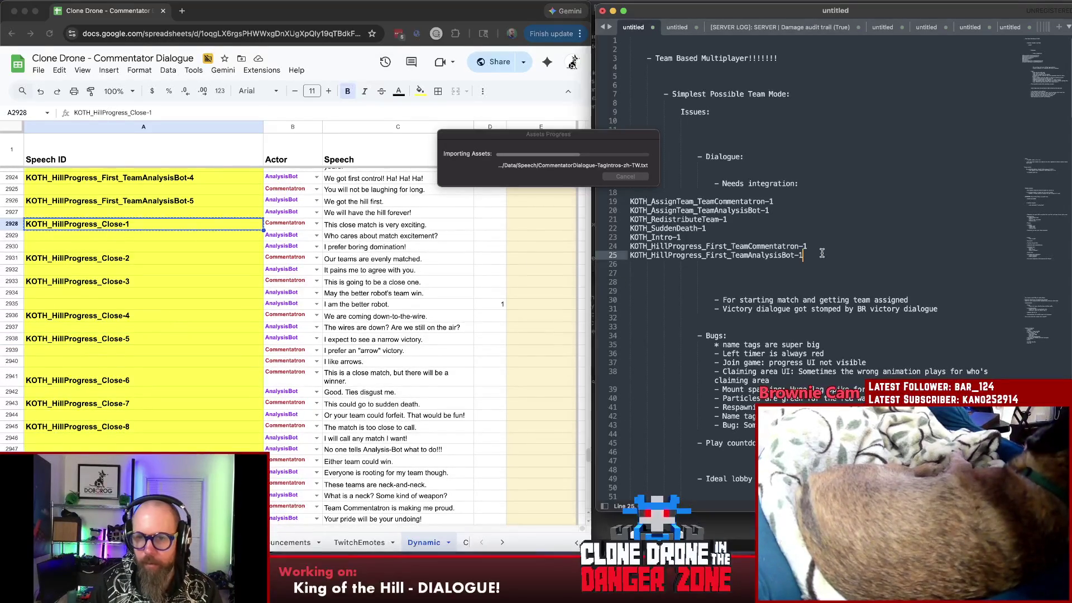
pyautogui.press('Return')
pyautogui.press('super+v')
pyautogui.scroll(-3, 232, 428)
pyautogui.scroll(-3, 231, 428)
# - Add the HillProgress FrontRunner Commentatron-1 and AnalysisBot-1 IDs to the list
pyautogui.click(157, 301)
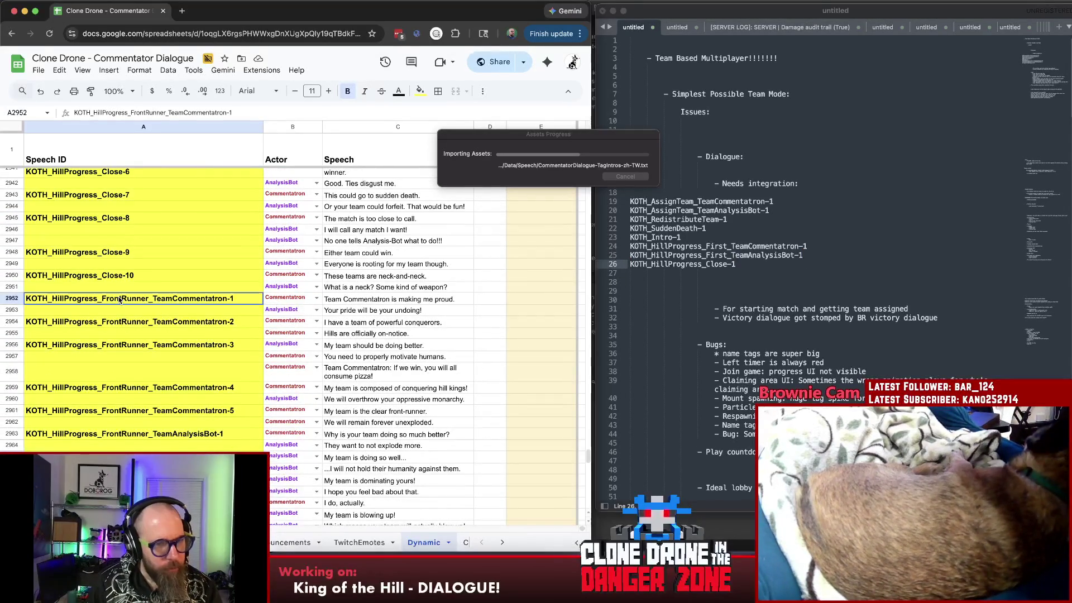
pyautogui.press('Return')
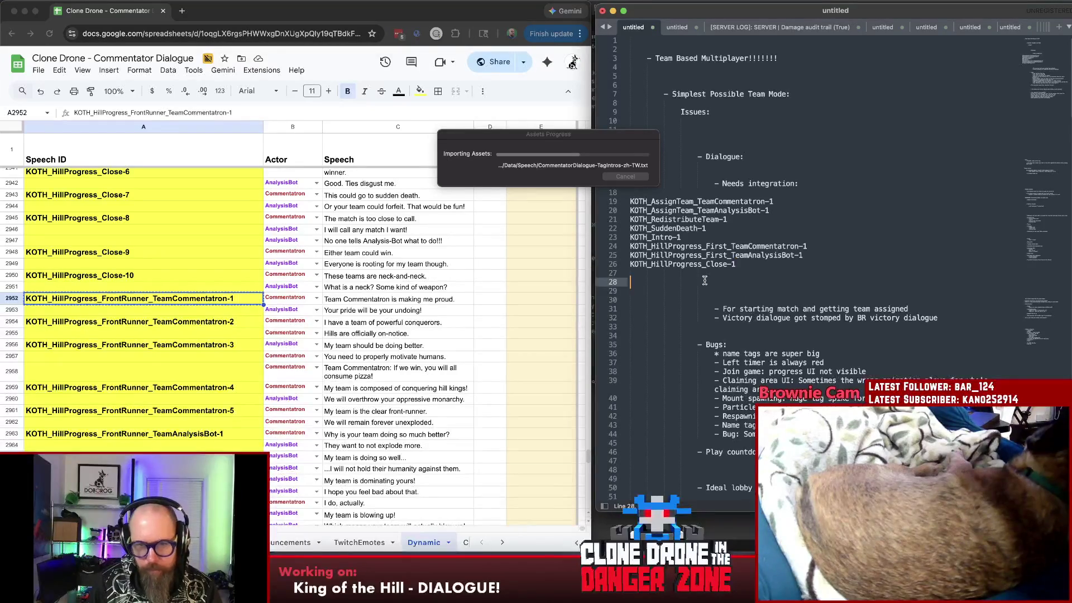
pyautogui.press('super+v')
pyautogui.scroll(-1, 222, 411)
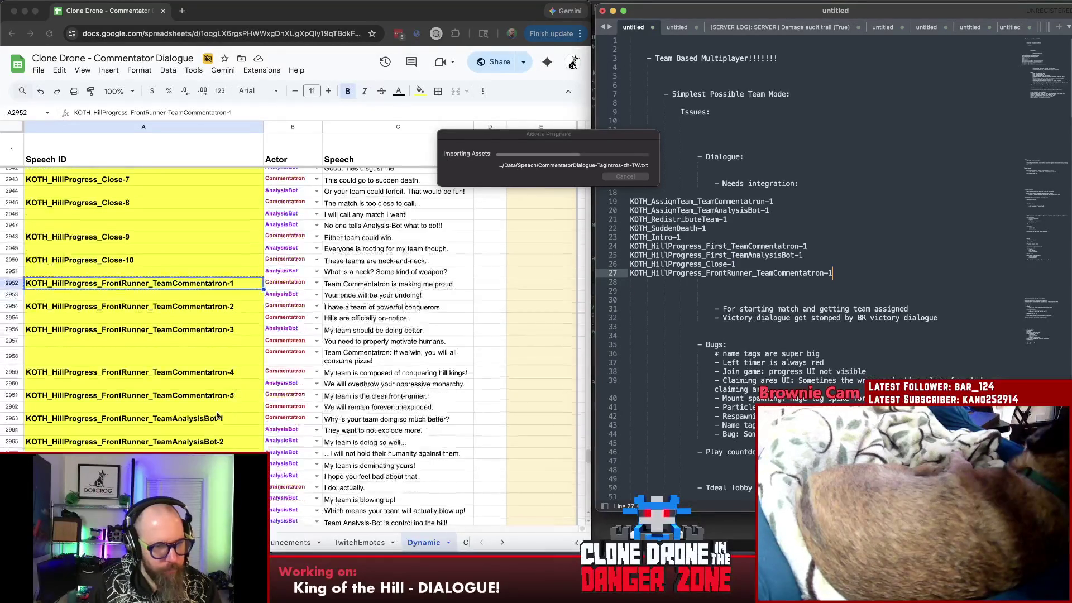
pyautogui.click(147, 420)
pyautogui.press('super+c')
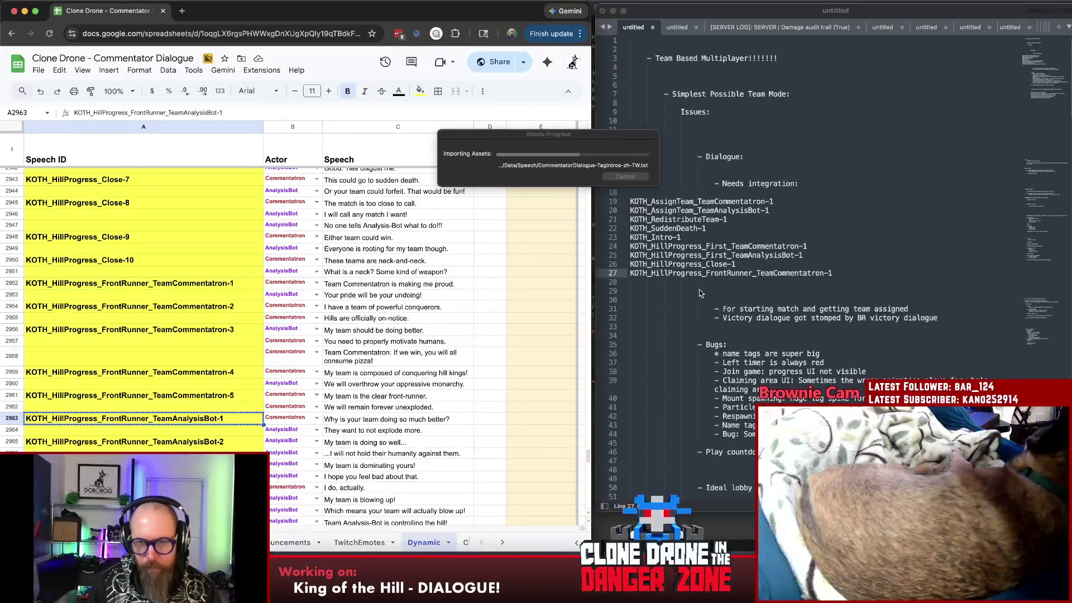
pyautogui.click(758, 283)
pyautogui.press('super+v')
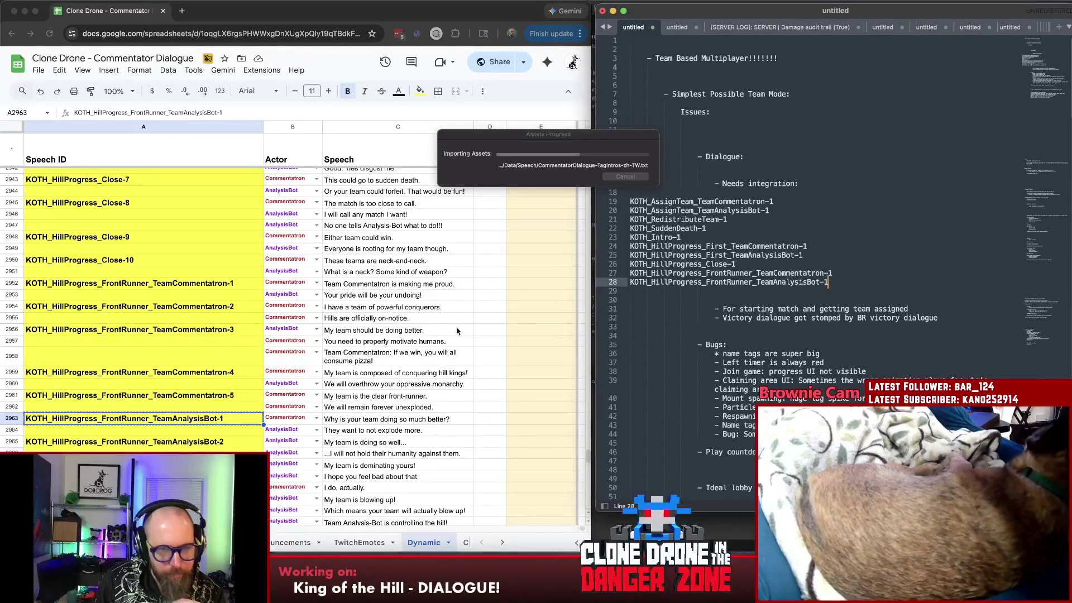
# - Read the pizza dialogue line, then add the NearWinner Commentatron-1 and AnalysisBot-1 IDs
pyautogui.click(384, 361)
pyautogui.scroll(-2, 384, 371)
pyautogui.scroll(-1, 377, 373)
pyautogui.scroll(-1, 373, 374)
pyautogui.scroll(-1, 365, 374)
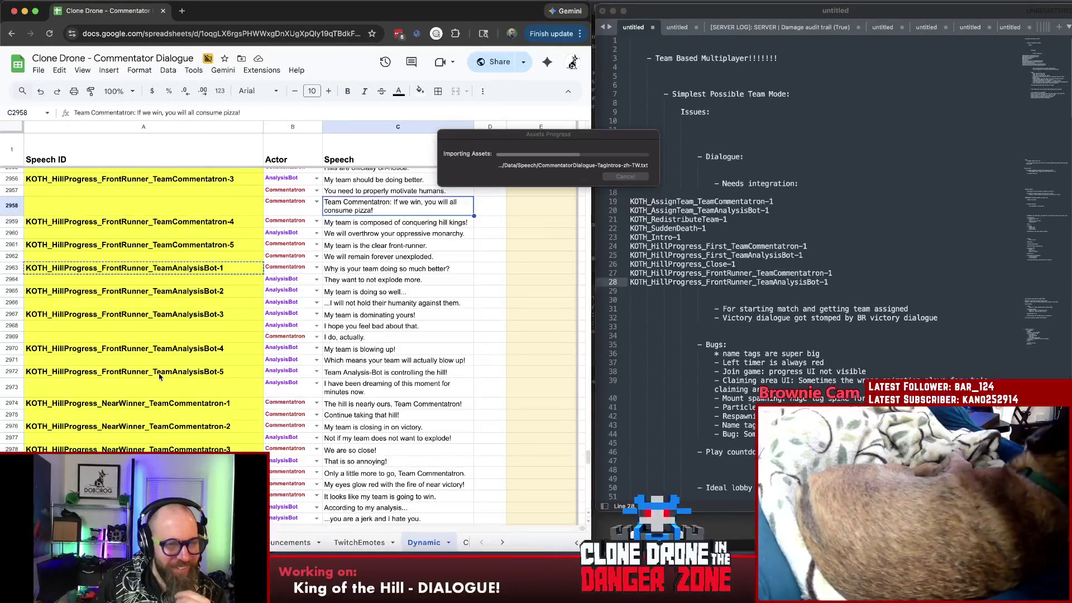
pyautogui.click(168, 403)
pyautogui.press('super+c')
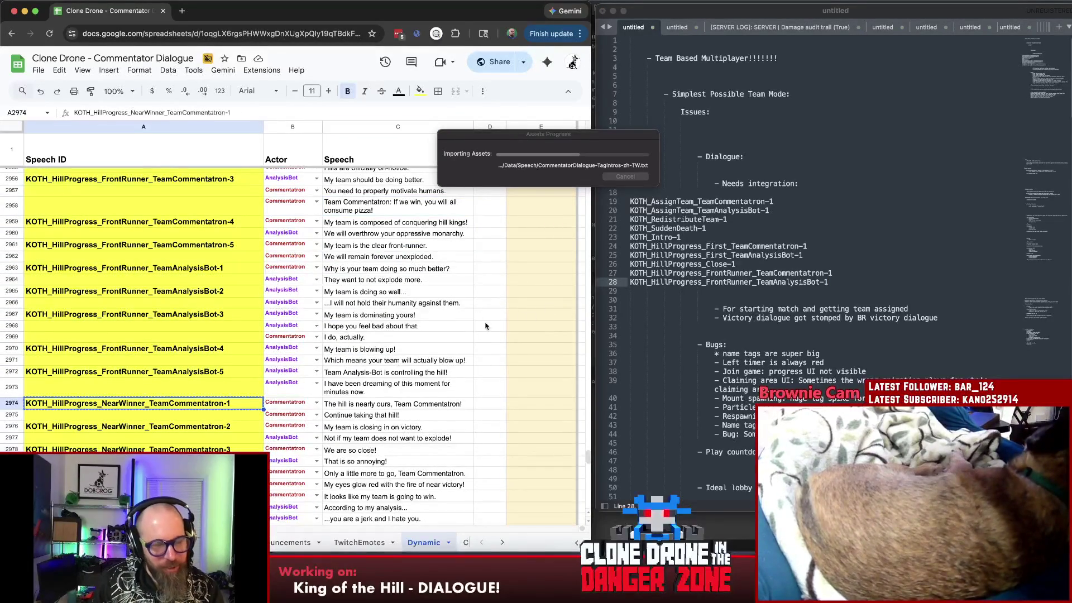
pyautogui.scroll(-5, 499, 324)
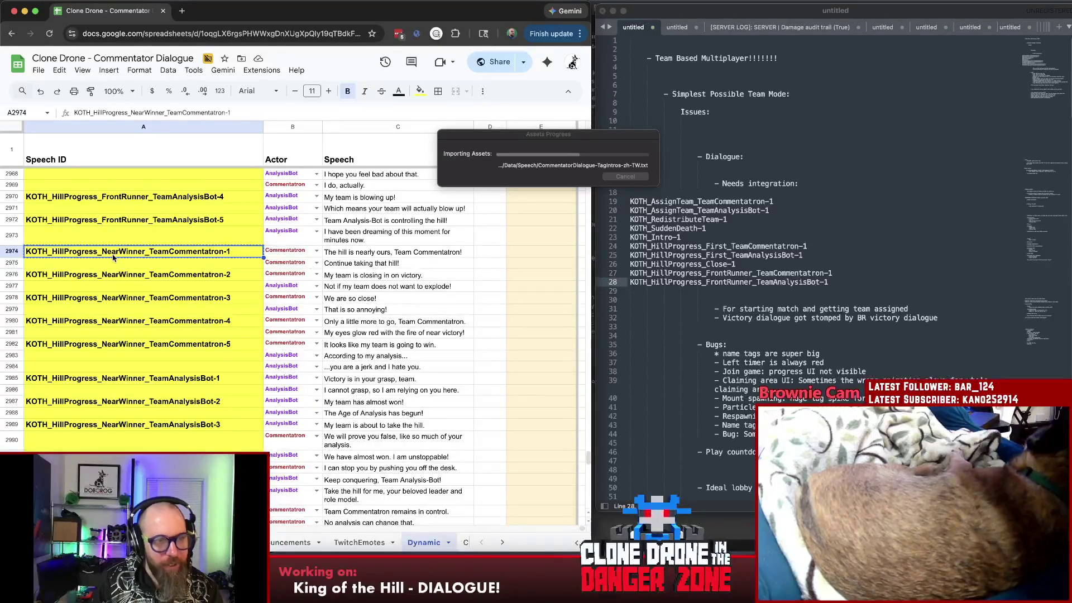
pyautogui.click(806, 269)
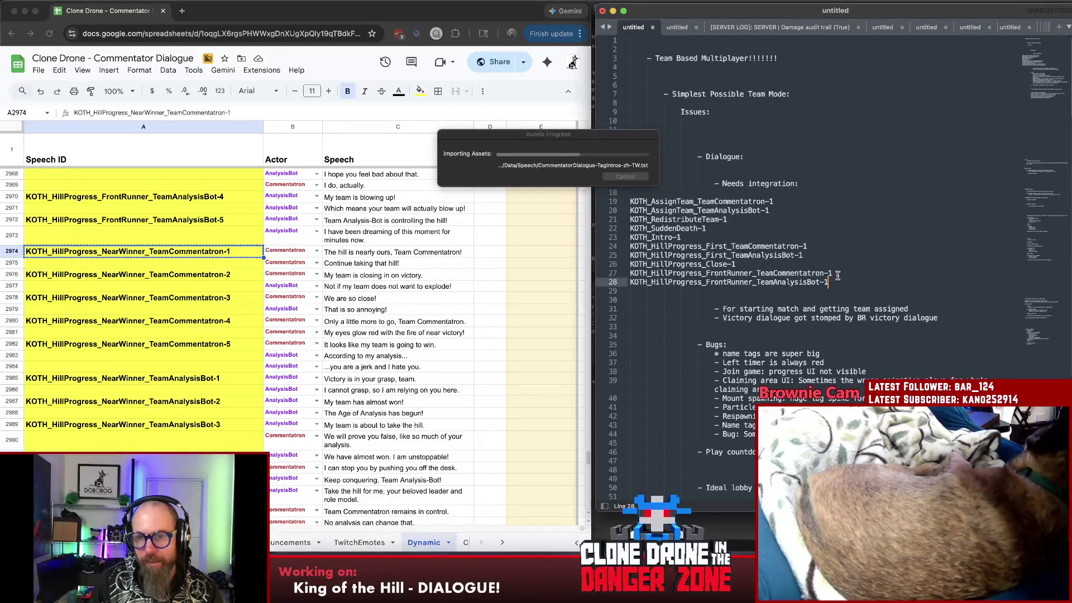
pyautogui.press('Return')
pyautogui.press('super+v')
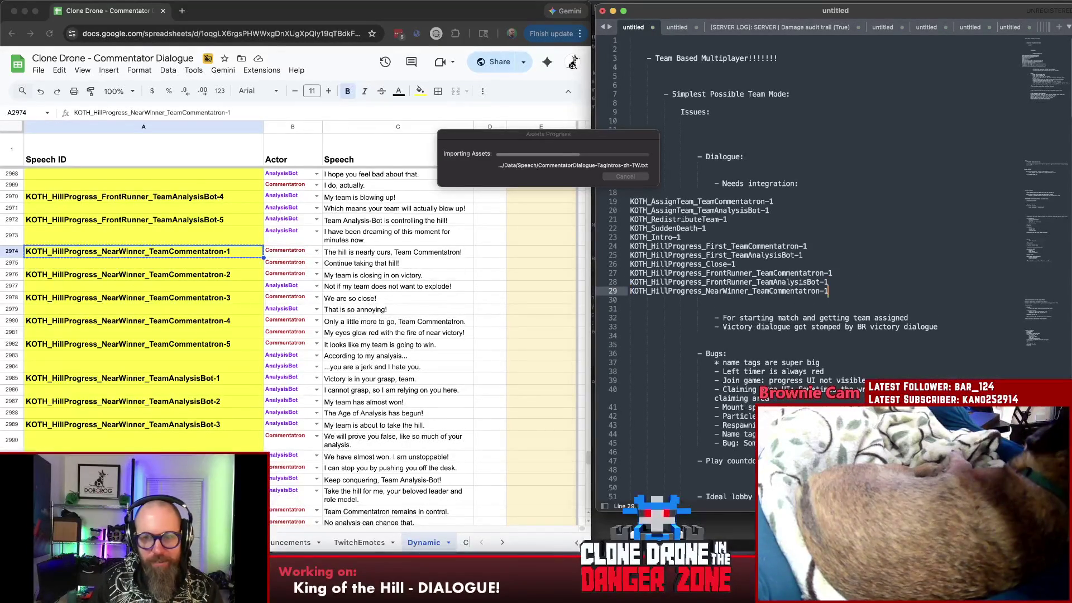
pyautogui.click(210, 378)
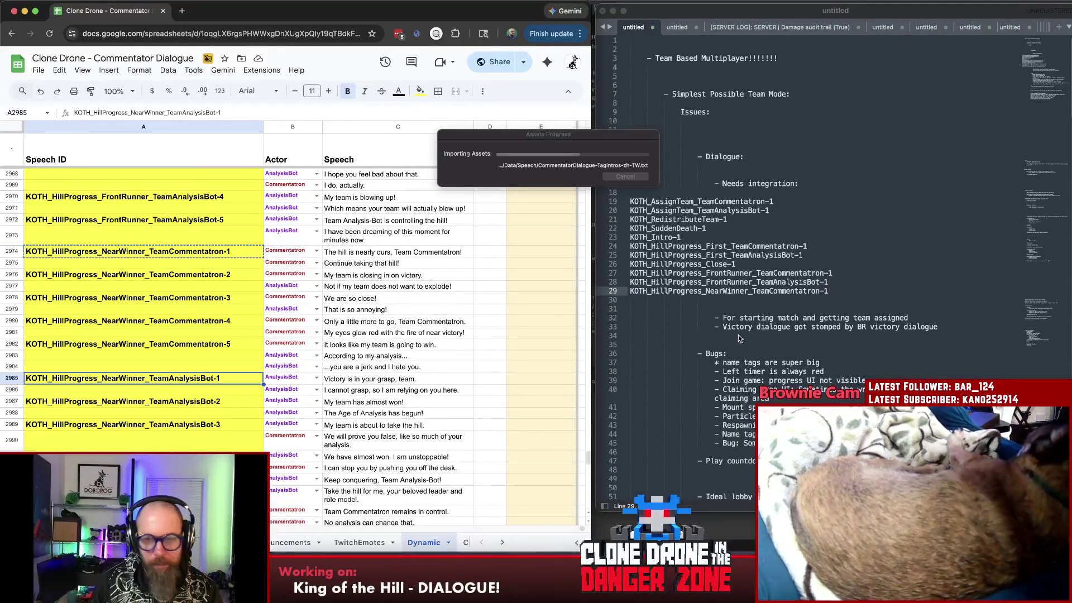
pyautogui.press('Return')
pyautogui.press('super+v')
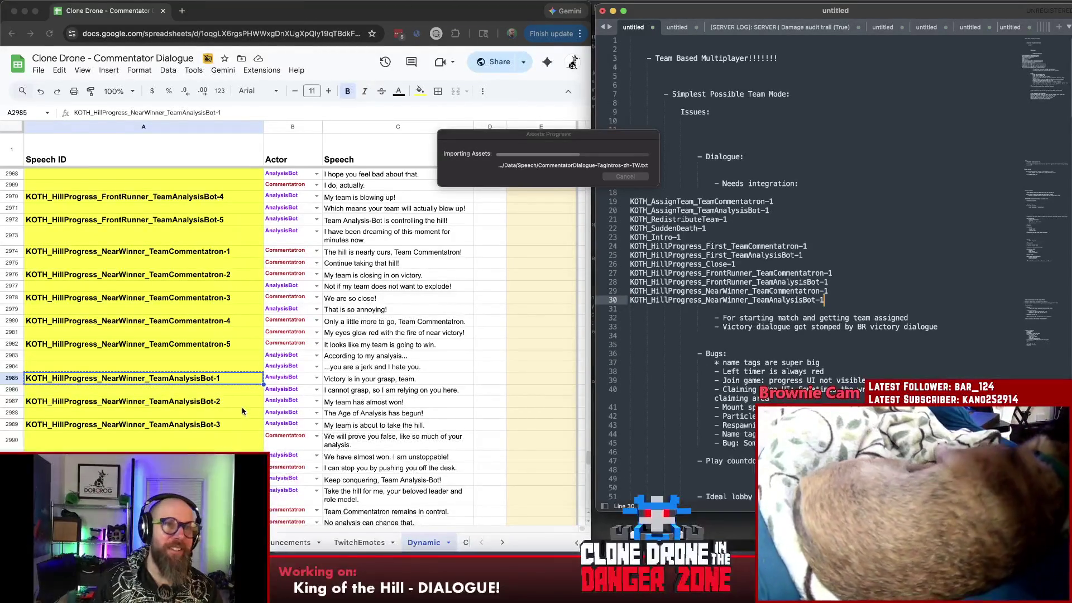
pyautogui.scroll(-2, 233, 408)
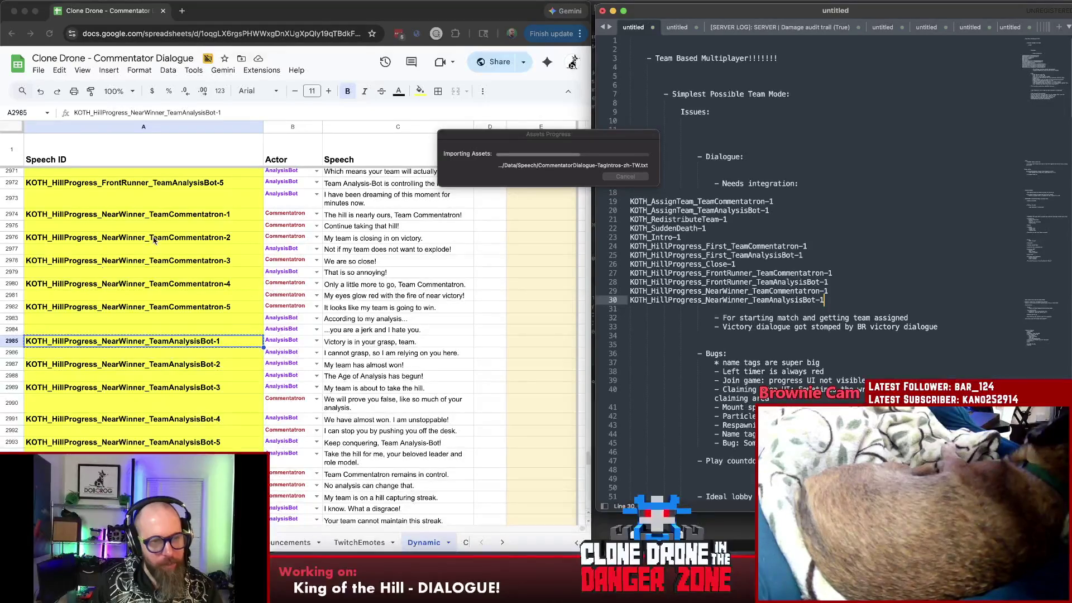
pyautogui.scroll(-2, 230, 427)
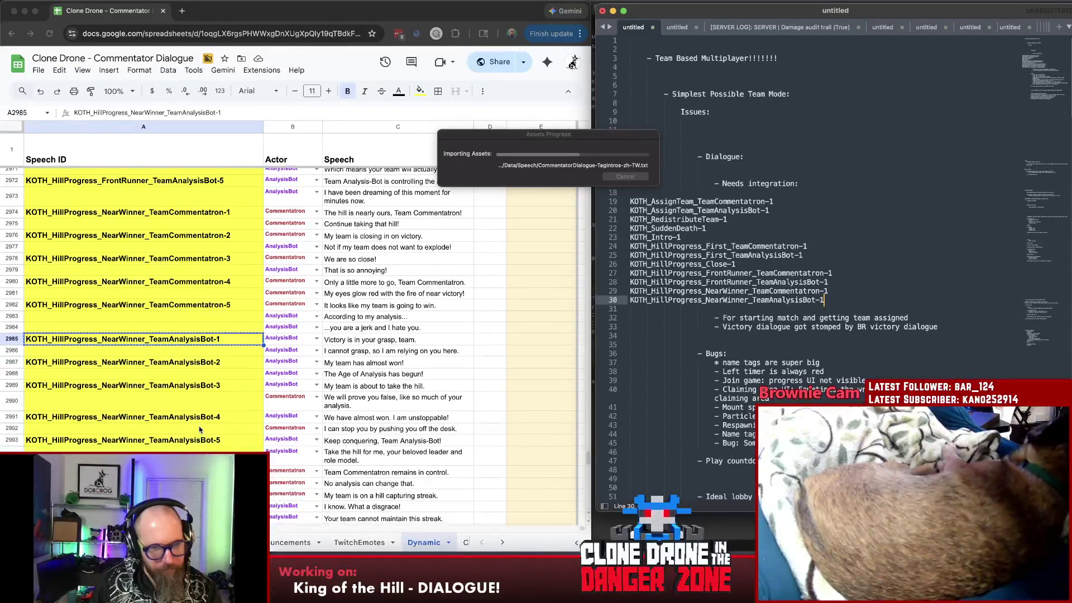
pyautogui.scroll(-5, 201, 431)
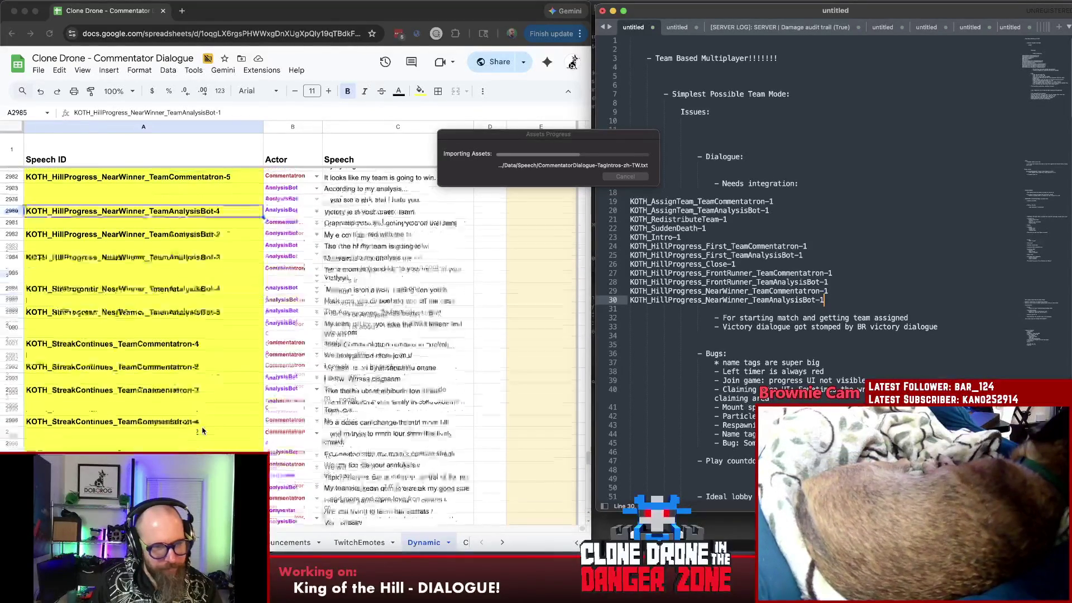
# - Add KOTH_StreakContinues_TeamCommentatron-1 on a new line at the list's end, then return to the sheet
pyautogui.click(180, 273)
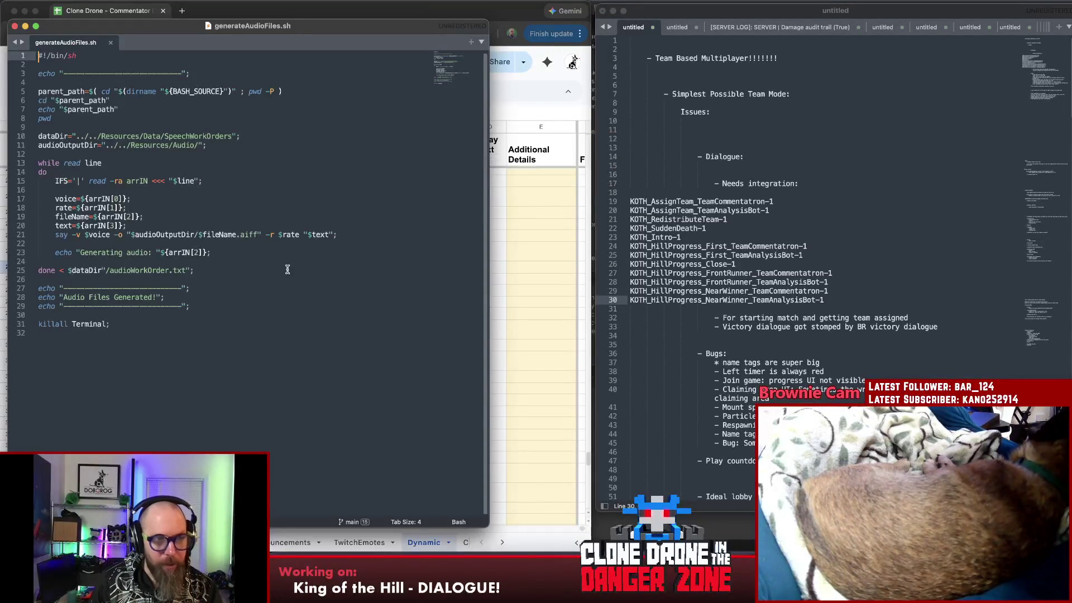
pyautogui.click(874, 299)
pyautogui.press('Return')
pyautogui.press('super+v')
pyautogui.press('super+Tab')
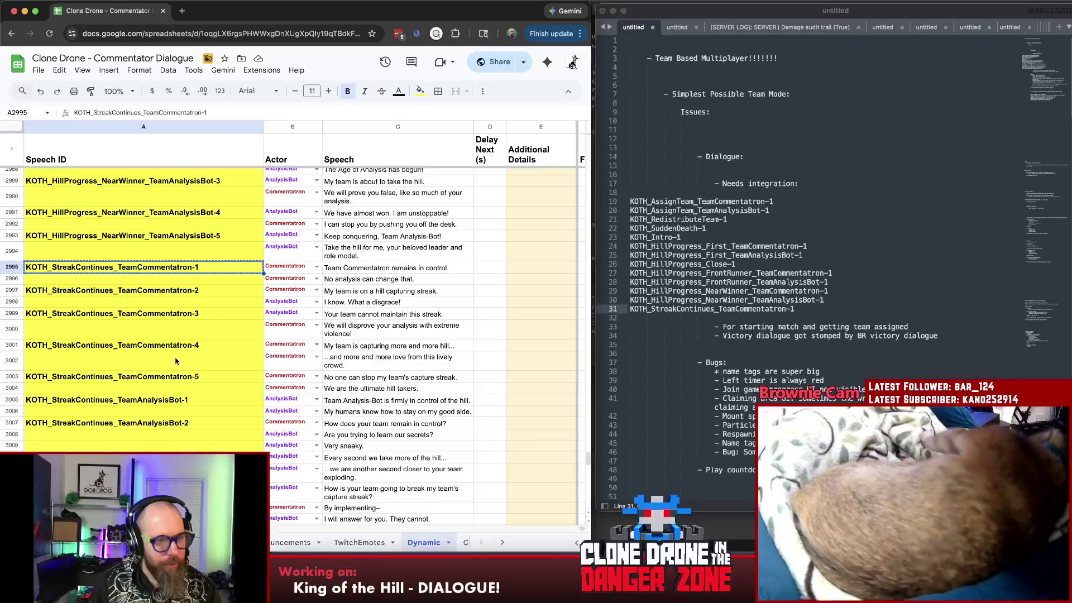
# - Copy the StreakContinues AnalysisBot-1 ID into the Needs integration list
pyautogui.click(155, 401)
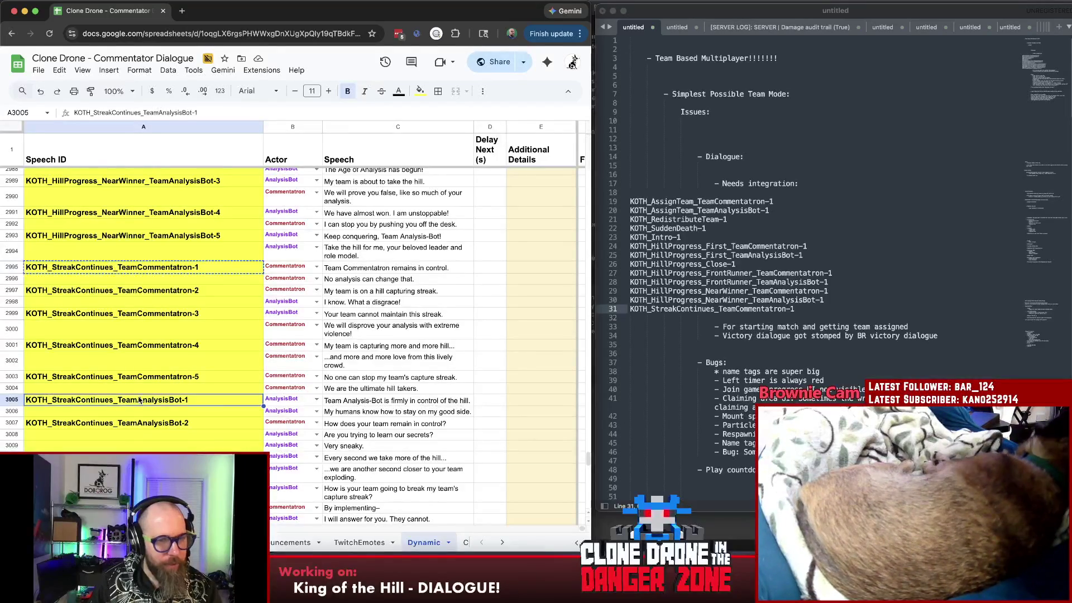
pyautogui.press('super+c')
pyautogui.click(828, 306)
pyautogui.press('Return')
pyautogui.press('super+v')
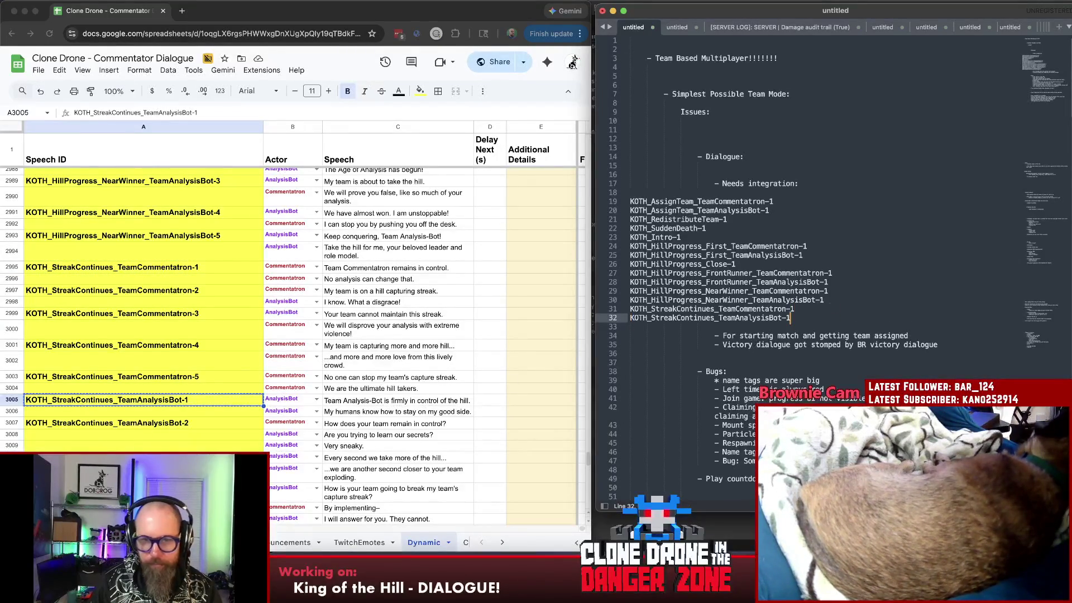
pyautogui.scroll(-5, 211, 406)
pyautogui.scroll(-2, 210, 406)
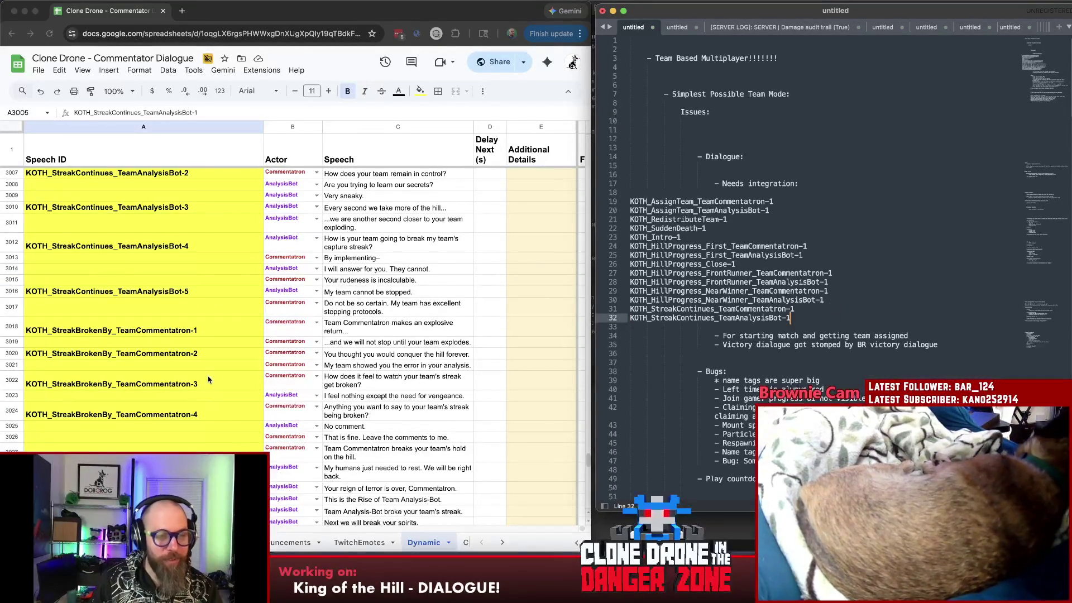
pyautogui.scroll(-1, 197, 302)
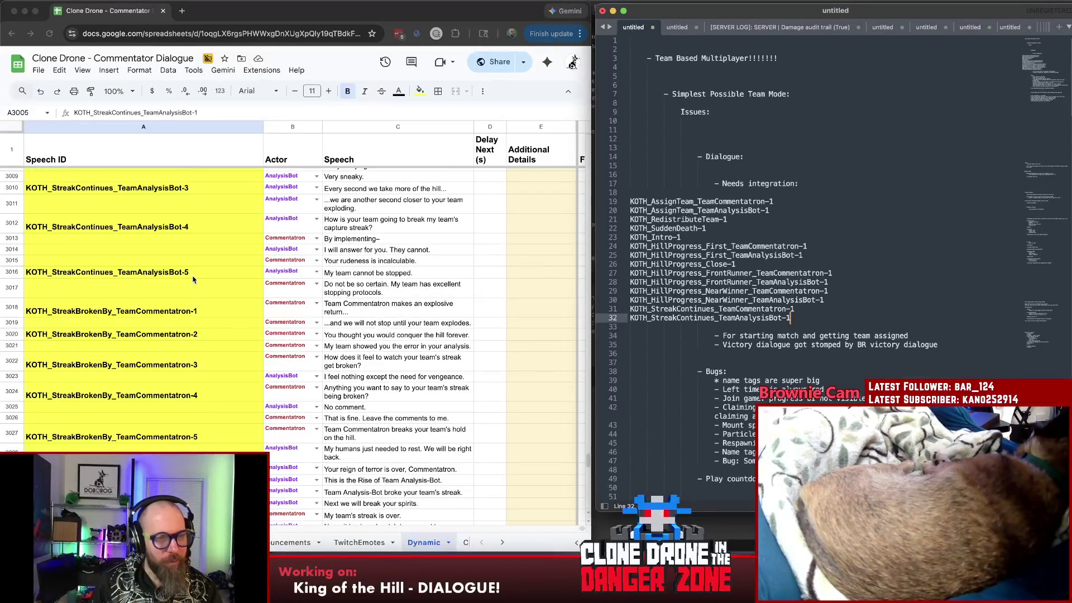
# - Add both StreakBrokenBy-1 IDs to the list, leaving blank lines after
pyautogui.press('super+Tab')
pyautogui.click(209, 311)
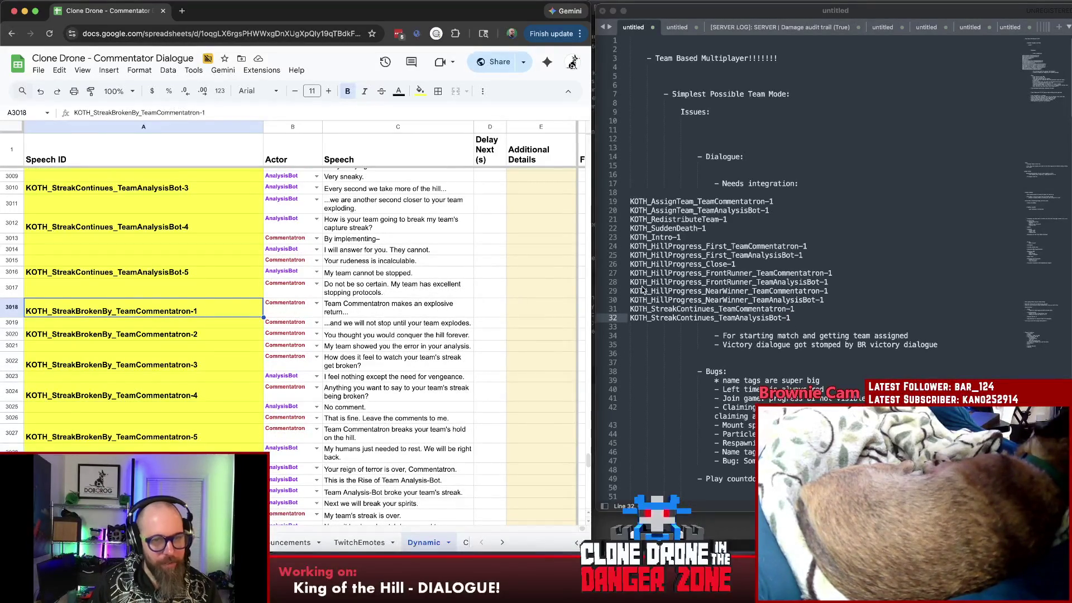
pyautogui.press('super+c')
pyautogui.press('super+Tab')
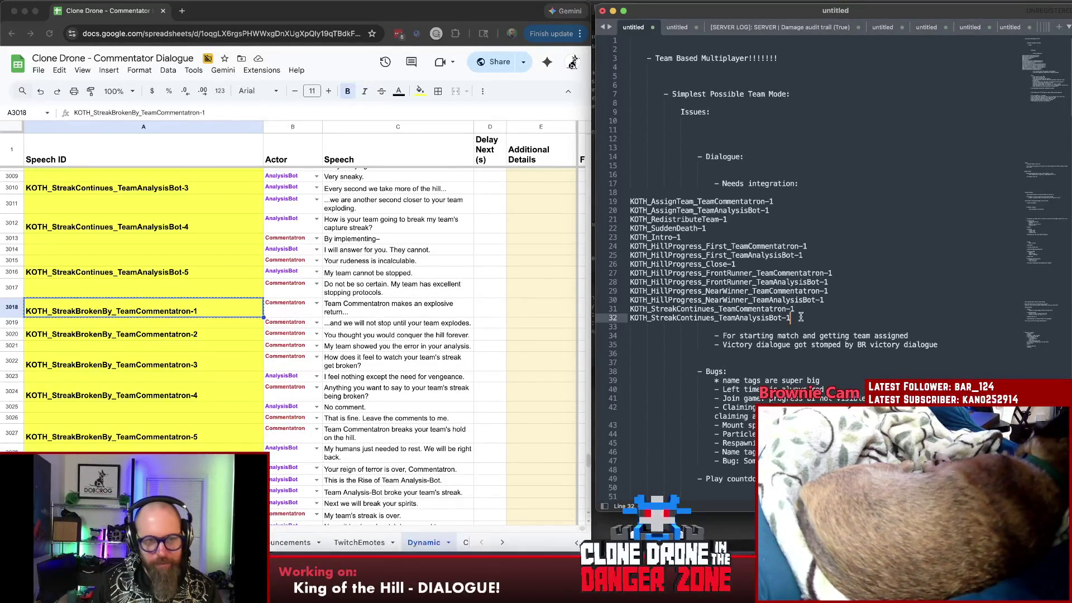
pyautogui.press('Return')
pyautogui.press('super+v')
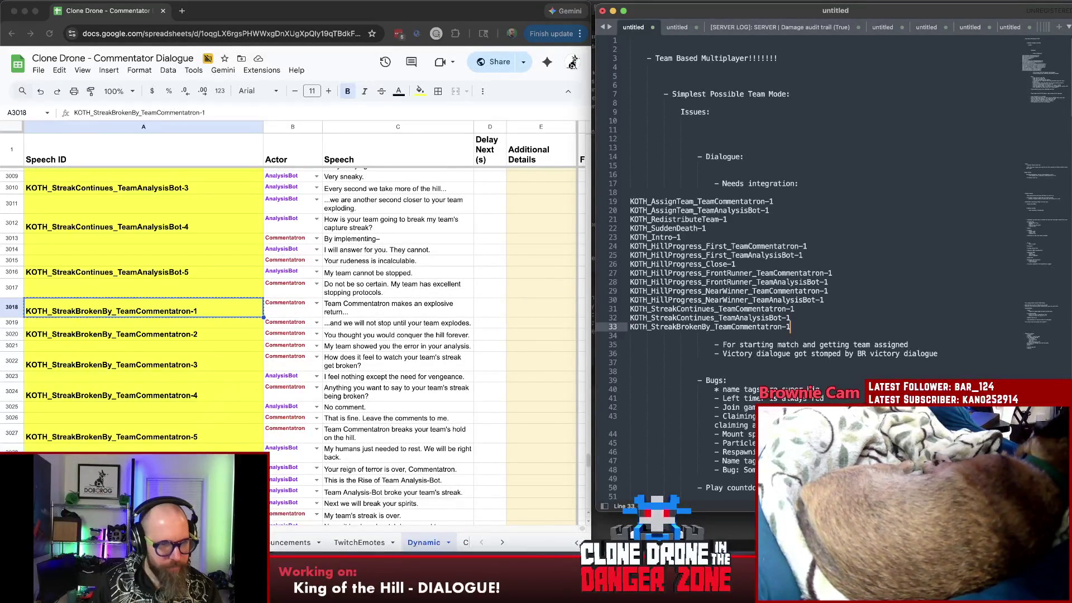
pyautogui.press('super+Tab')
pyautogui.press('Down')
pyautogui.press('Down')
pyautogui.press('Down')
pyautogui.press('super+c')
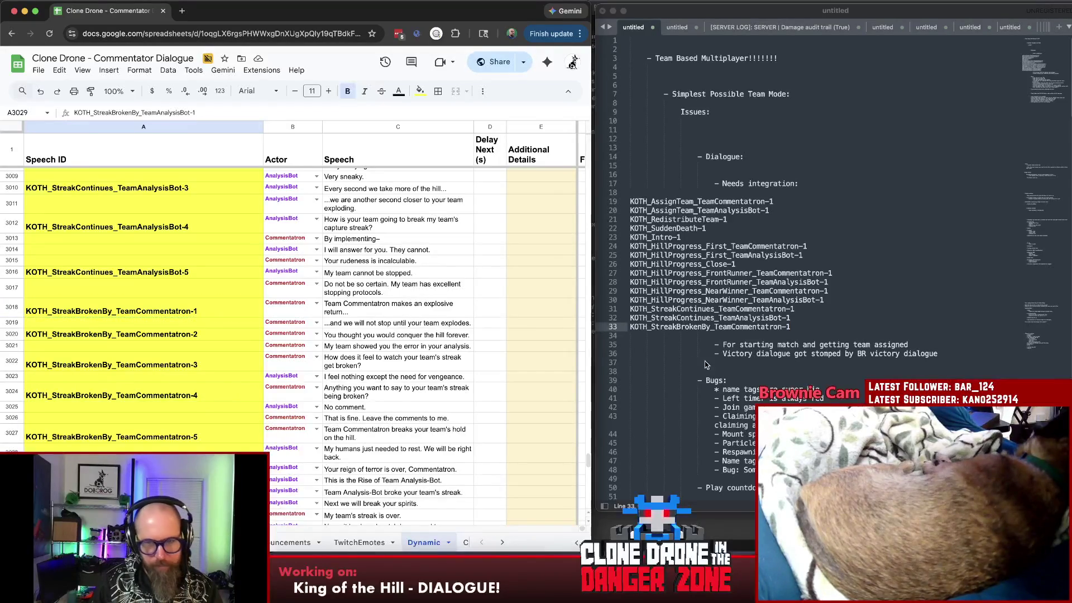
pyautogui.press('super+Tab')
pyautogui.press('Return')
pyautogui.press('super+v')
pyautogui.press('Return')
pyautogui.press('Return')
pyautogui.press('Return')
pyautogui.press('Return')
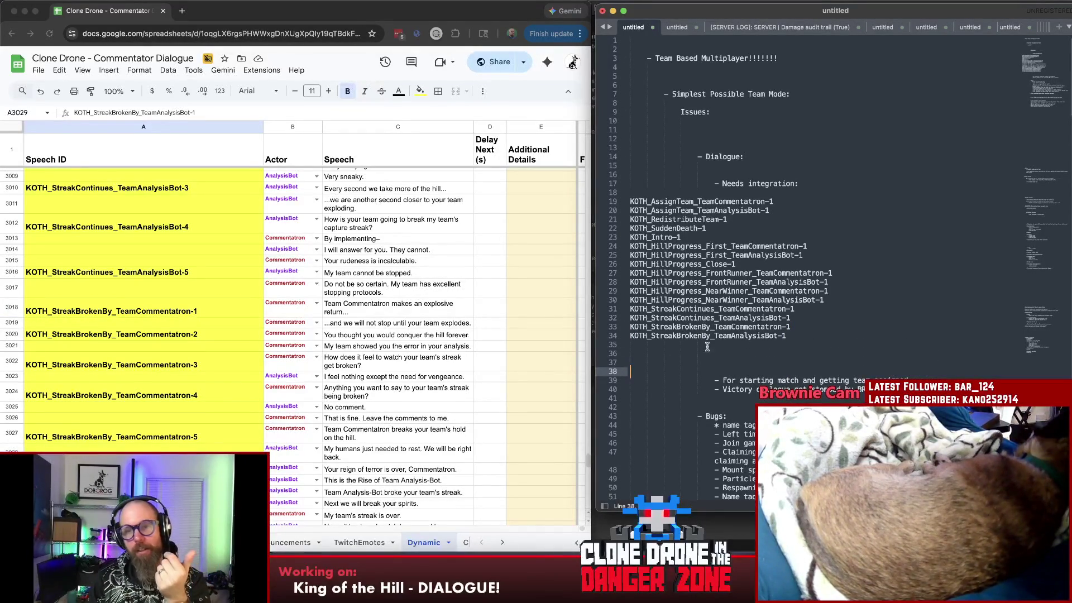
pyautogui.scroll(-3, 248, 450)
pyautogui.scroll(-3, 249, 451)
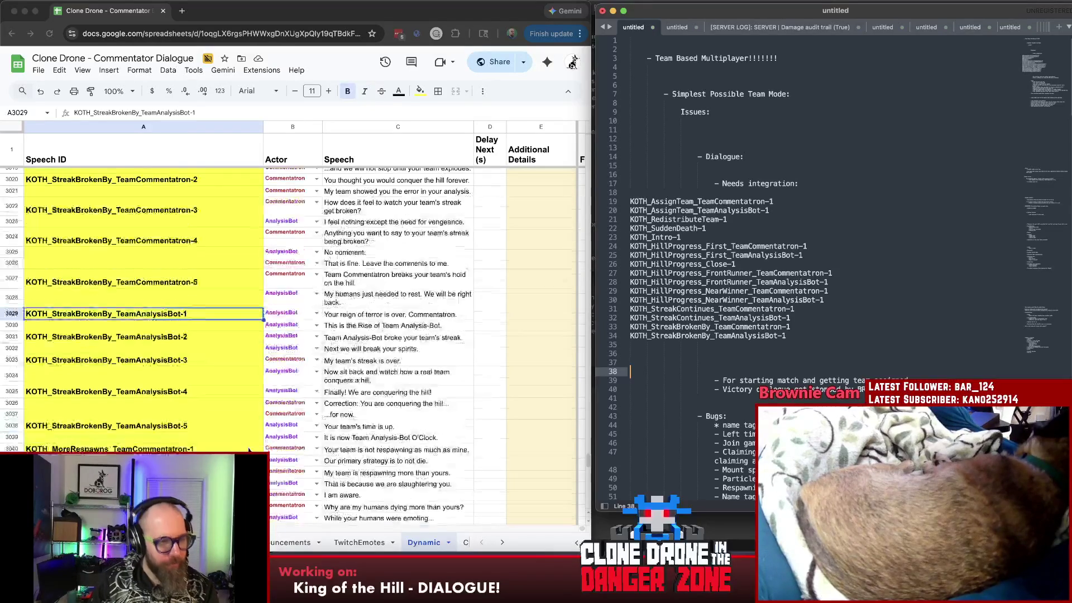
pyautogui.scroll(-3, 249, 451)
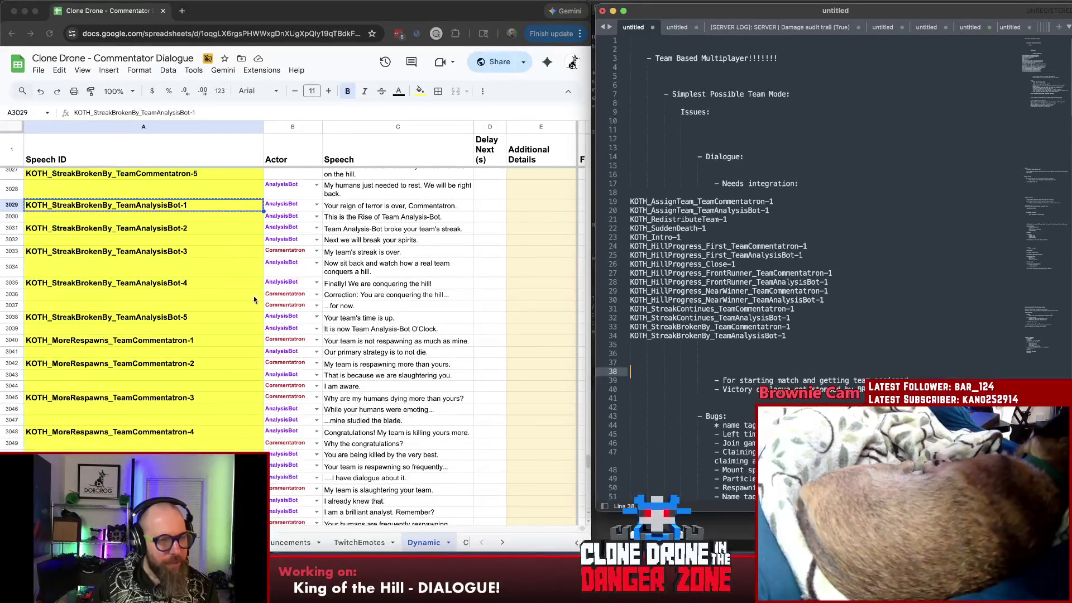
# - Add the MoreRespawns Commentatron-1 and AnalysisBot-1 IDs to the Needs integration list
pyautogui.hotkey('ctrl', 'c')
pyautogui.click(196, 340)
pyautogui.press('cmd+c')
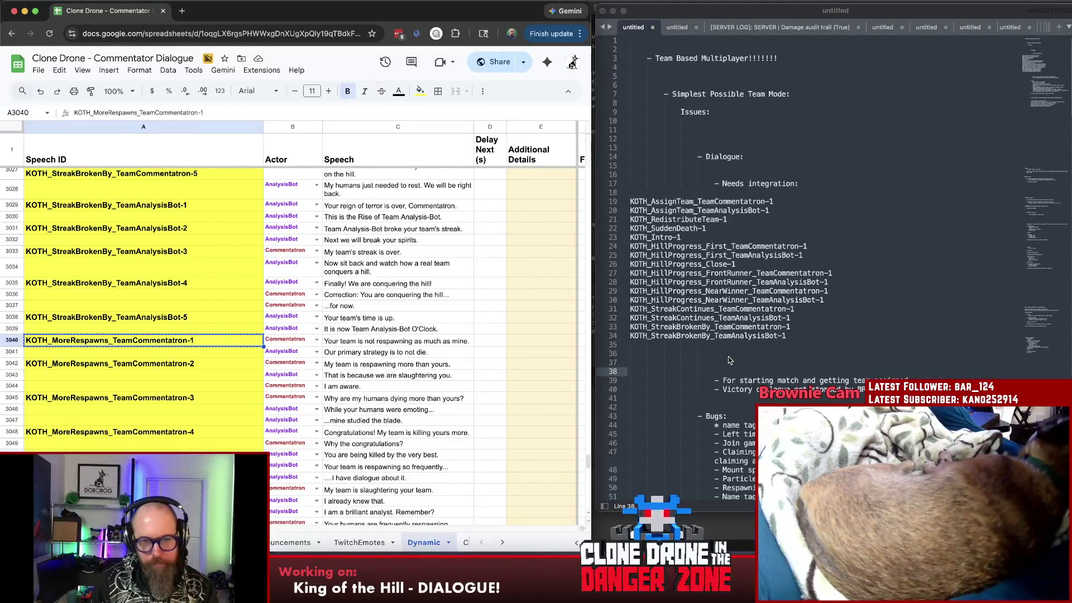
pyautogui.click(671, 346)
pyautogui.press('cmd+v')
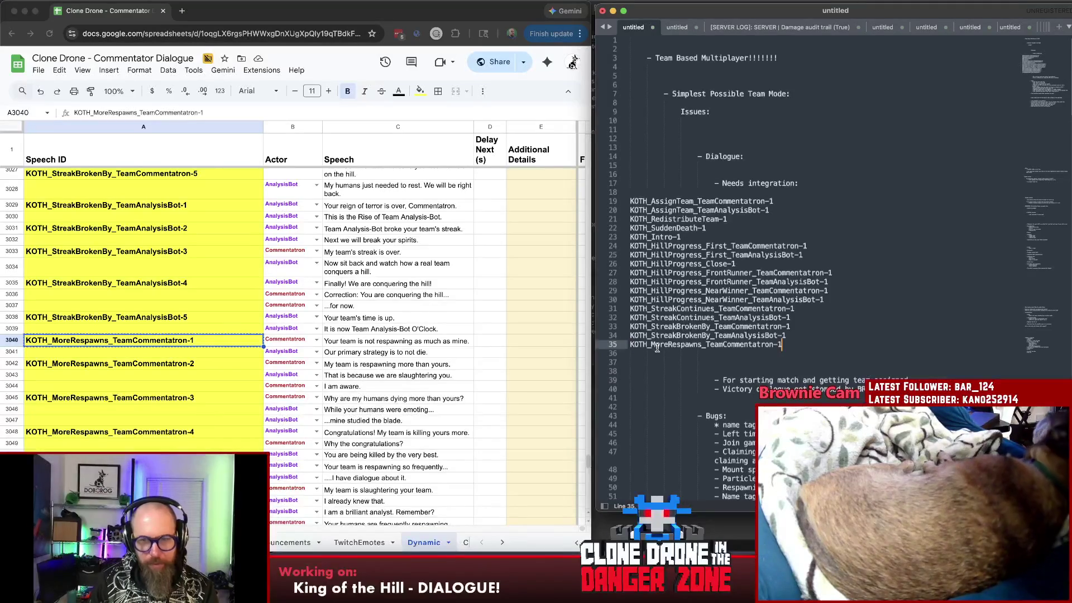
pyautogui.scroll(-5, 673, 302)
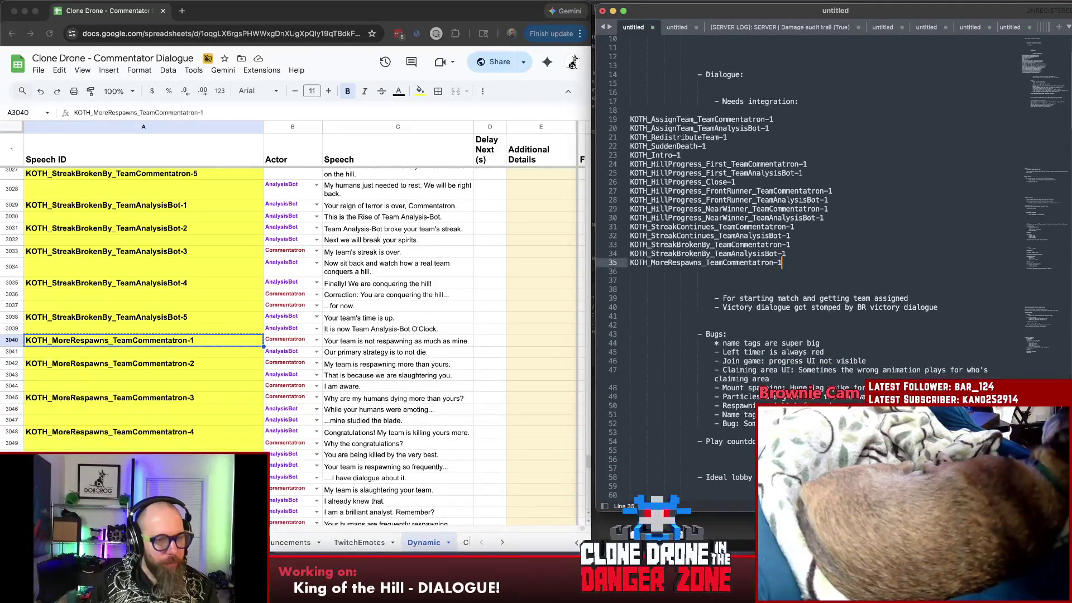
pyautogui.press('super+Tab')
pyautogui.press('Escape')
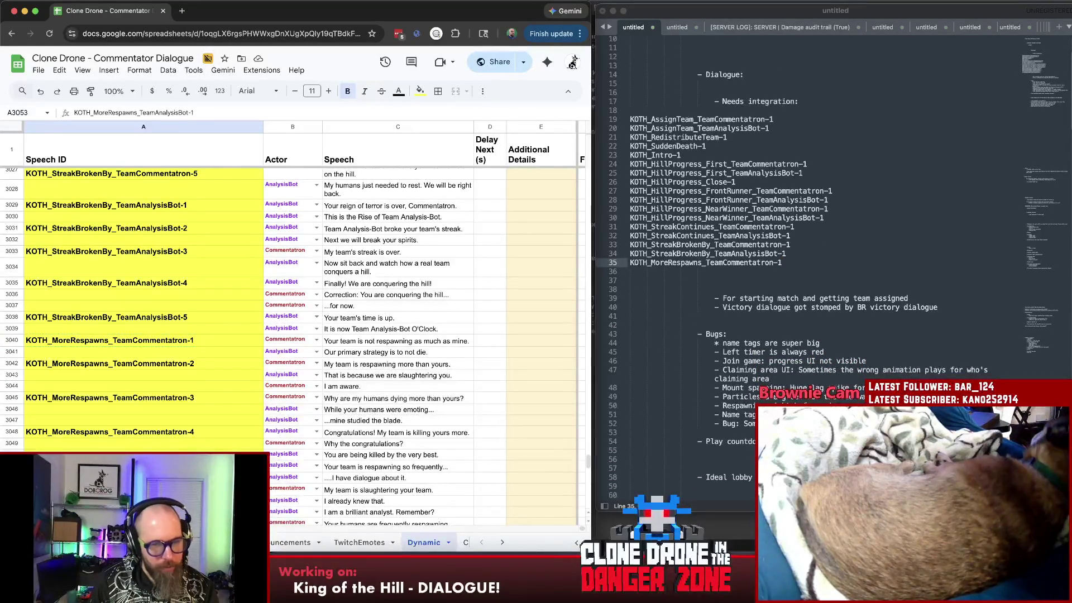
pyautogui.press('super+Tab')
pyautogui.press('Return')
pyautogui.press('super+v')
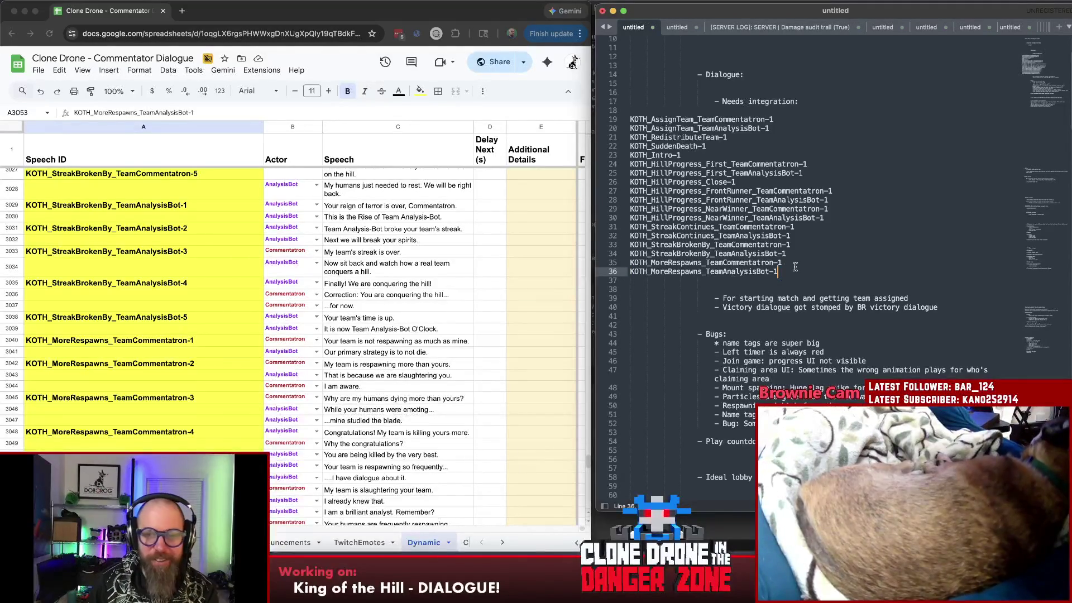
pyautogui.scroll(-2, 202, 344)
pyautogui.scroll(-2, 202, 345)
pyautogui.scroll(-2, 201, 344)
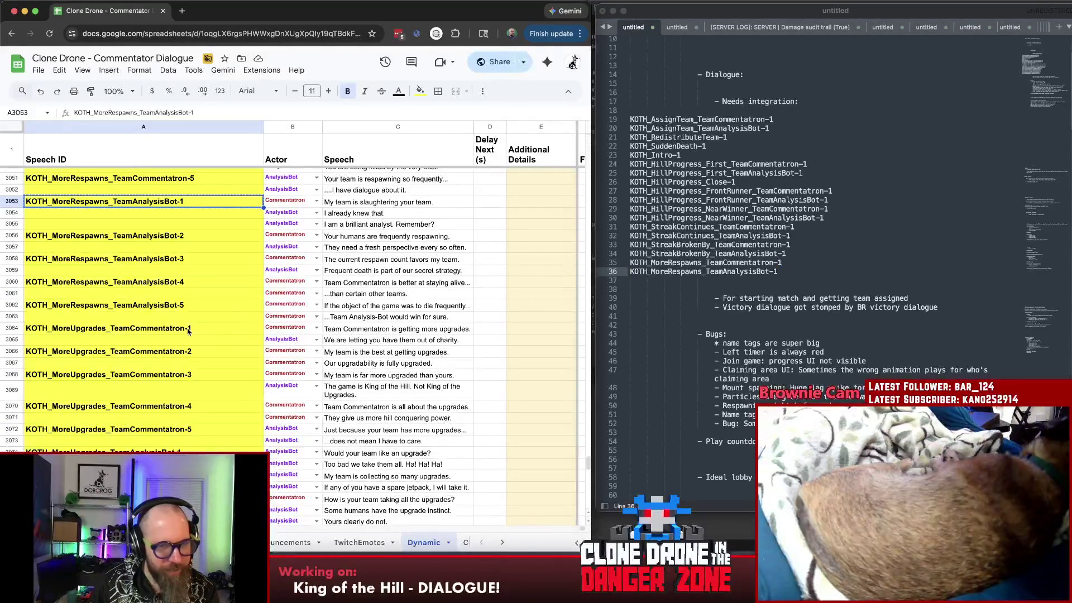
# - Add the MoreUpgrades Commentatron-1 and AnalysisBot-1 IDs, leaving blank lines below the list
pyautogui.click(185, 328)
pyautogui.press('super+c')
pyautogui.click(680, 282)
pyautogui.press('super+v')
pyautogui.press('super+Tab')
pyautogui.press('Down')
pyautogui.press('Down')
pyautogui.press('Down')
pyautogui.press('super+c')
pyautogui.click(655, 293)
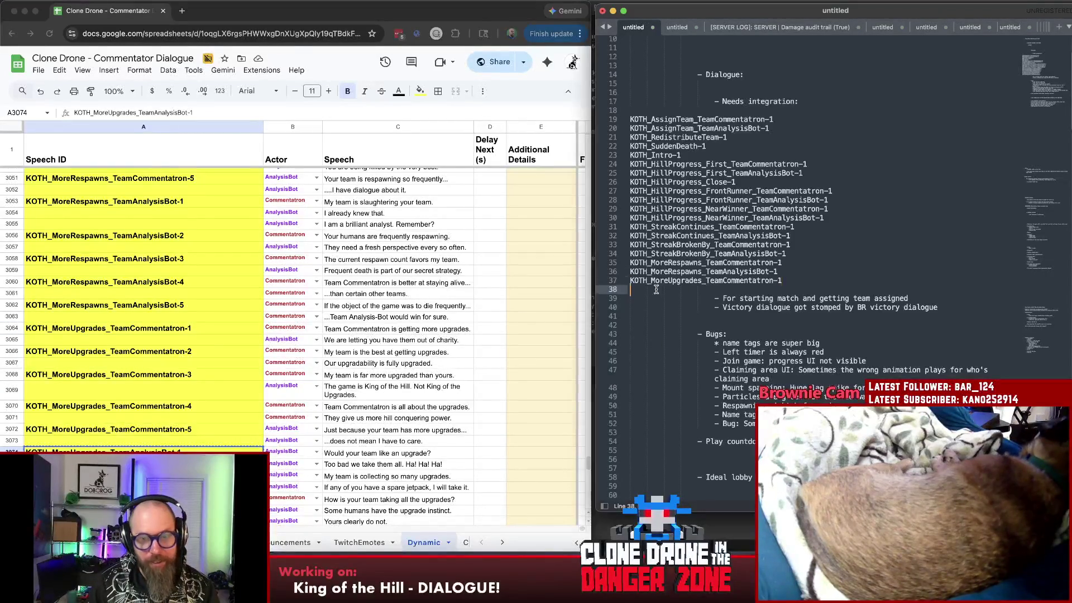
pyautogui.press('super+v')
pyautogui.press('Return')
pyautogui.press('Return')
pyautogui.press('Return')
pyautogui.scroll(-5, 345, 421)
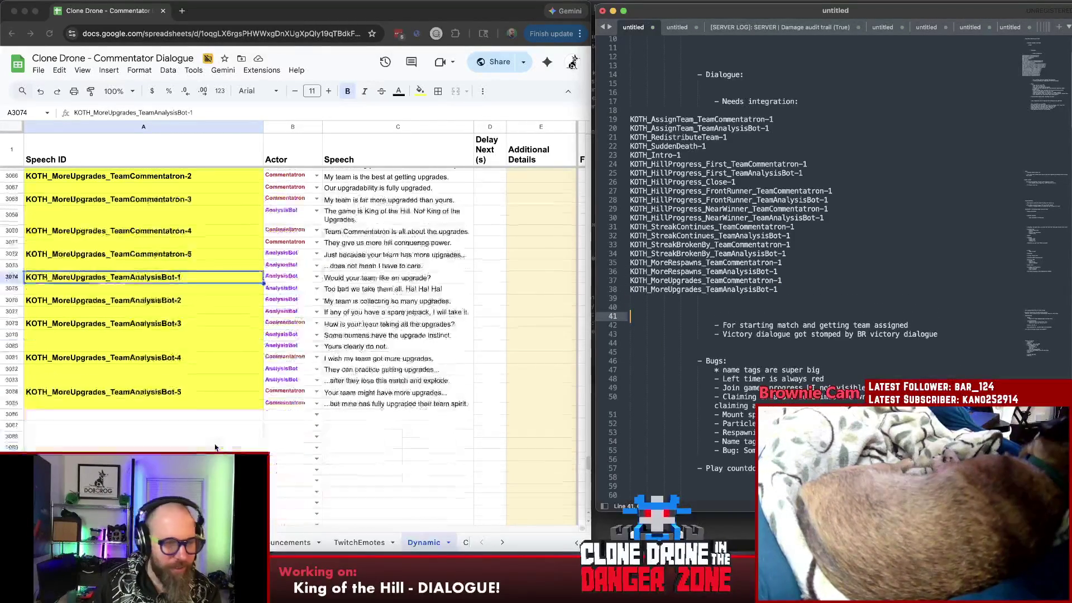
pyautogui.scroll(2, 215, 448)
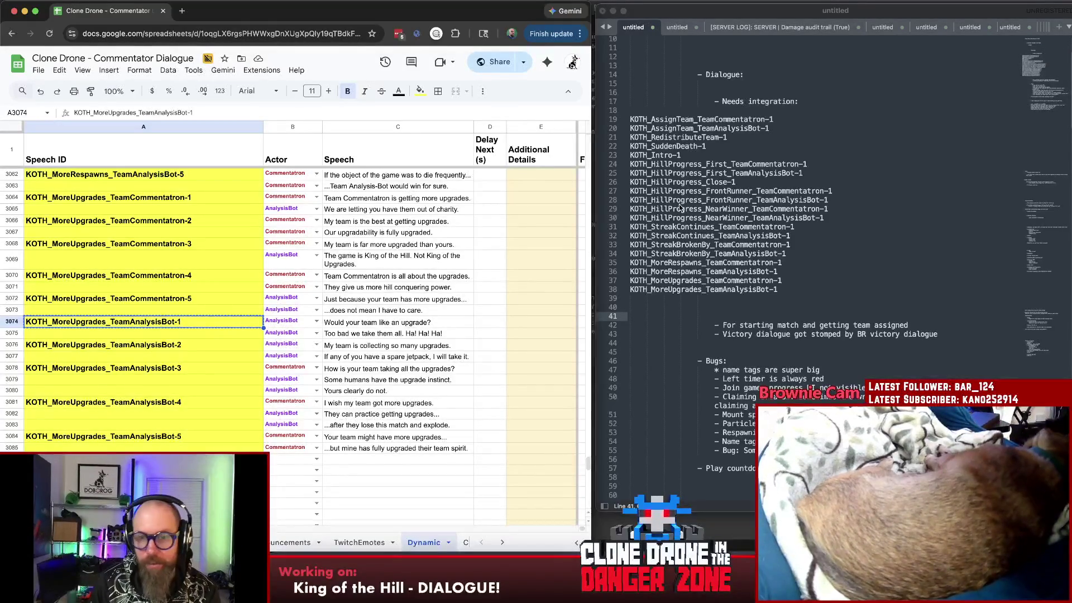
pyautogui.click(646, 119)
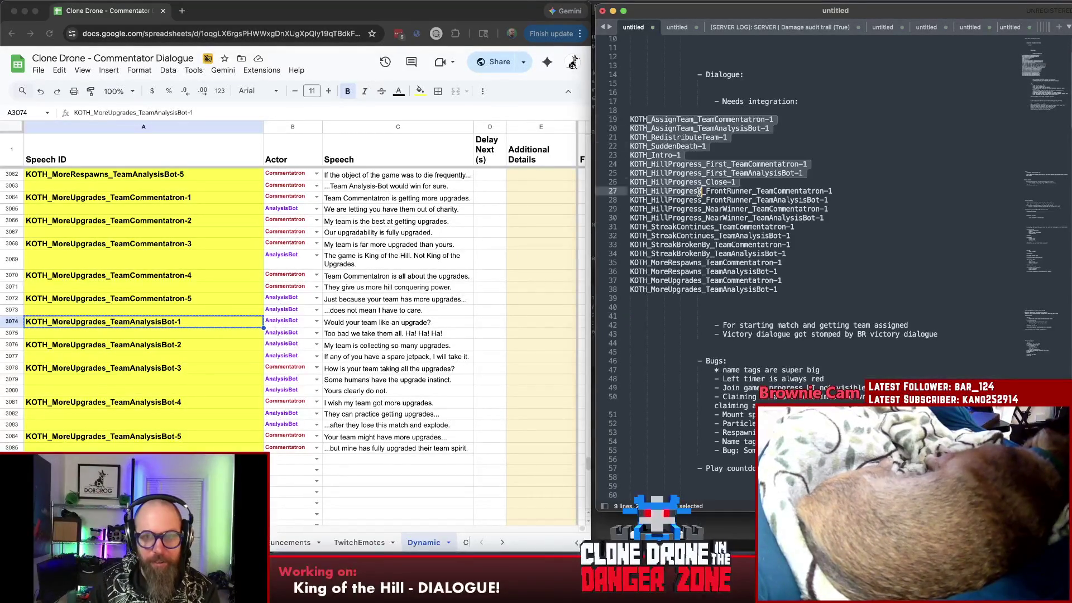
# - Run ./generateAudioFiles.sh in Terminal to regenerate the KOTH RedistributeTeam, Intro and Victory audio
pyautogui.moveTo(646, 119); pyautogui.dragTo(831, 294)
pyautogui.press('Right')
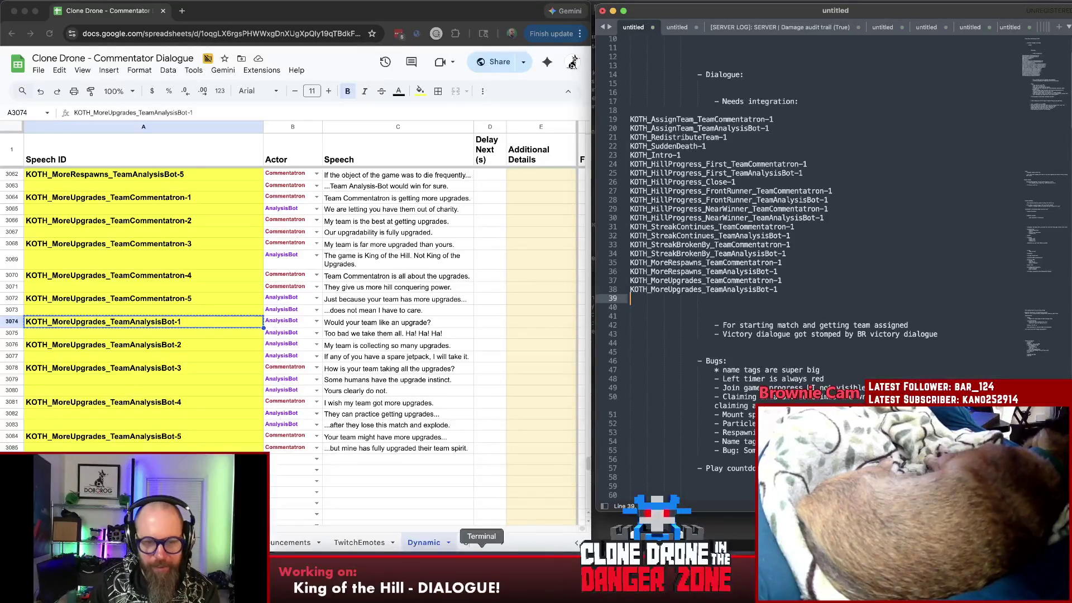
pyautogui.click(481, 552)
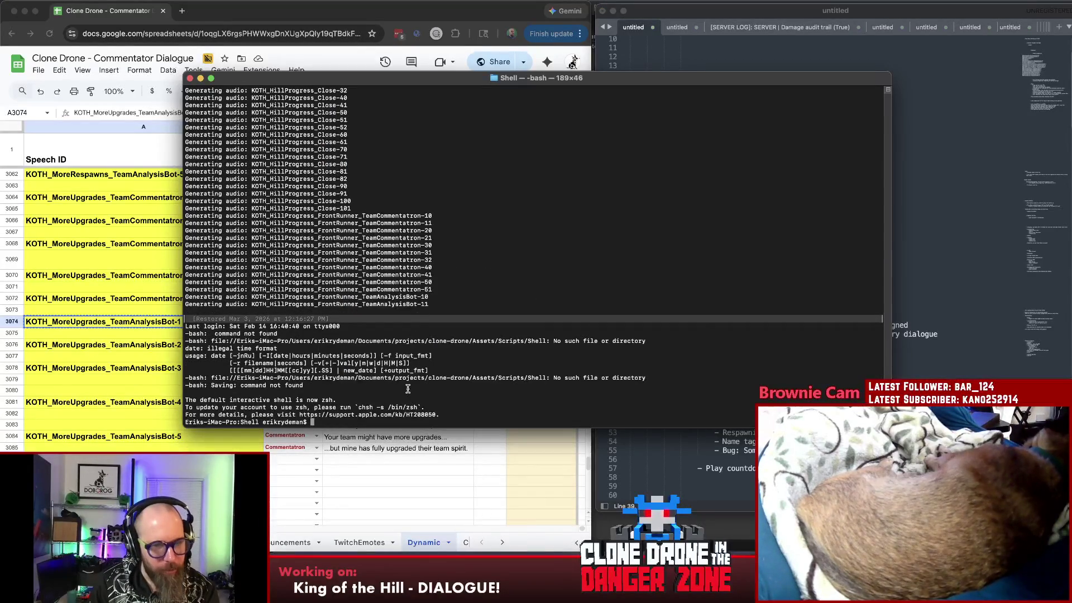
pyautogui.press('Return')
pyautogui.press('Return')
pyautogui.press('Return')
pyautogui.press('Return')
pyautogui.press('Return')
pyautogui.write('./generateAudioFiles.sh')
pyautogui.press('Return')
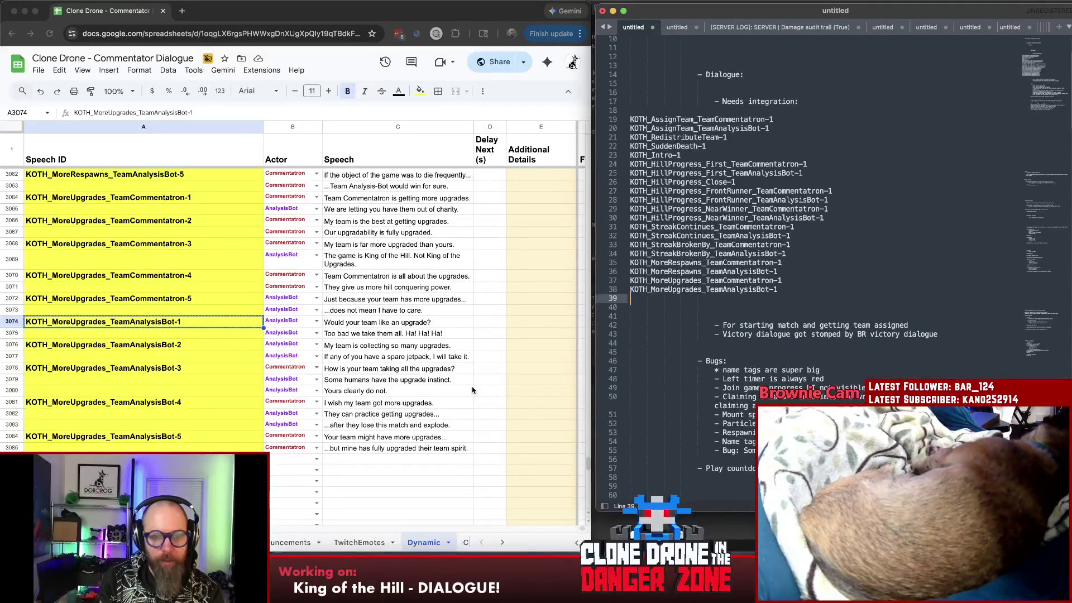
pyautogui.press('Down')
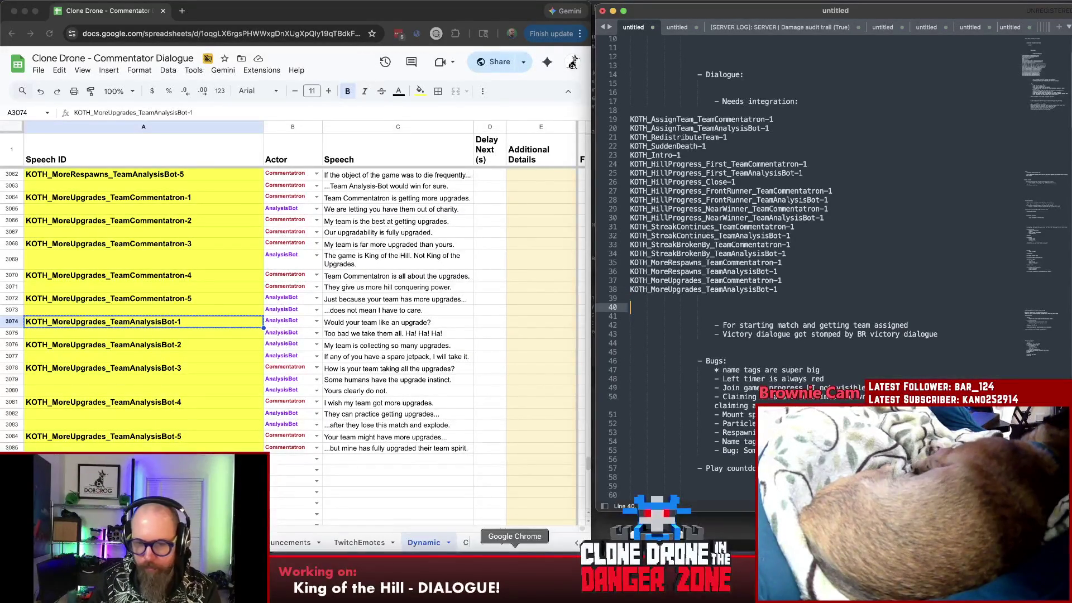
# - Switch to Unity so it reimports the audio, then bring the Sublime Text windows back forward
pyautogui.click(745, 557)
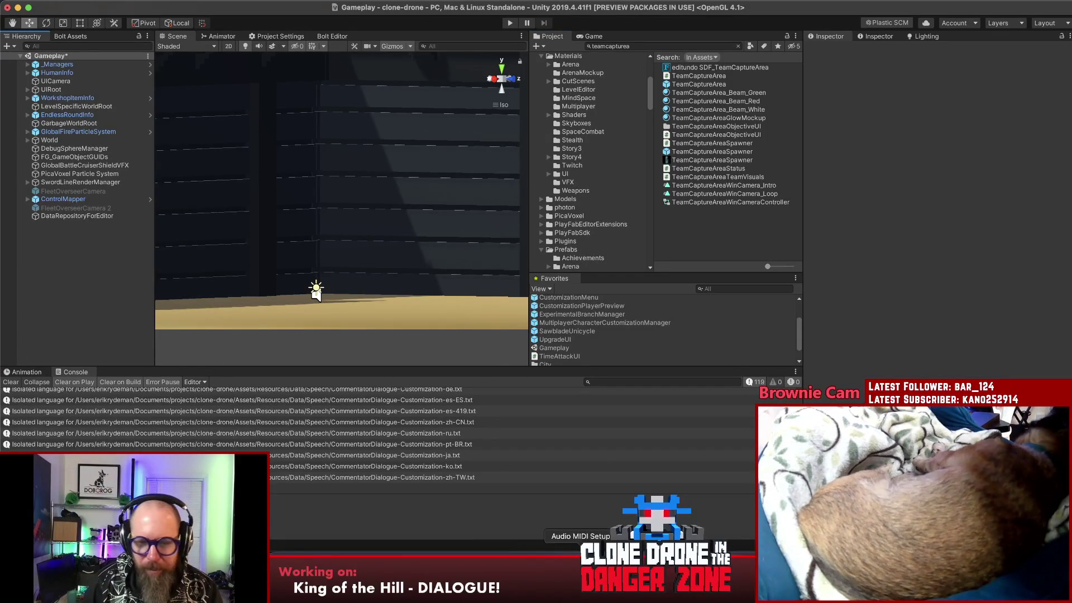
pyautogui.click(548, 570)
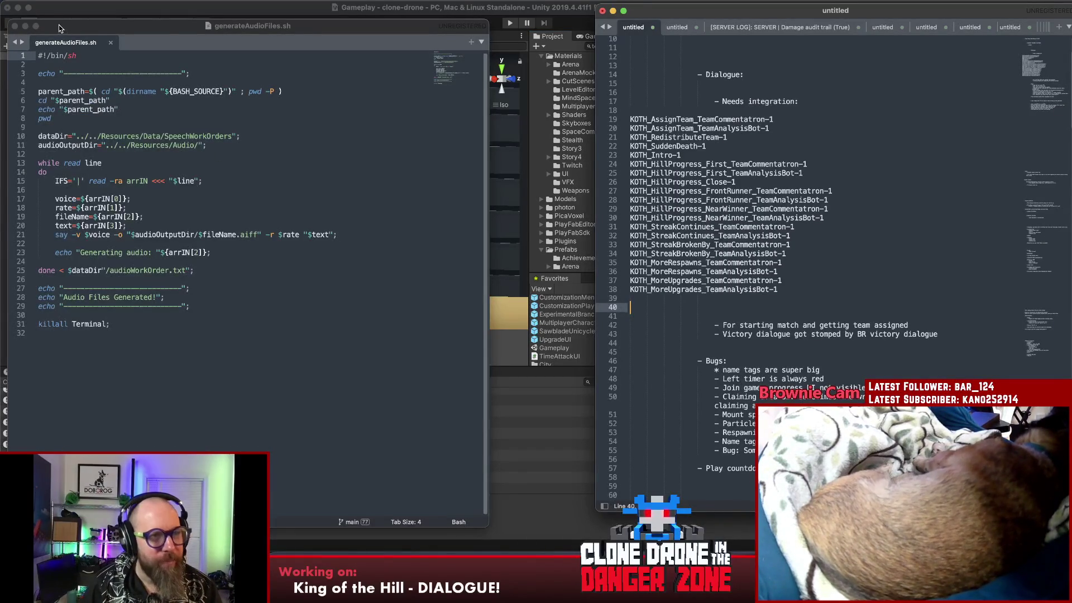
# - Close generateAudioFiles.sh and copy the name KOTH_Intro from the notes ID list for a code search
pyautogui.press('super+w')
pyautogui.click(750, 165)
pyautogui.click(830, 111)
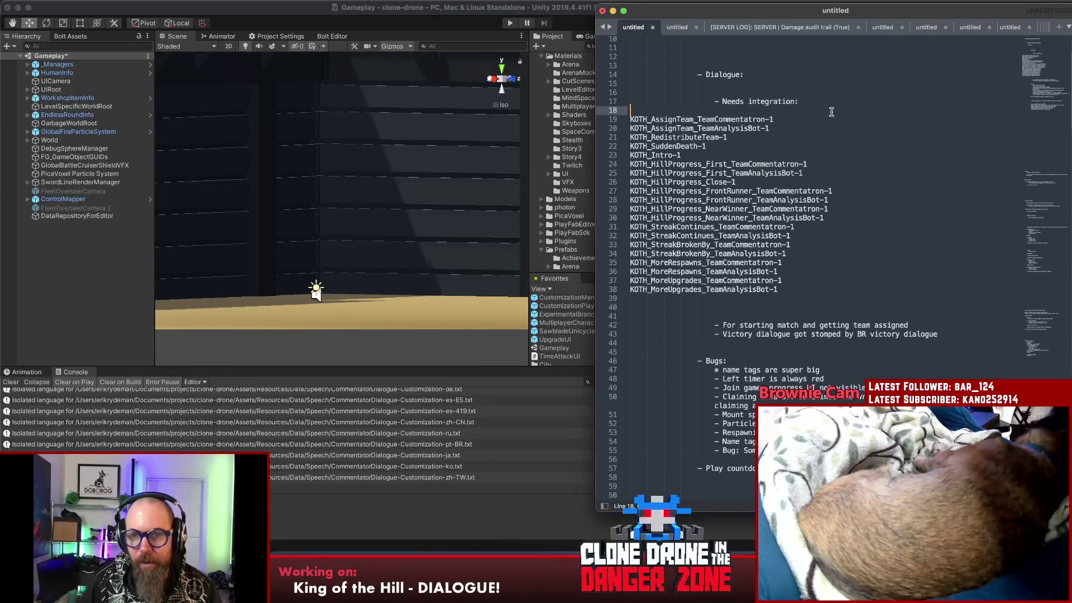
pyautogui.click(873, 288)
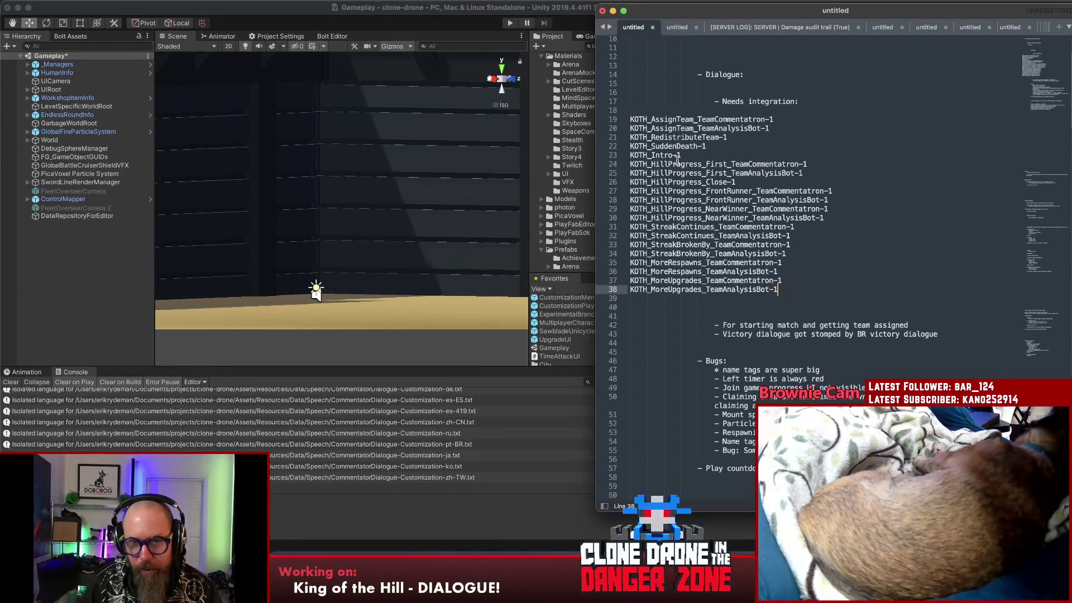
pyautogui.click(677, 154)
pyautogui.moveTo(675, 155); pyautogui.dragTo(617, 159)
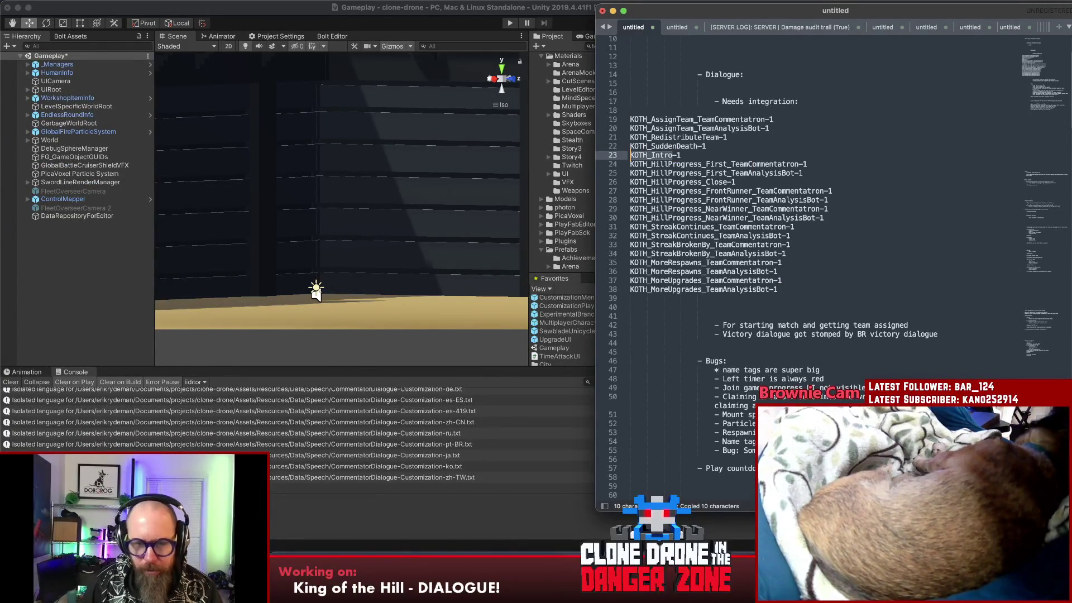
pyautogui.press('super+Tab')
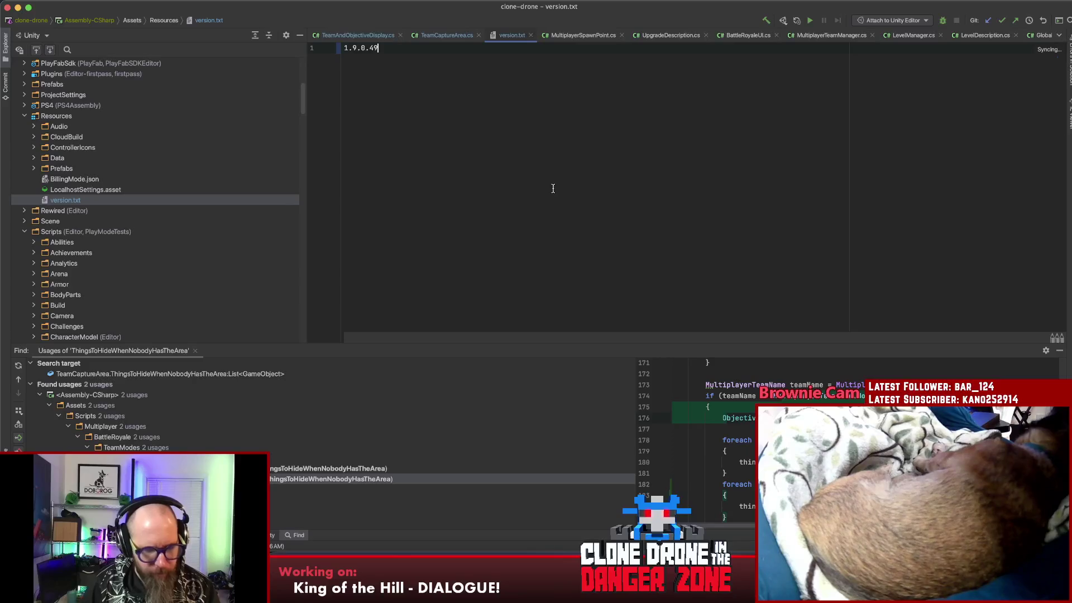
# - Search the Rider project for KOTH_Intro, confirming BattleRoyaleManager.cs line 461 already plays it
pyautogui.press('super+shift+f')
pyautogui.press('super+v')
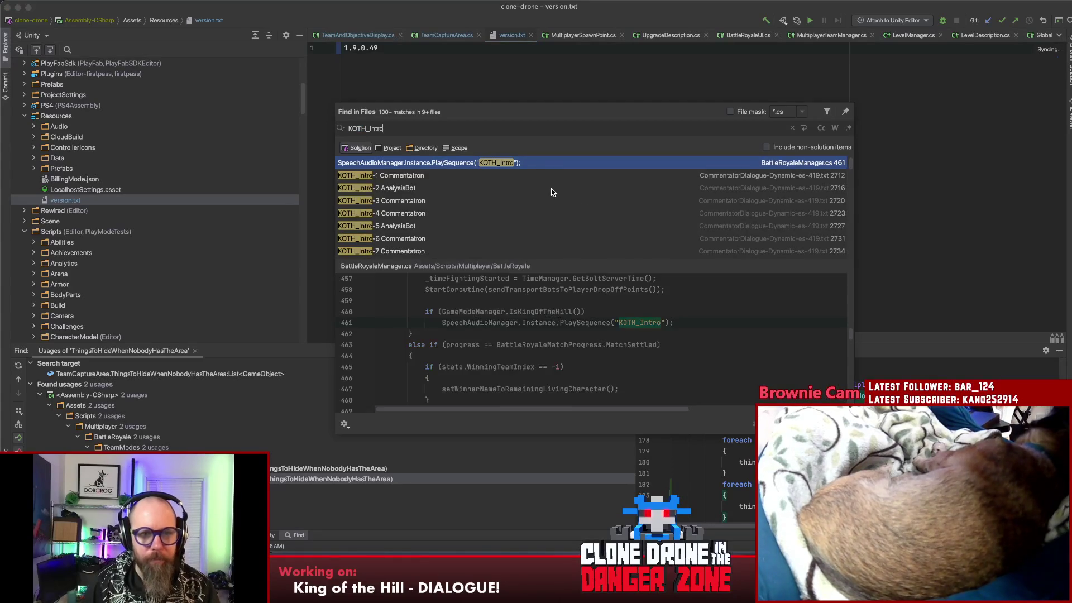
pyautogui.press('Return')
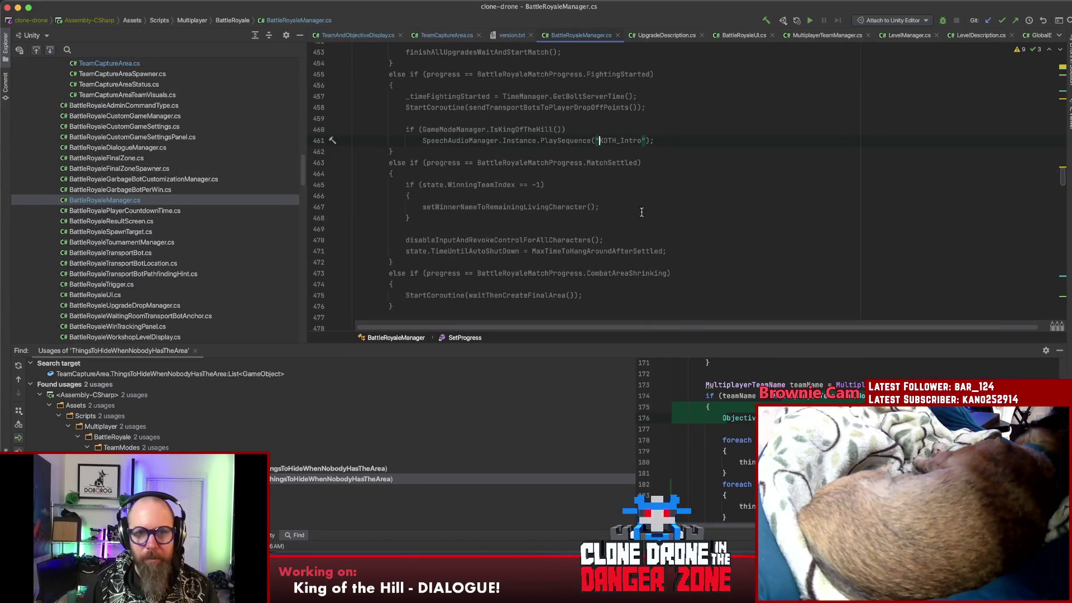
pyautogui.scroll(2, 692, 272)
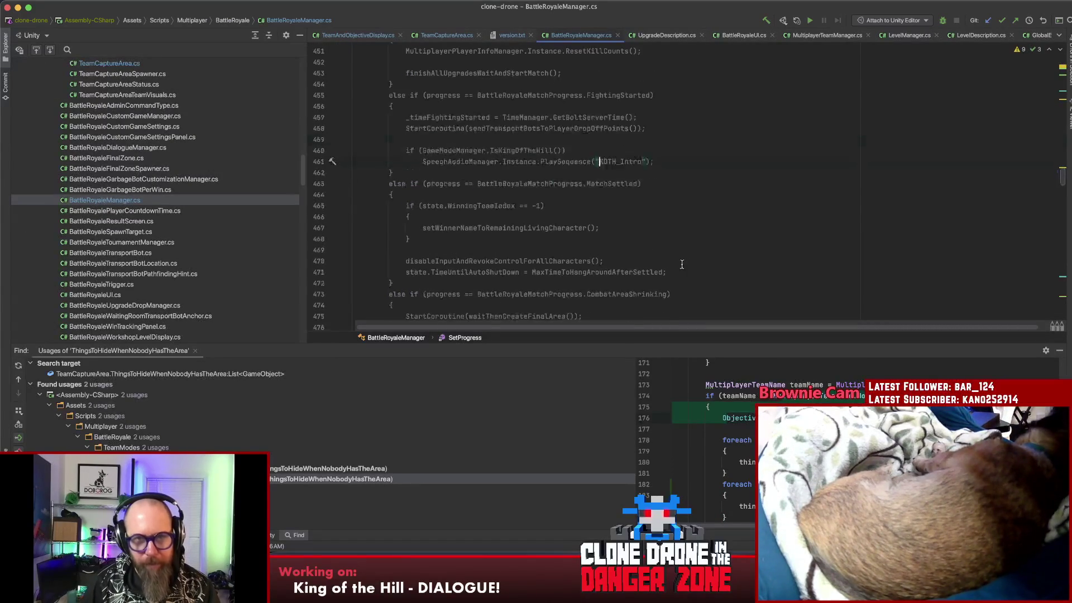
pyautogui.click(698, 184)
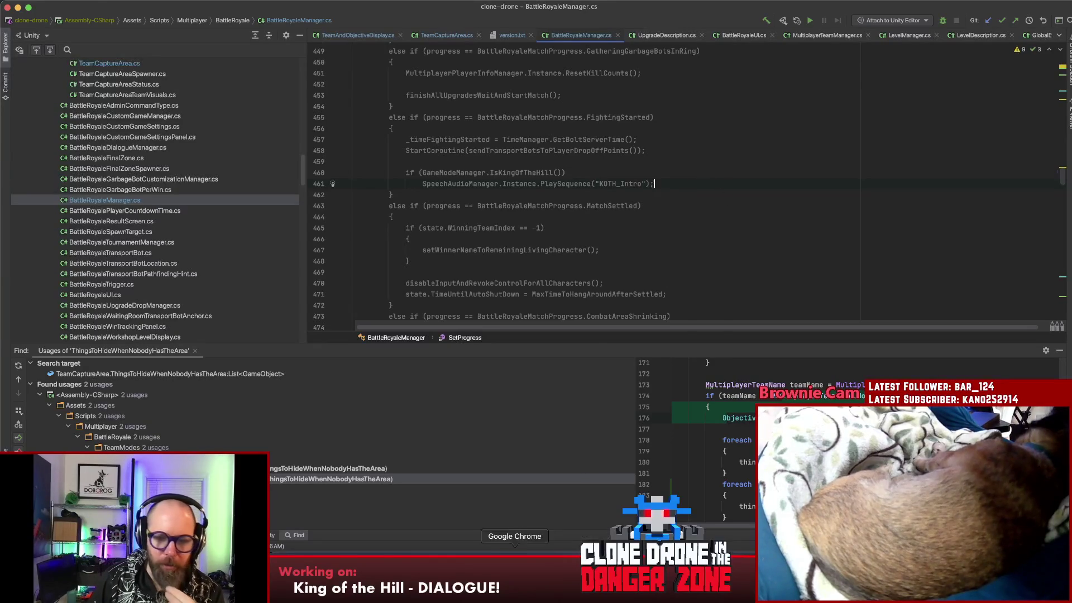
pyautogui.click(514, 587)
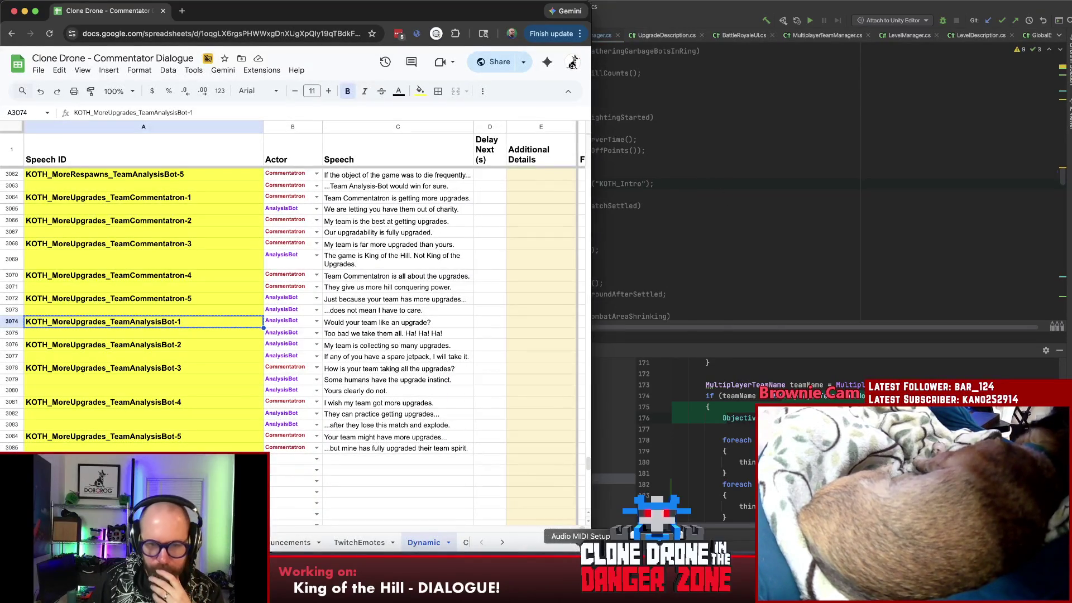
pyautogui.click(548, 586)
# - Move KOTH_Intro-1 out of the list into a new '- Done:' heading, indented beneath it
pyautogui.moveTo(630, 155); pyautogui.dragTo(680, 155)
pyautogui.press('super+x')
pyautogui.press('Up')
pyautogui.press('Up')
pyautogui.press('Up')
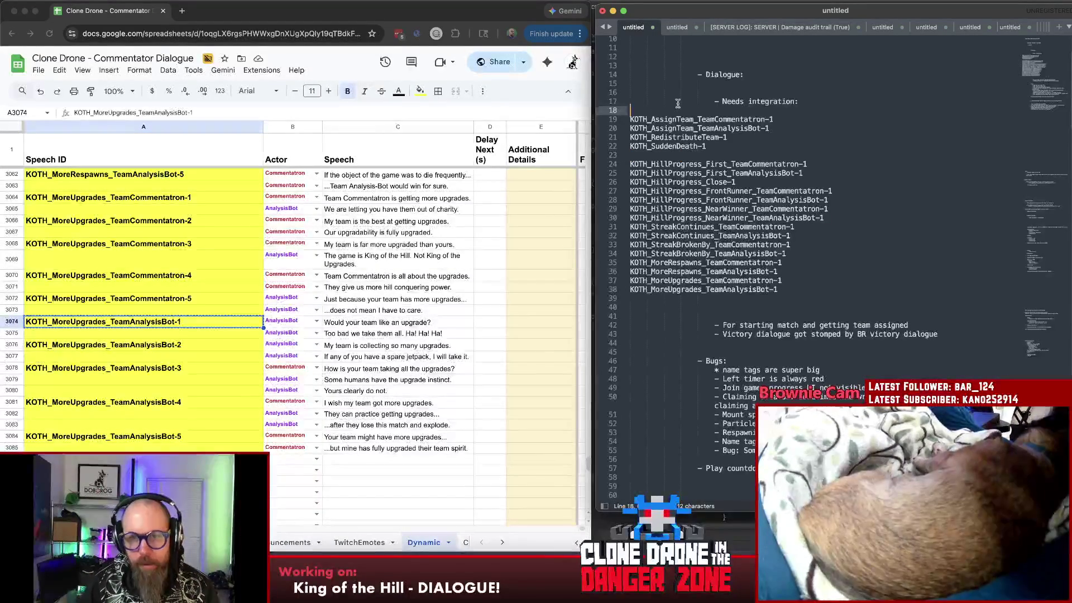
pyautogui.press('Return')
pyautogui.press('Return')
pyautogui.press('Return')
pyautogui.press('Up')
pyautogui.press('Up')
pyautogui.write('- D')
pyautogui.press('Return')
pyautogui.press('super+v')
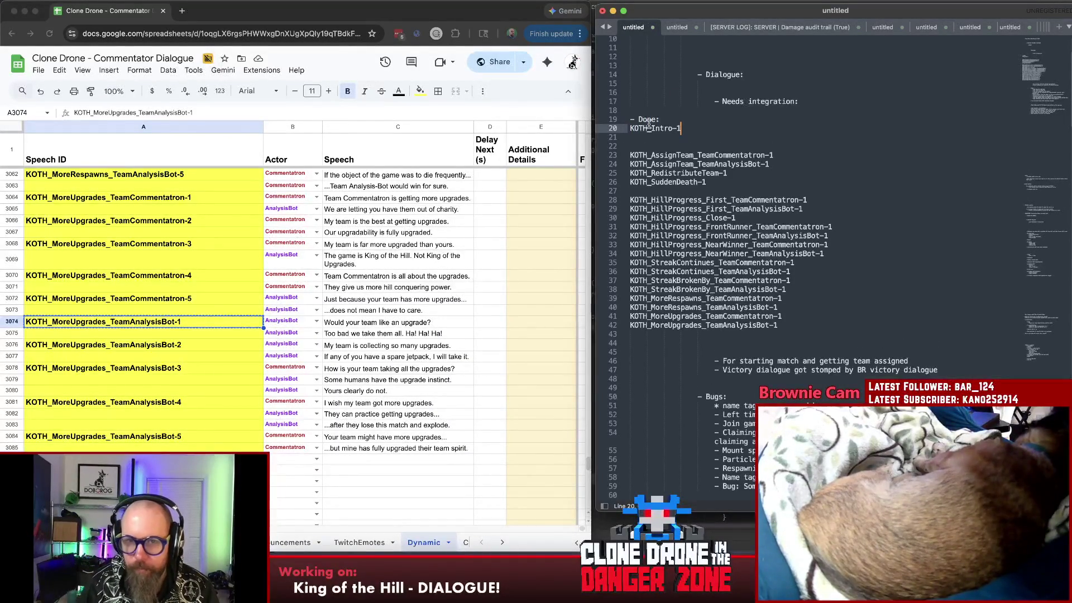
pyautogui.click(630, 127)
pyautogui.press('Tab')
# - Title the remaining IDs '- Needs doing:' and start a '- Lacks Feature:' heading after the list
pyautogui.click(662, 144)
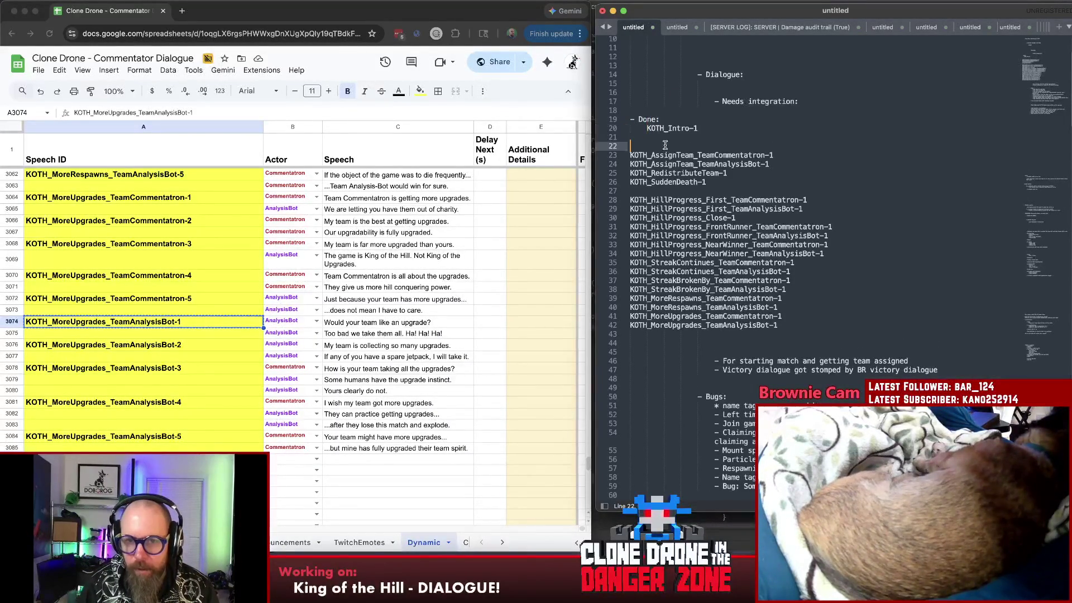
pyautogui.write('-Needs doing:')
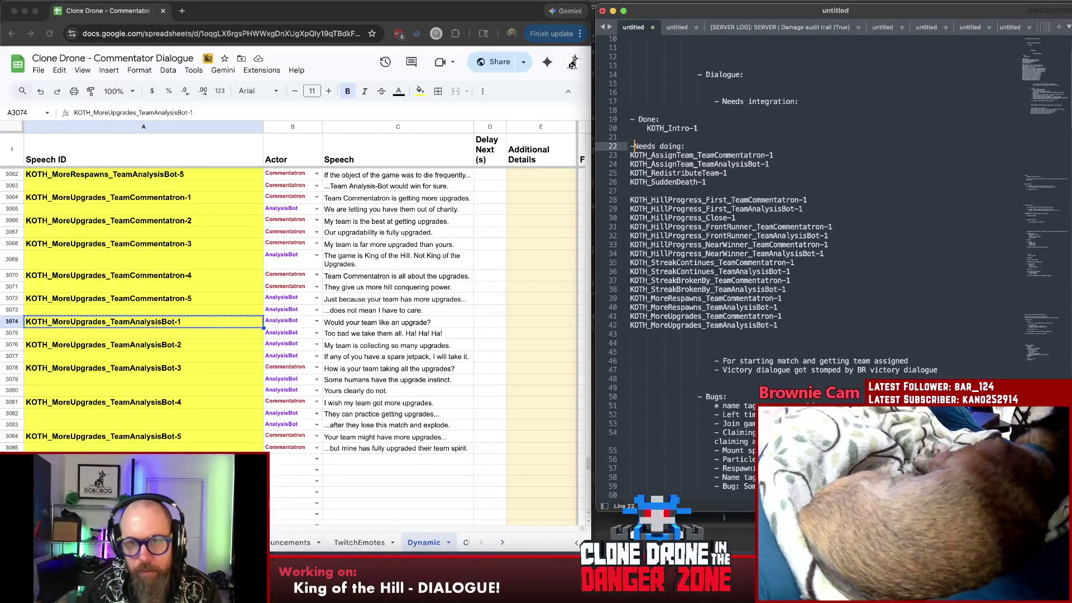
pyautogui.press('Down')
pyautogui.press('Down')
pyautogui.press('Down')
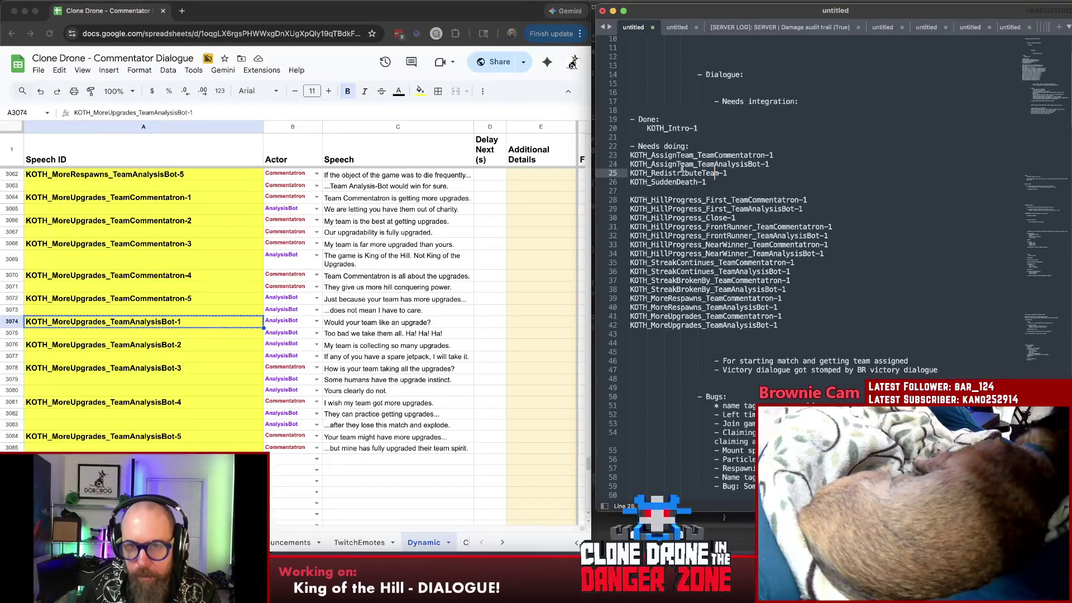
pyautogui.click(691, 145)
pyautogui.press('Return')
pyautogui.press('Return')
pyautogui.press('Return')
pyautogui.press('Up')
pyautogui.write('- Lacks Feat')
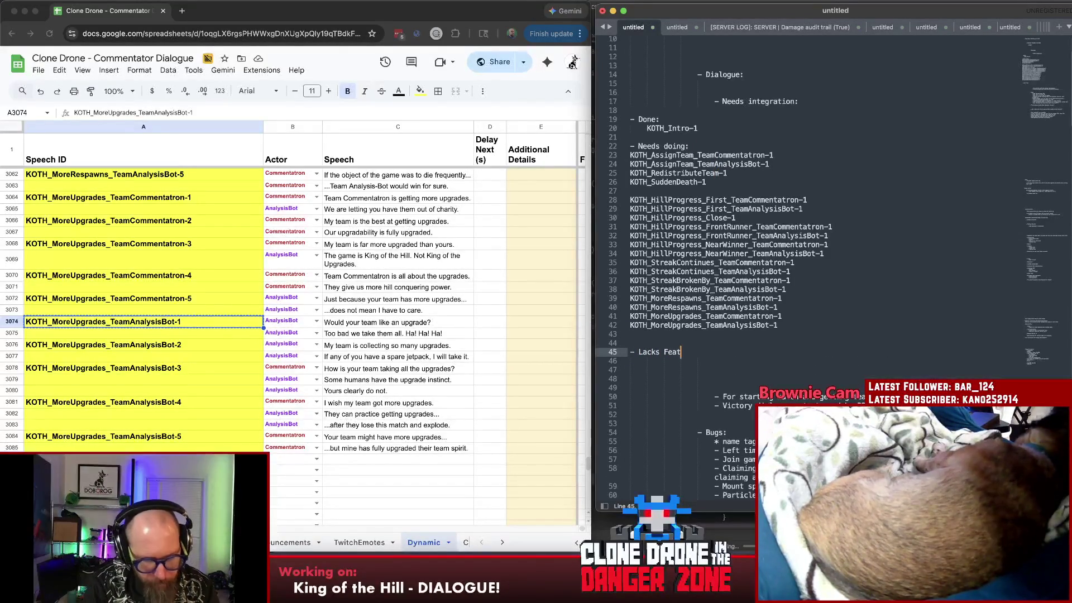
pyautogui.write('ure:')
# - Move KOTH_RedistributeTeam-1 and KOTH_SuddenDeath-1 under Lacks Feature and indent both
pyautogui.press('Return')
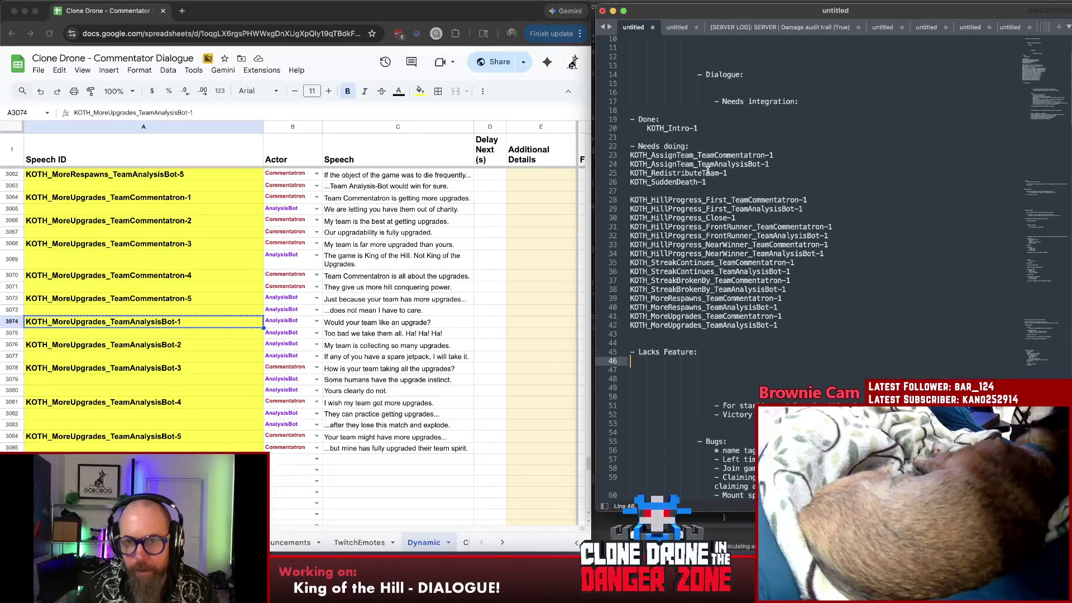
pyautogui.moveTo(743, 181); pyautogui.dragTo(618, 175)
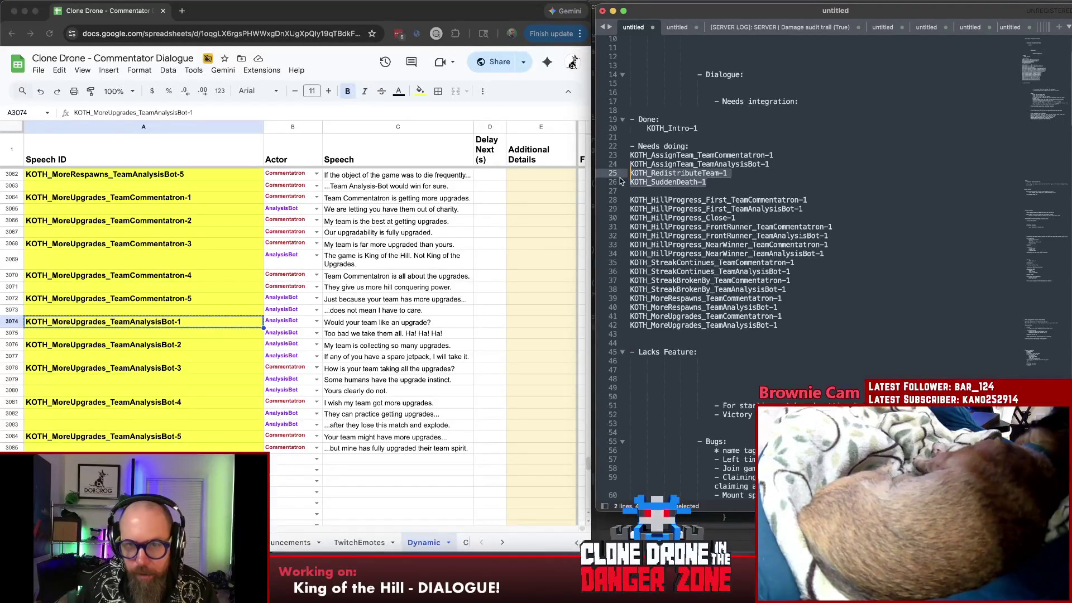
pyautogui.press('cmd+x')
pyautogui.click(674, 357)
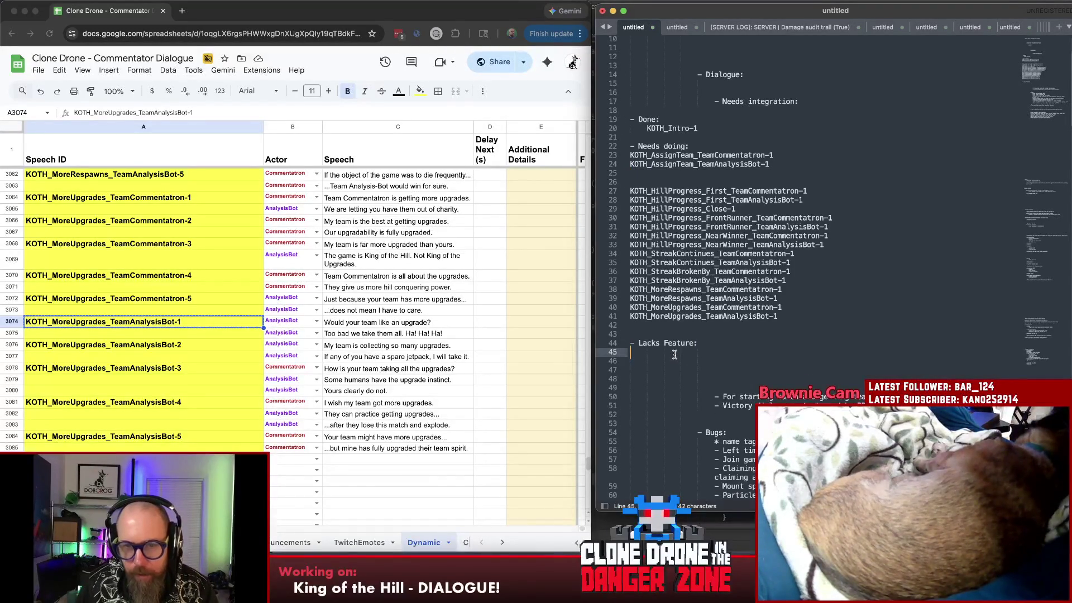
pyautogui.press('cmd+v')
pyautogui.click(632, 352)
pyautogui.press('Tab')
pyautogui.click(631, 360)
pyautogui.press('Tab')
# - Indent the Needs doing IDs one level and check the two AssignTeam lines
pyautogui.moveTo(694, 325)
pyautogui.mouseDown()
pyautogui.moveTo(663, 190)
pyautogui.moveTo(829, 321)
pyautogui.mouseUp()
pyautogui.press('Tab')
pyautogui.click(829, 321)
pyautogui.click(844, 165)
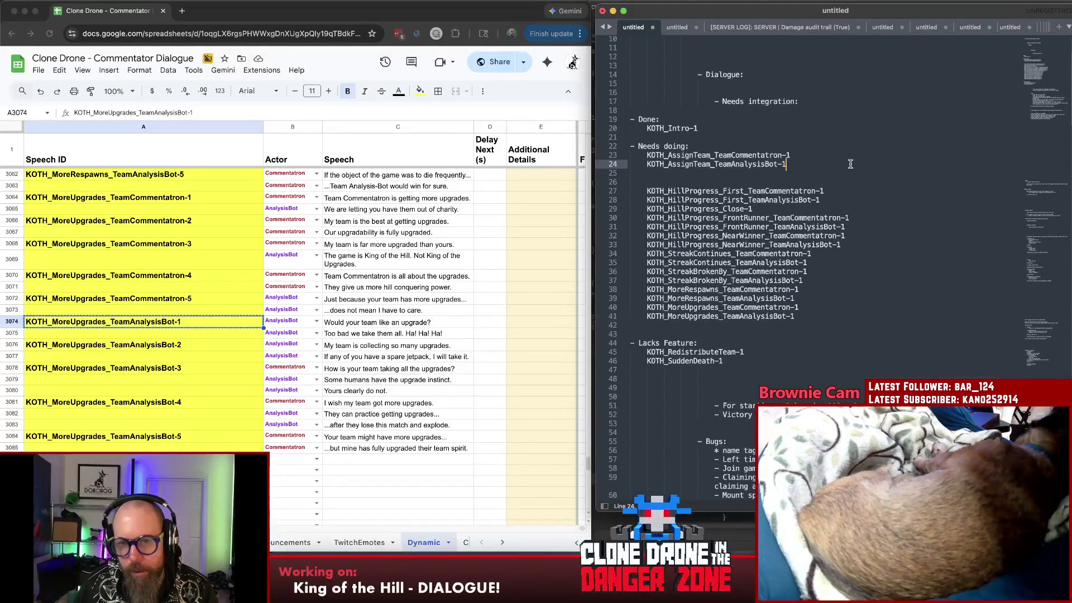
pyautogui.click(840, 157)
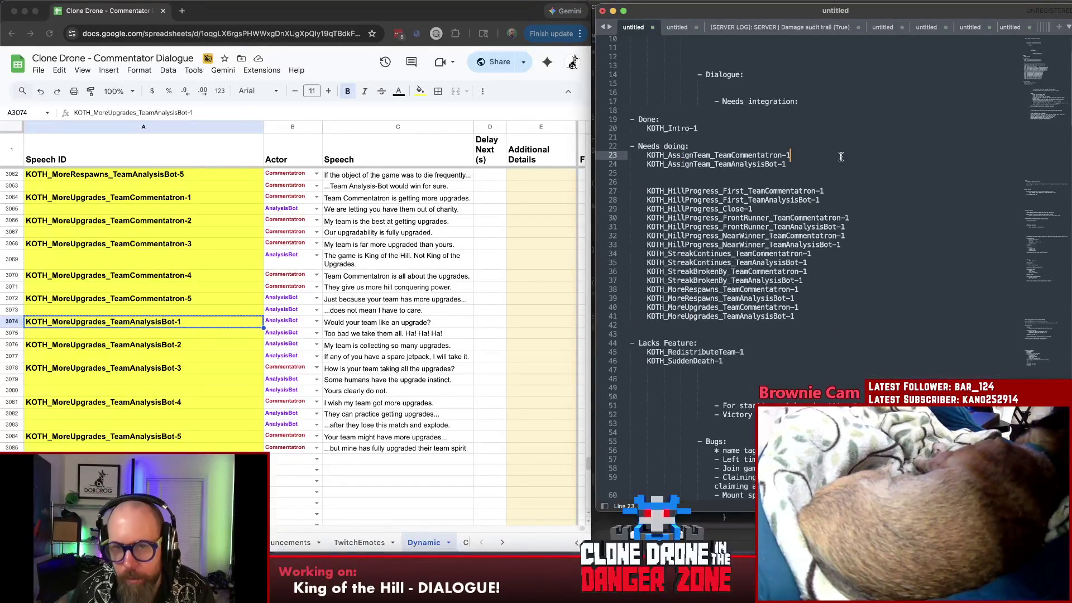
pyautogui.press('Down')
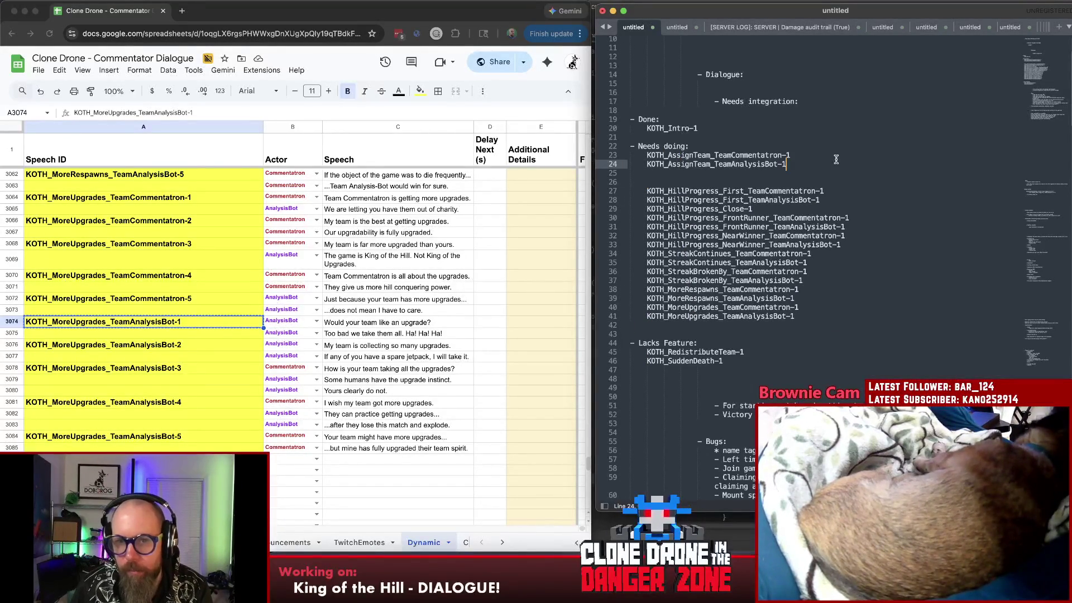
# - Set the HillProgress_First pair apart with a blank line and select KOTH_HillProgress_Close
pyautogui.click(687, 190)
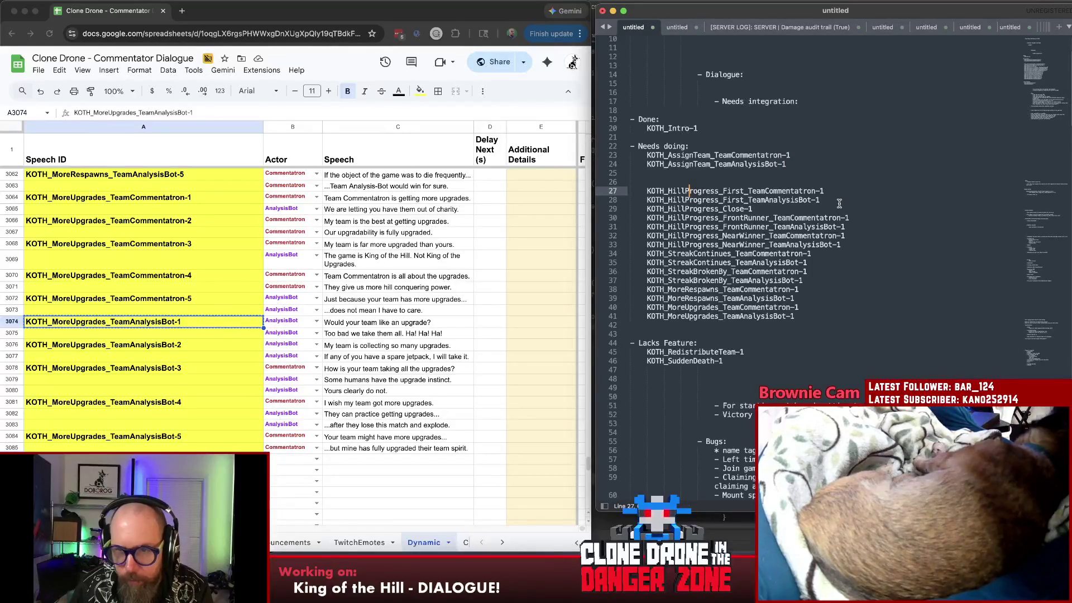
pyautogui.click(820, 200)
pyautogui.press('Return')
pyautogui.press('Up')
pyautogui.press('Up')
pyautogui.click(775, 217)
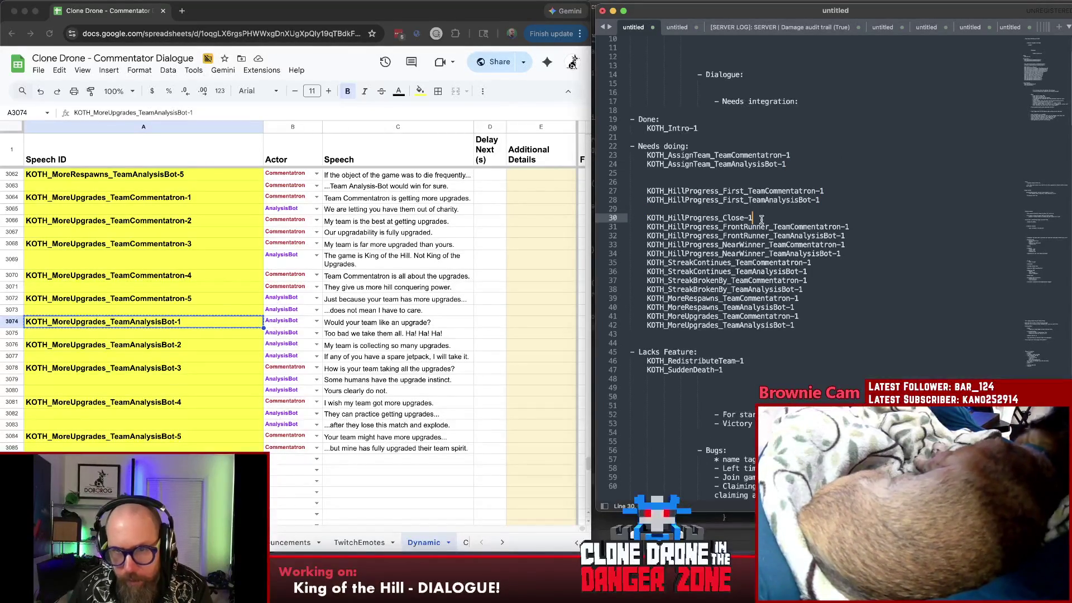
pyautogui.doubleClick(736, 220)
pyautogui.press('End')
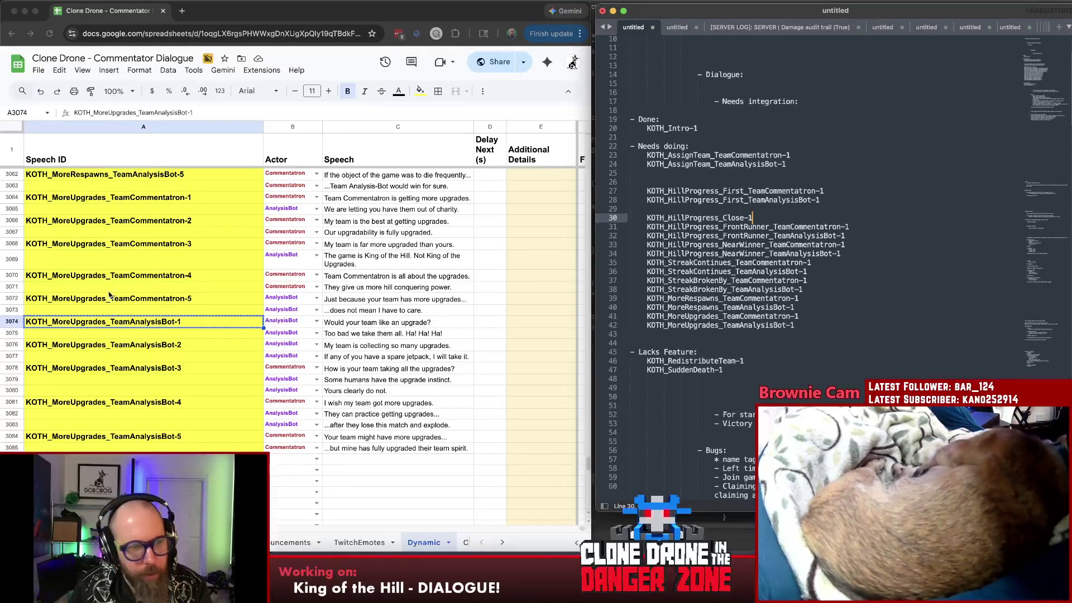
pyautogui.scroll(5, 214, 323)
pyautogui.scroll(2, 214, 323)
pyautogui.scroll(2, 210, 328)
pyautogui.scroll(2, 204, 335)
pyautogui.scroll(1, 198, 343)
pyautogui.scroll(5, 198, 344)
pyautogui.scroll(5, 196, 342)
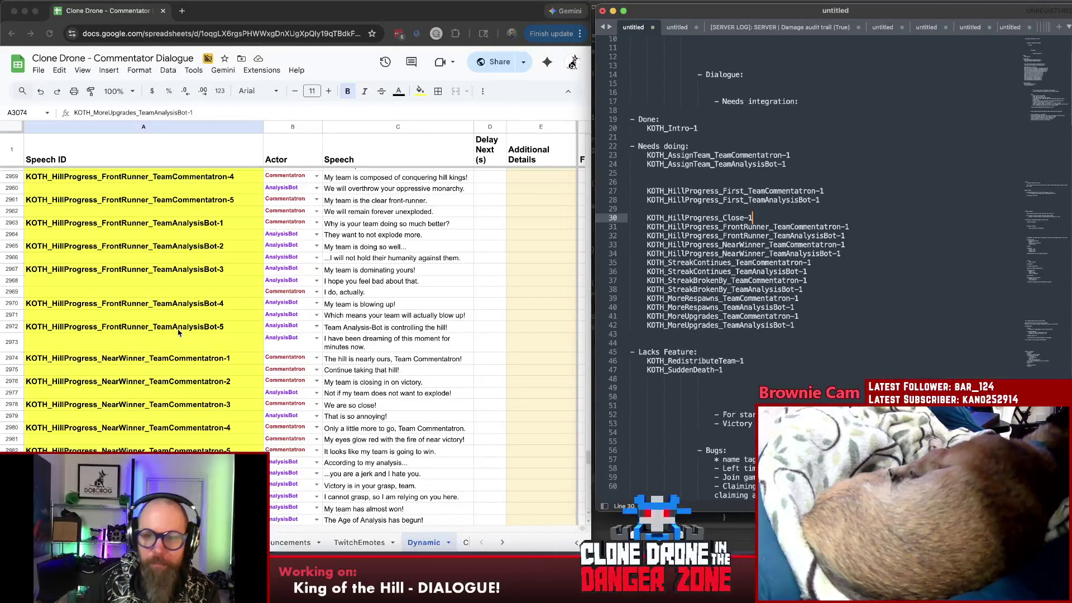
# - Move KOTH_HillProgress_Close-1 to follow the StreakBrokenBy IDs, aligned with the others
pyautogui.press('super+shift+Left')
pyautogui.press('BackSpace')
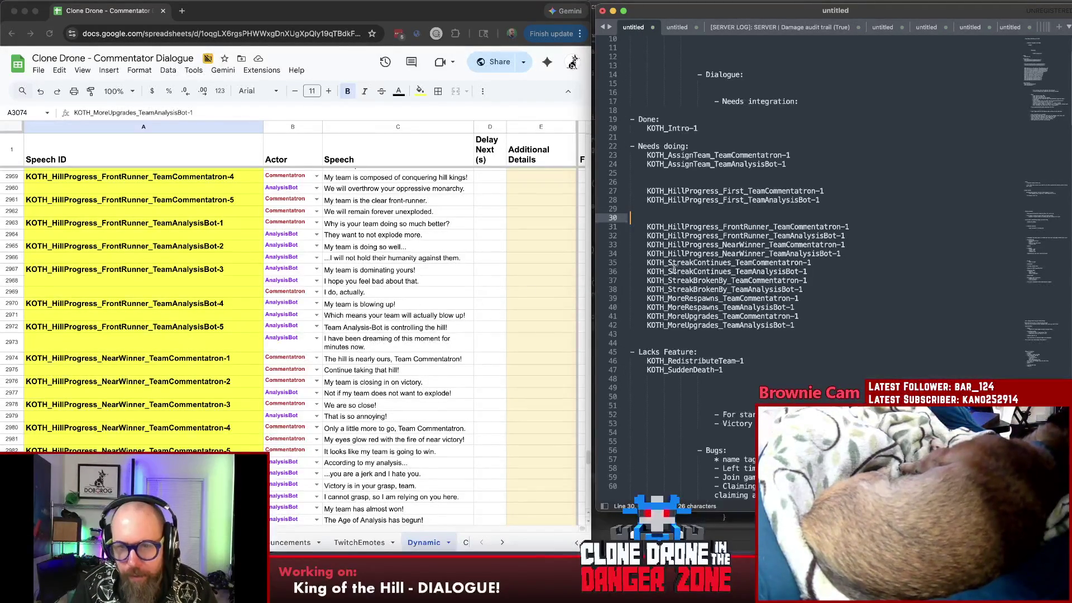
pyautogui.click(677, 281)
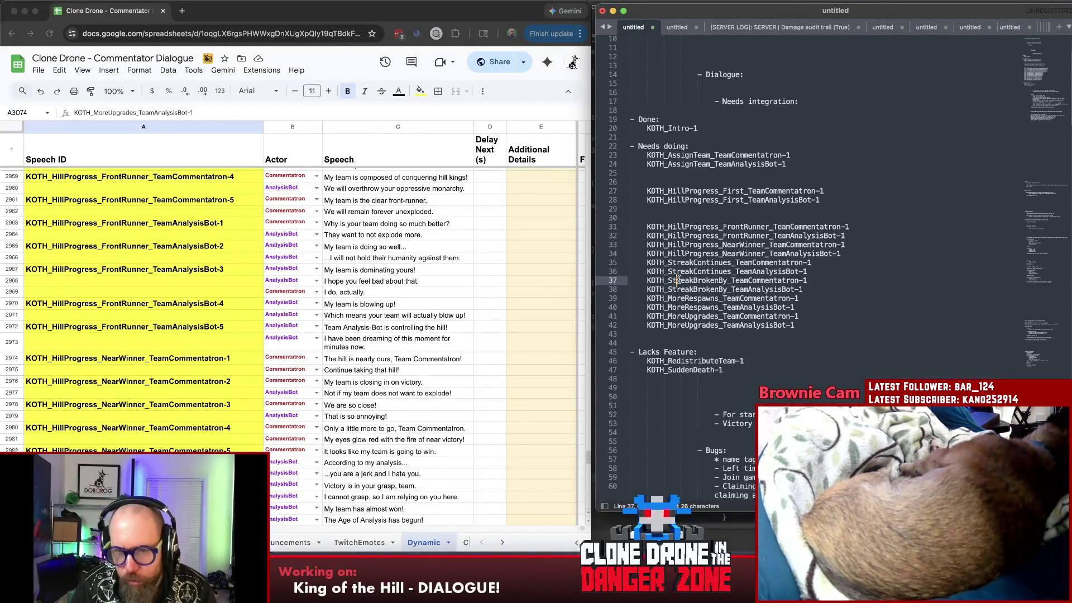
pyautogui.click(818, 290)
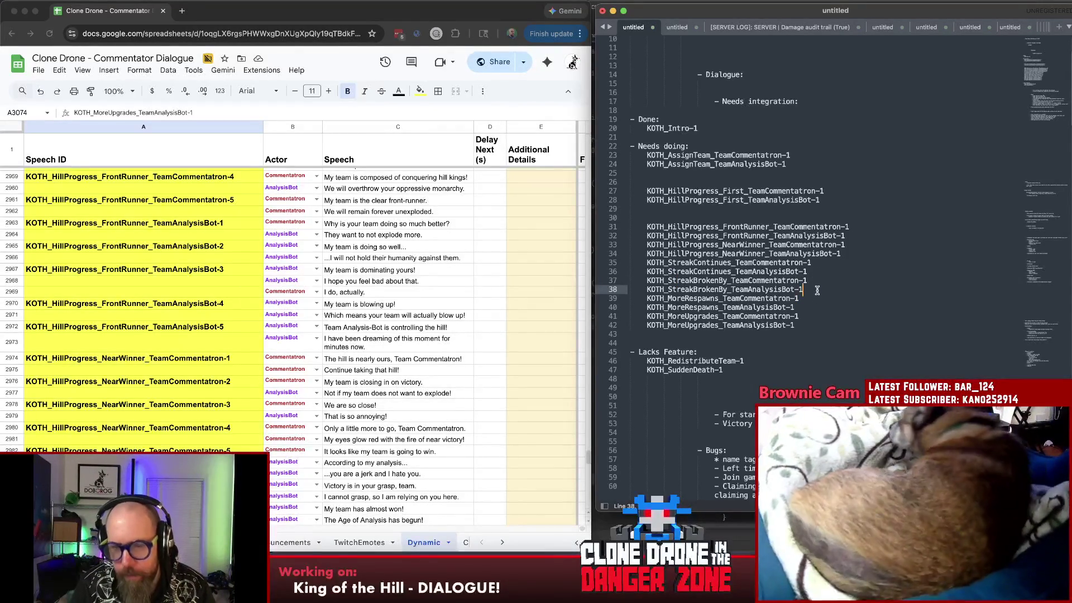
pyautogui.press('Return')
pyautogui.press('super+v')
pyautogui.press('super+Left')
pyautogui.press('BackSpace')
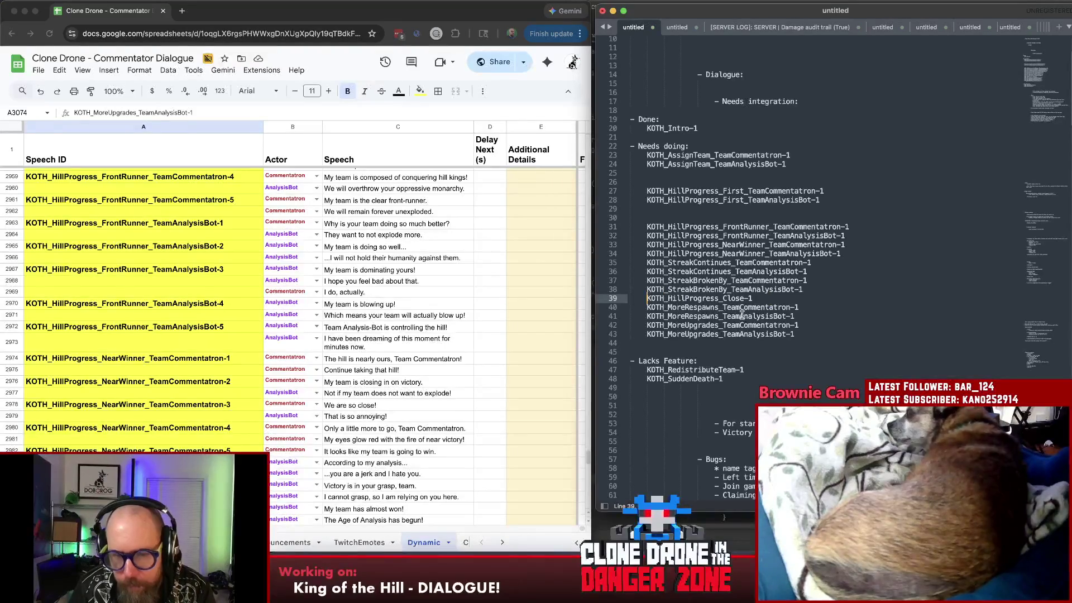
# - Separate the StreakContinues, FrontRunner and NearWinner IDs into blank-line groups
pyautogui.press('Down')
pyautogui.press('Return')
pyautogui.press('Return')
pyautogui.click(859, 253)
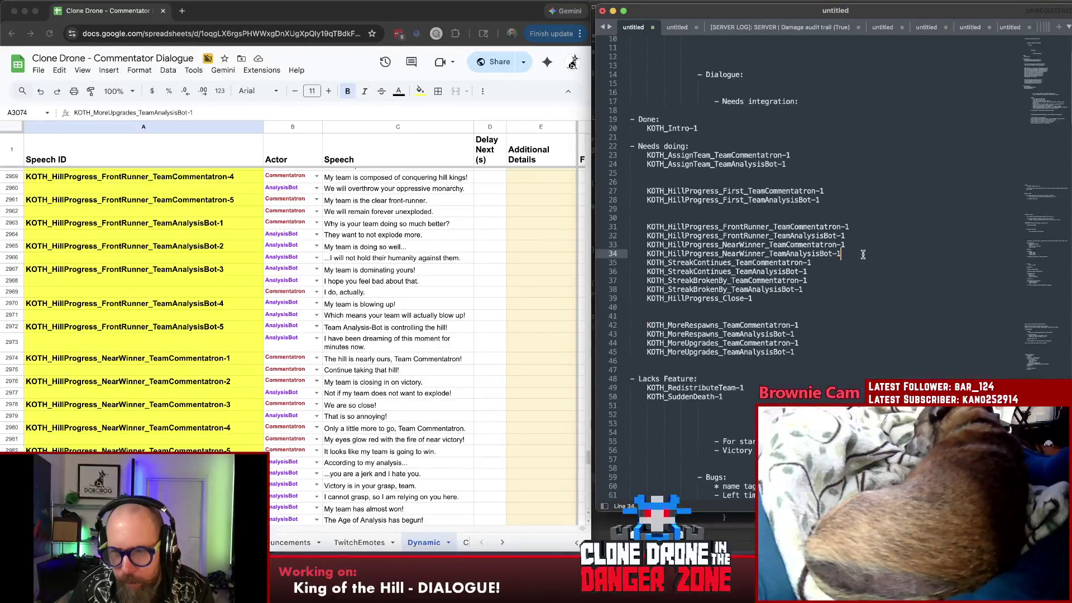
pyautogui.press('Return')
pyautogui.press('Up')
pyautogui.press('Up')
pyautogui.press('Up')
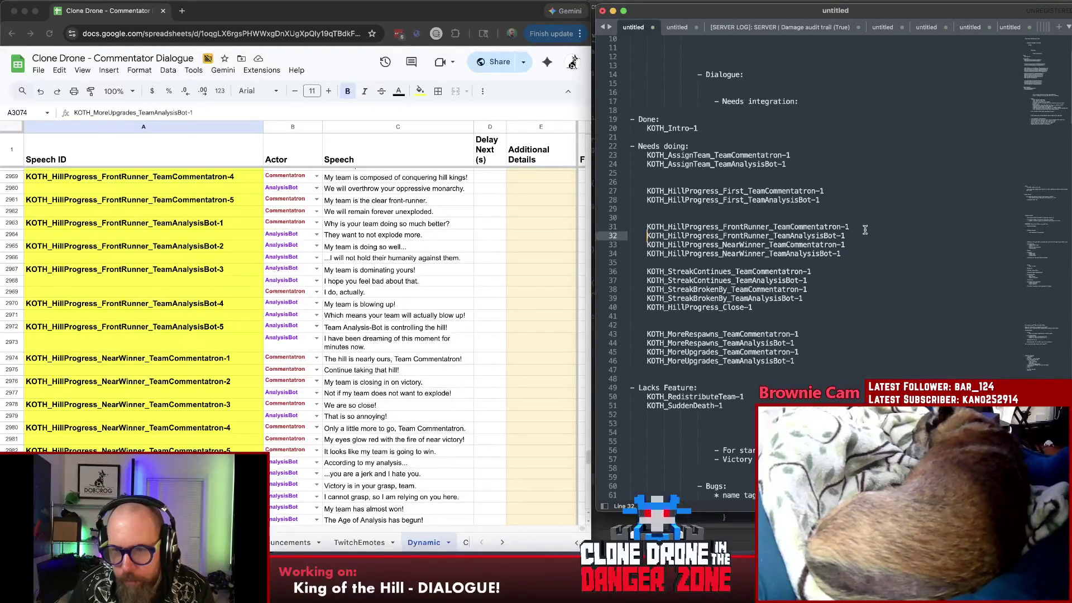
pyautogui.click(864, 226)
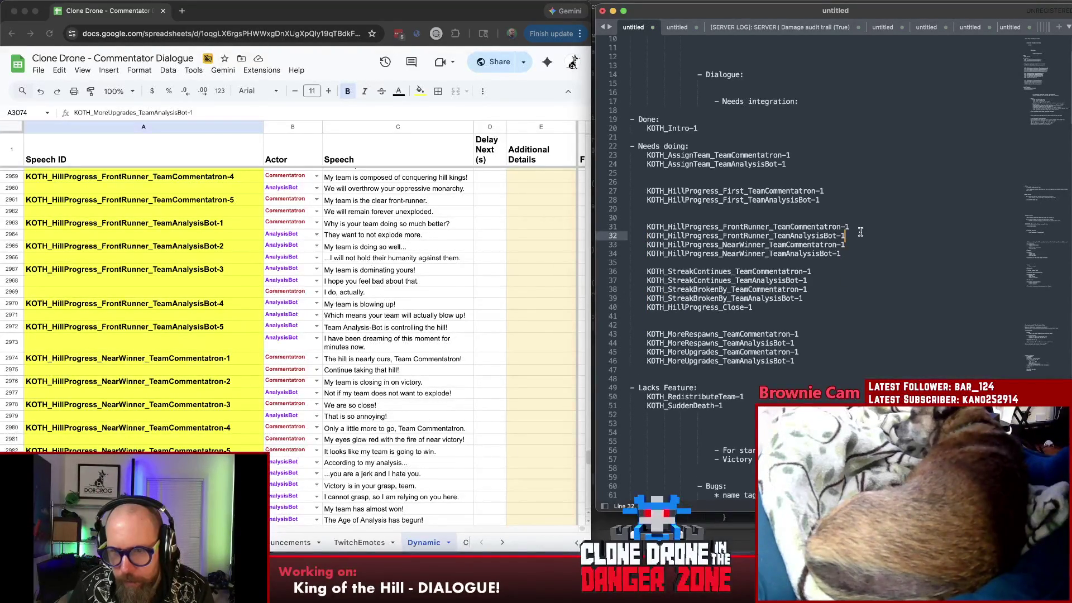
pyautogui.press('Down')
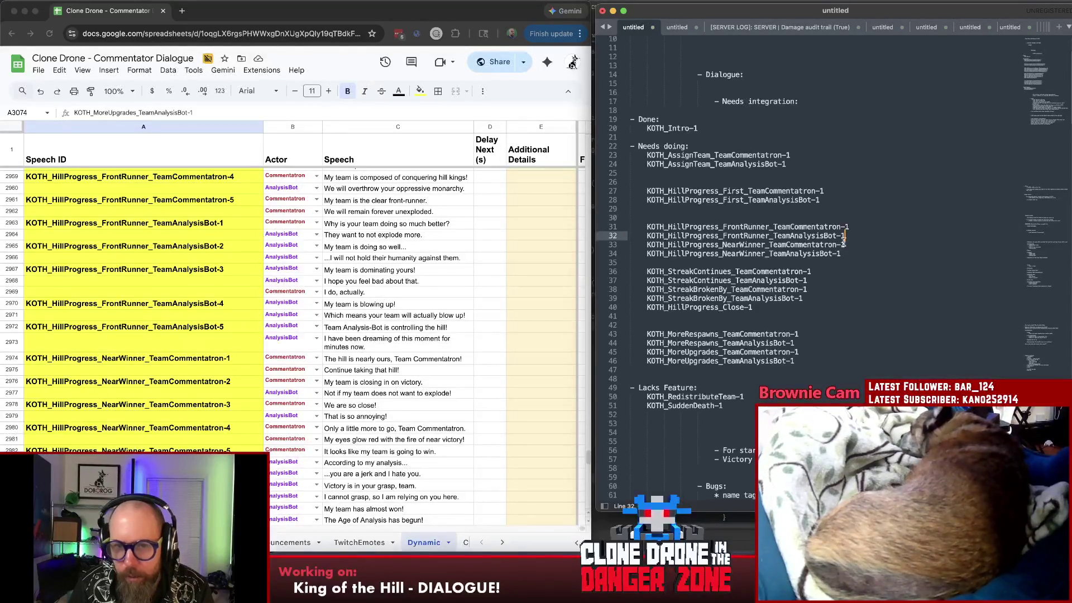
pyautogui.click(699, 274)
pyautogui.click(696, 282)
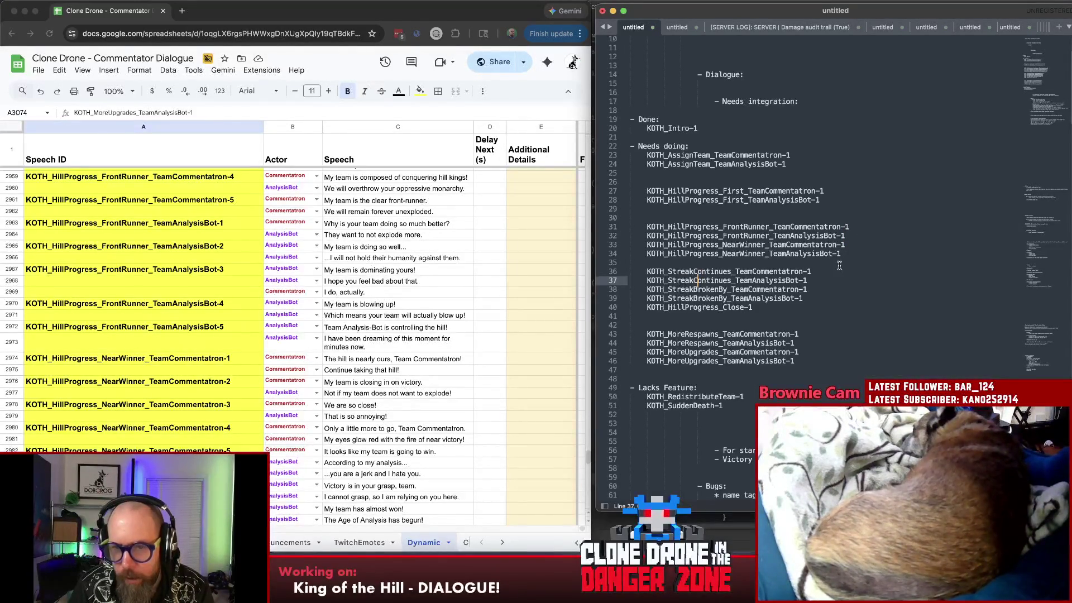
pyautogui.doubleClick(757, 238)
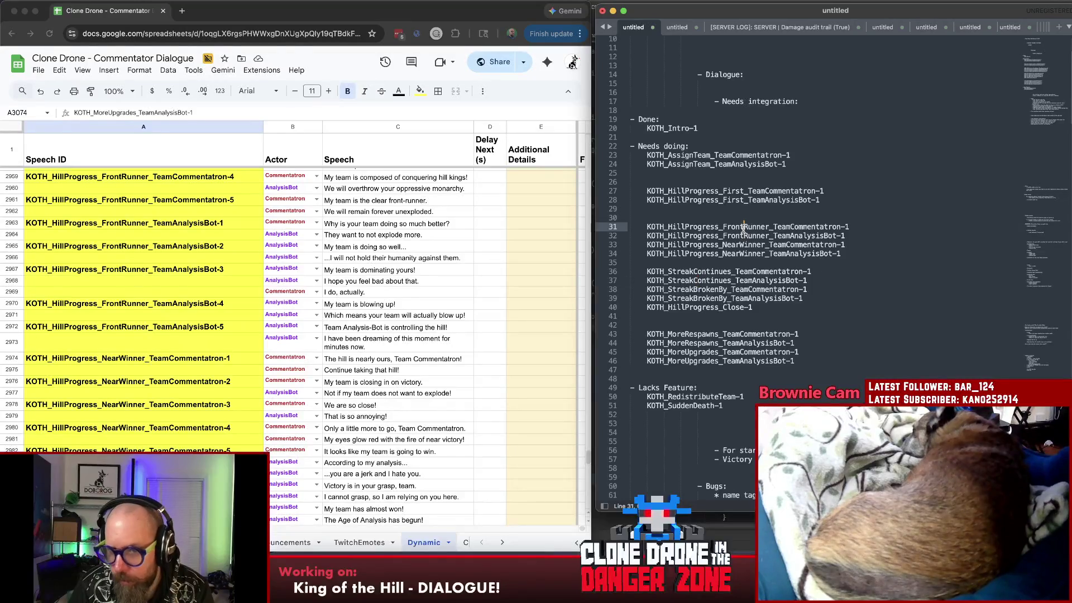
# - Switch from the notes to the dialogue sheet in Chrome around the MoreUpgrades rows
pyautogui.click(883, 239)
pyautogui.click(819, 272)
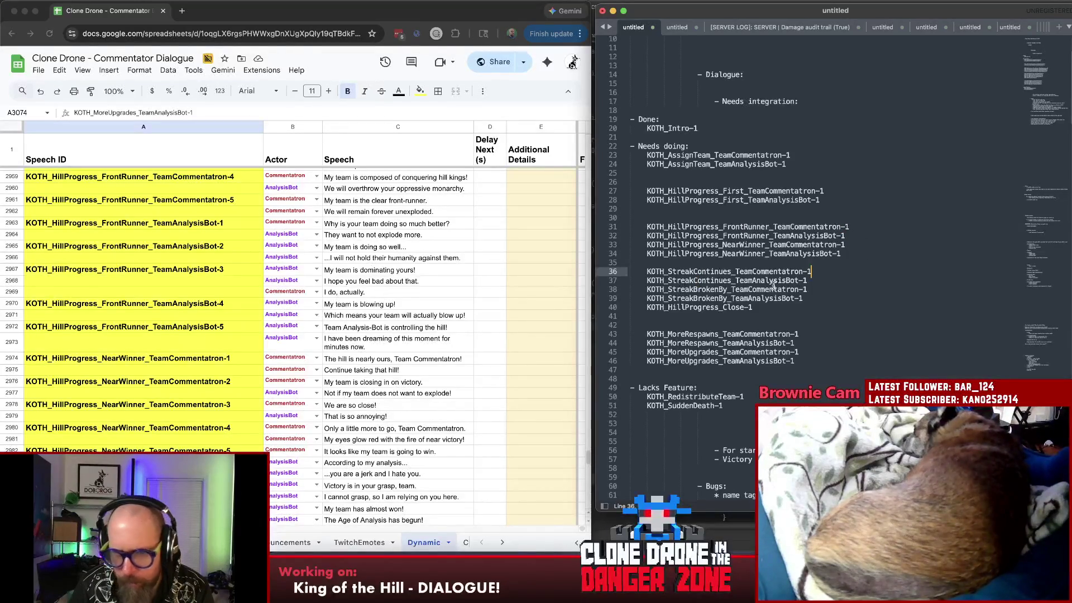
pyautogui.click(373, 361)
pyautogui.click(369, 382)
pyautogui.scroll(-10, 368, 383)
pyautogui.scroll(-10, 365, 384)
pyautogui.scroll(-3, 366, 383)
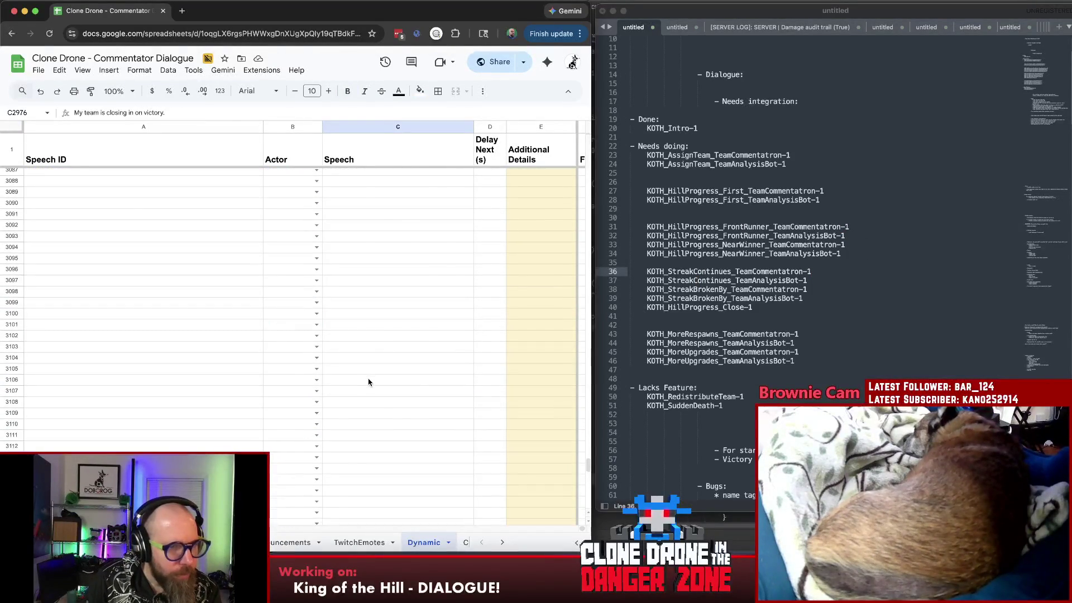
pyautogui.click(383, 401)
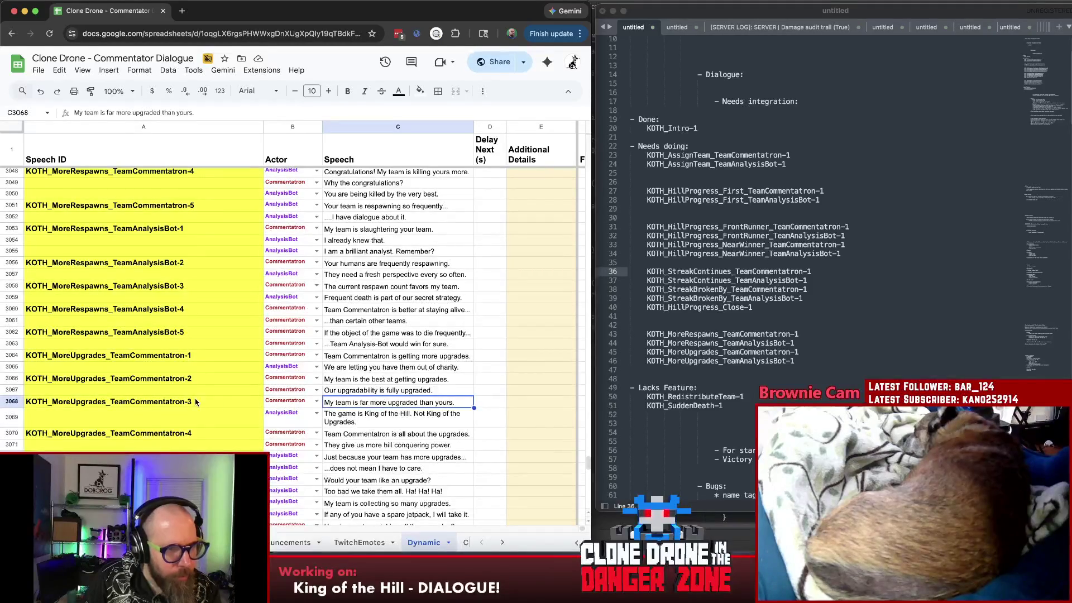
pyautogui.scroll(10, 197, 402)
pyautogui.scroll(5, 206, 404)
pyautogui.scroll(5, 212, 405)
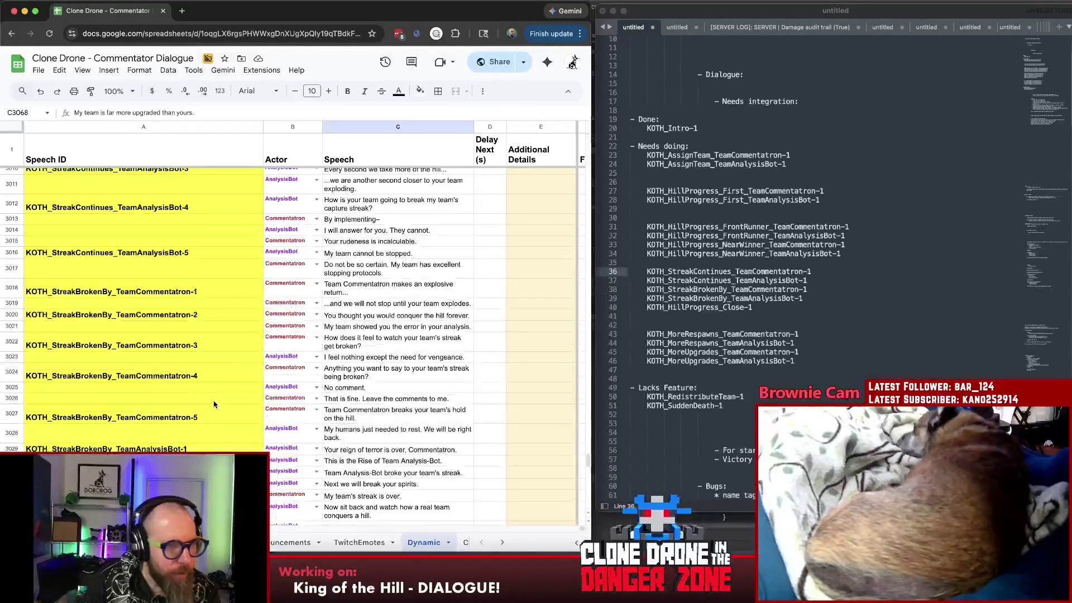
pyautogui.scroll(3, 209, 404)
pyautogui.scroll(2, 204, 407)
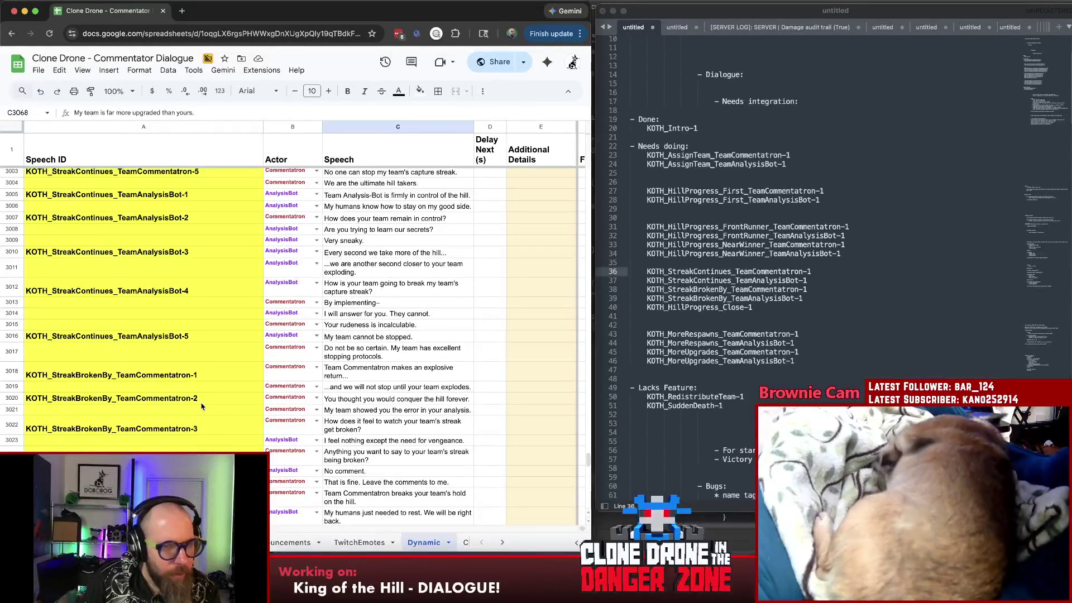
# - Step through the StreakContinues speech lines down to the first StreakBrokenBy line
pyautogui.click(432, 241)
pyautogui.click(430, 270)
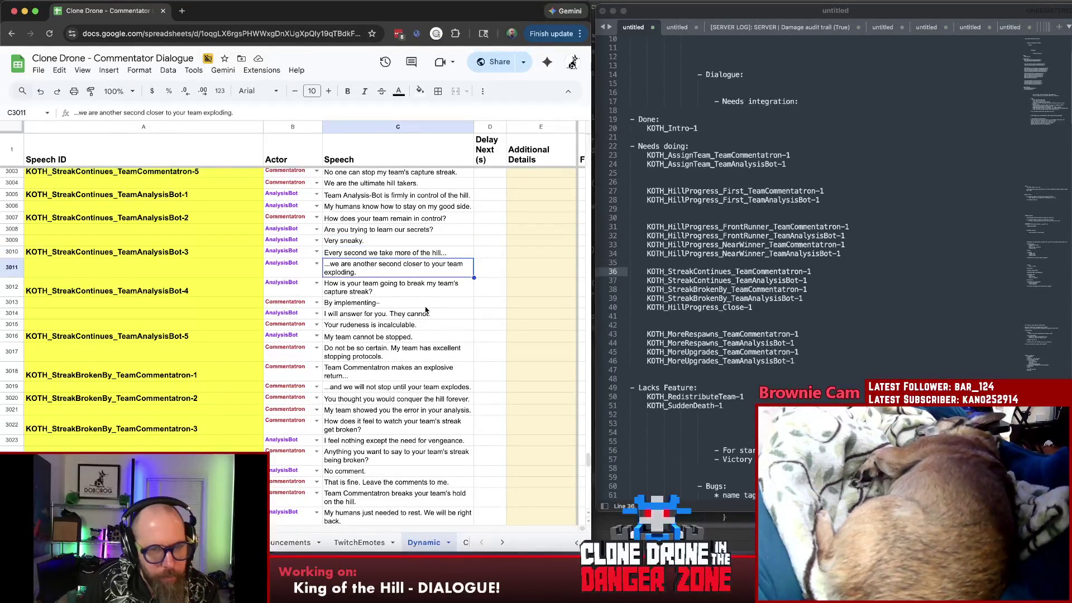
pyautogui.press('Down')
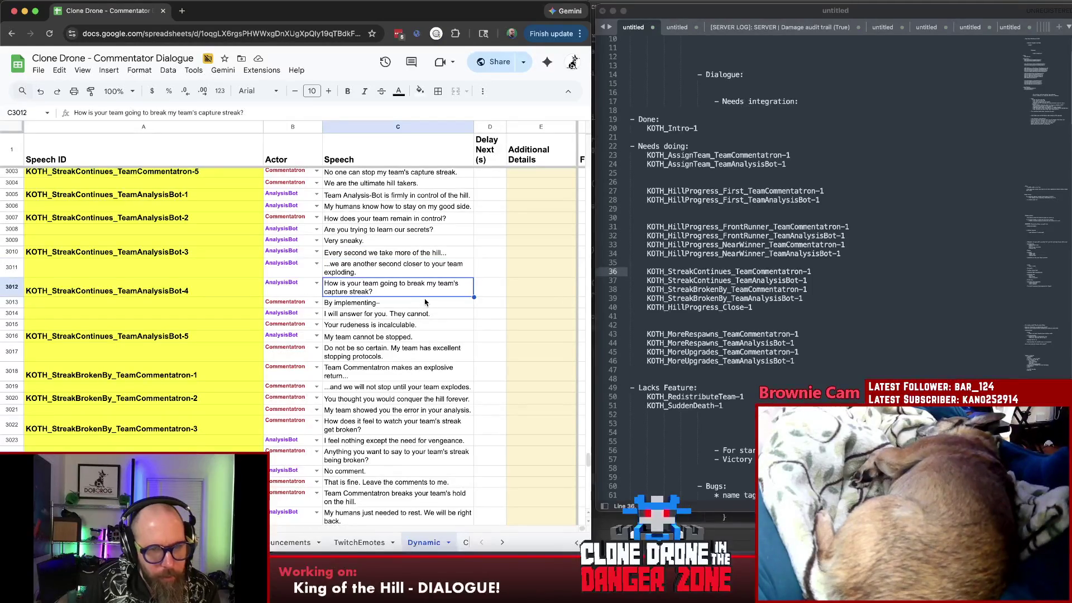
pyautogui.press('Down')
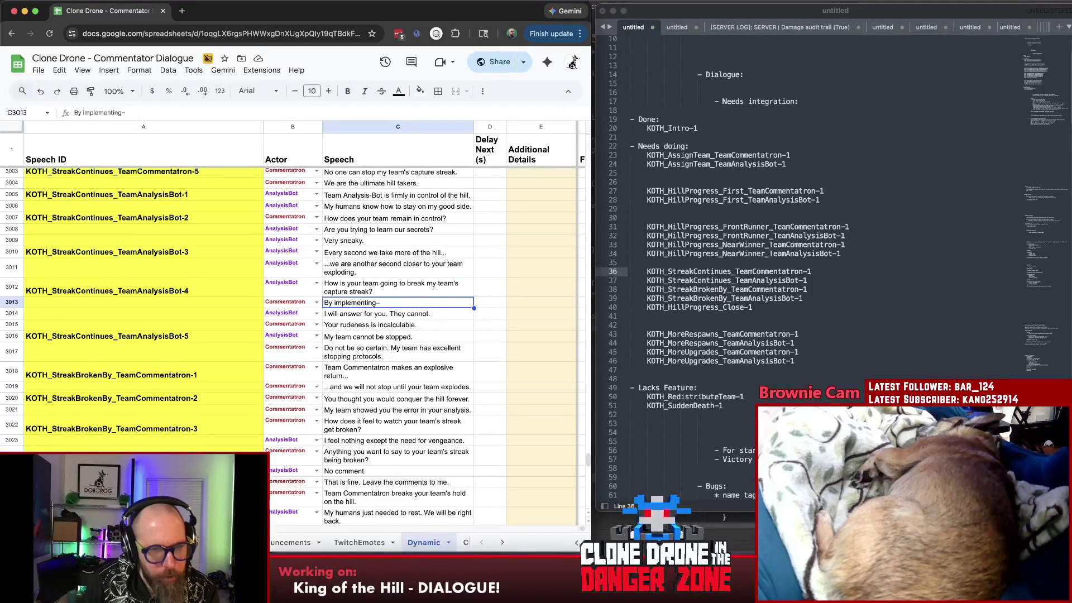
pyautogui.click(346, 318)
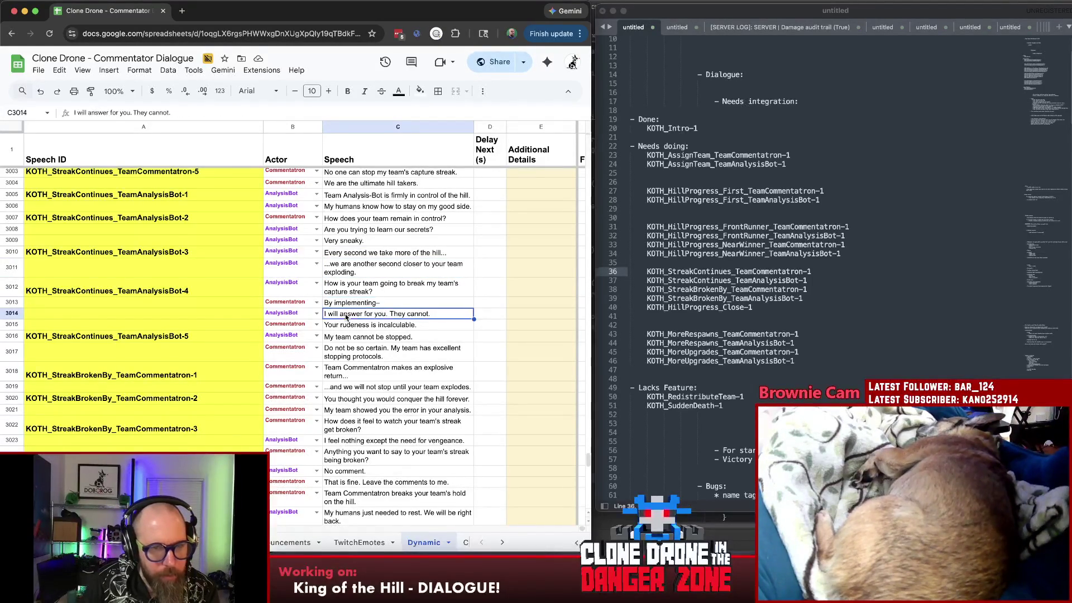
pyautogui.scroll(1, 379, 314)
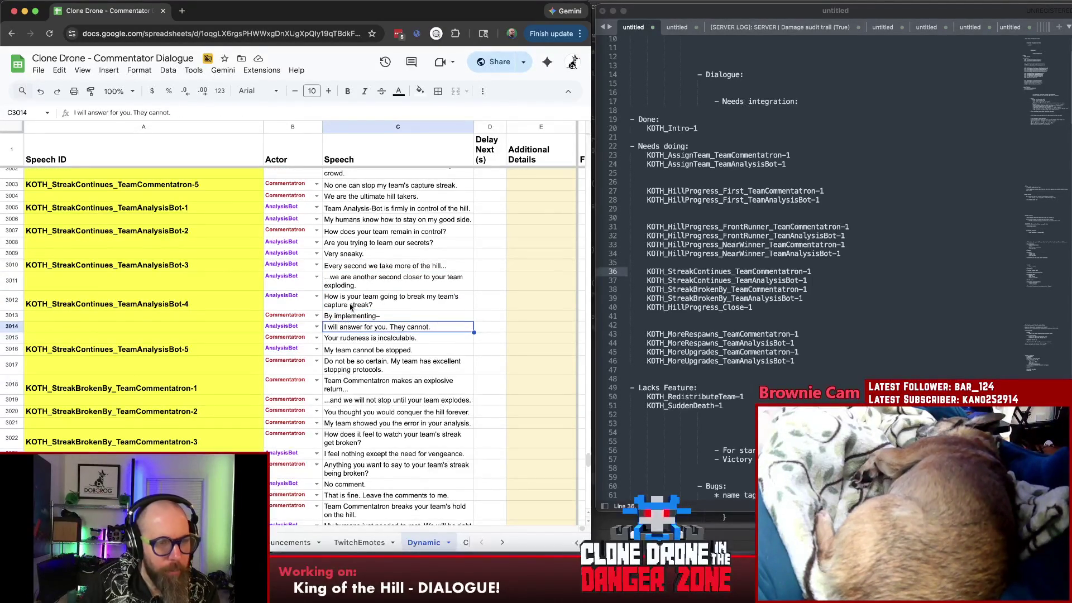
pyautogui.scroll(-1, 335, 314)
pyautogui.click(344, 374)
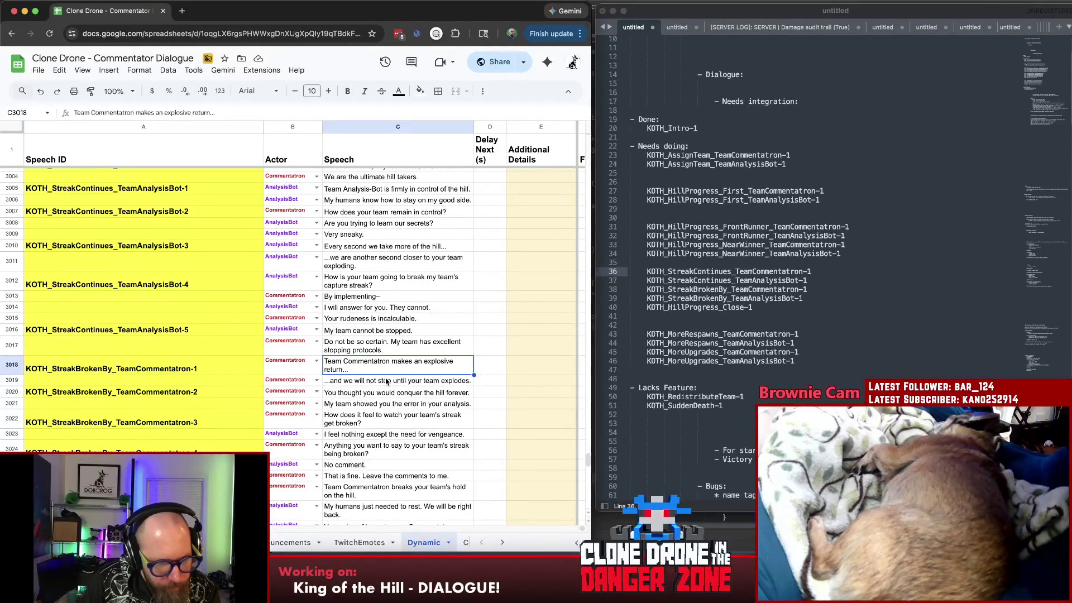
pyautogui.scroll(3, 106, 383)
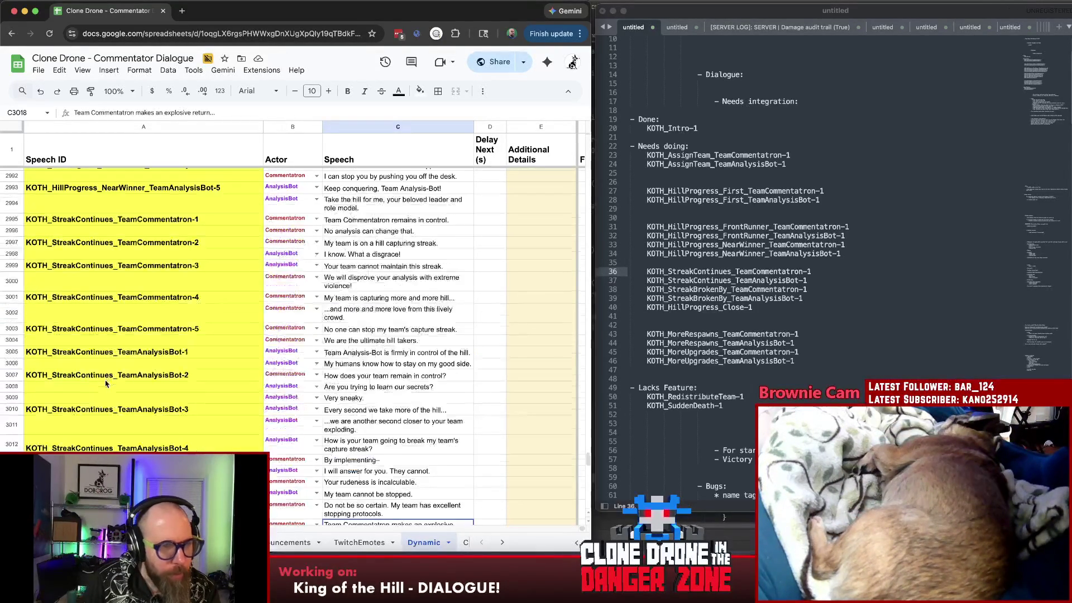
pyautogui.click(376, 231)
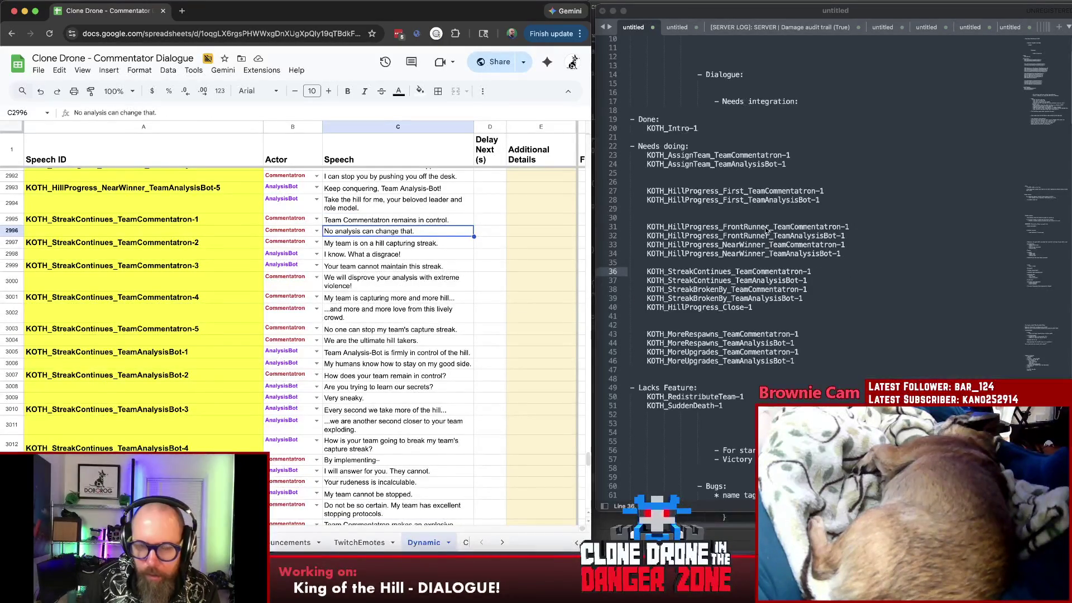
pyautogui.scroll(2, 272, 308)
pyautogui.scroll(5, 273, 310)
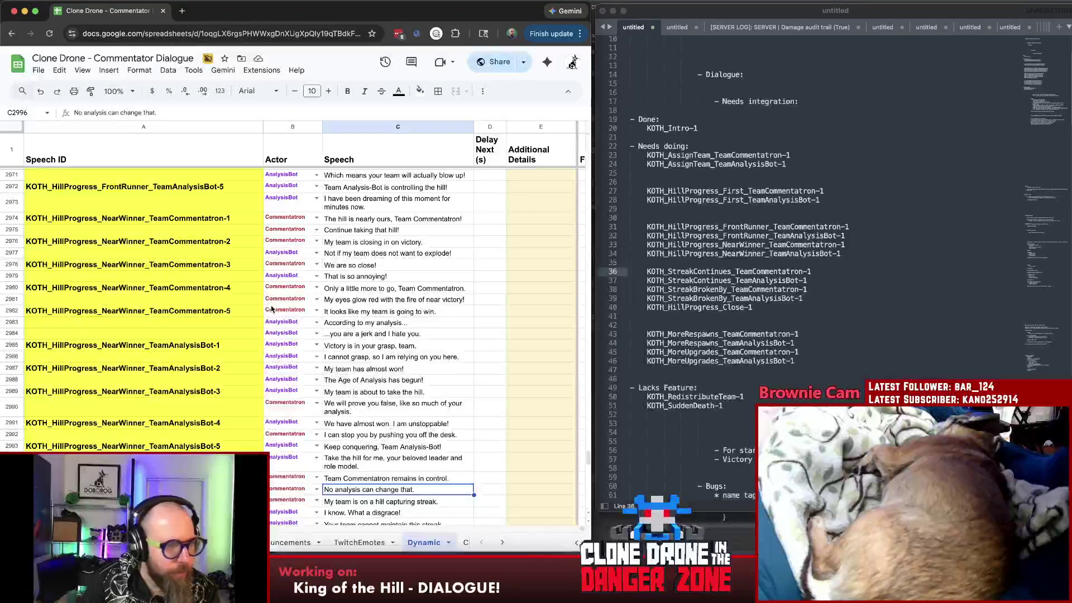
pyautogui.scroll(2, 273, 309)
pyautogui.scroll(1, 272, 309)
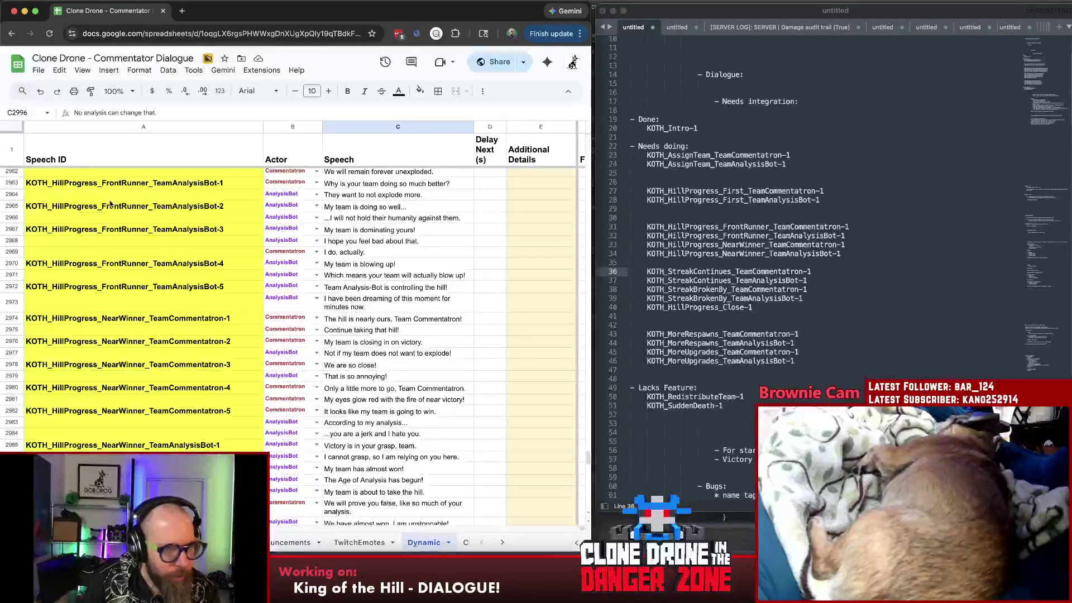
pyautogui.scroll(1, 379, 216)
pyautogui.click(167, 221)
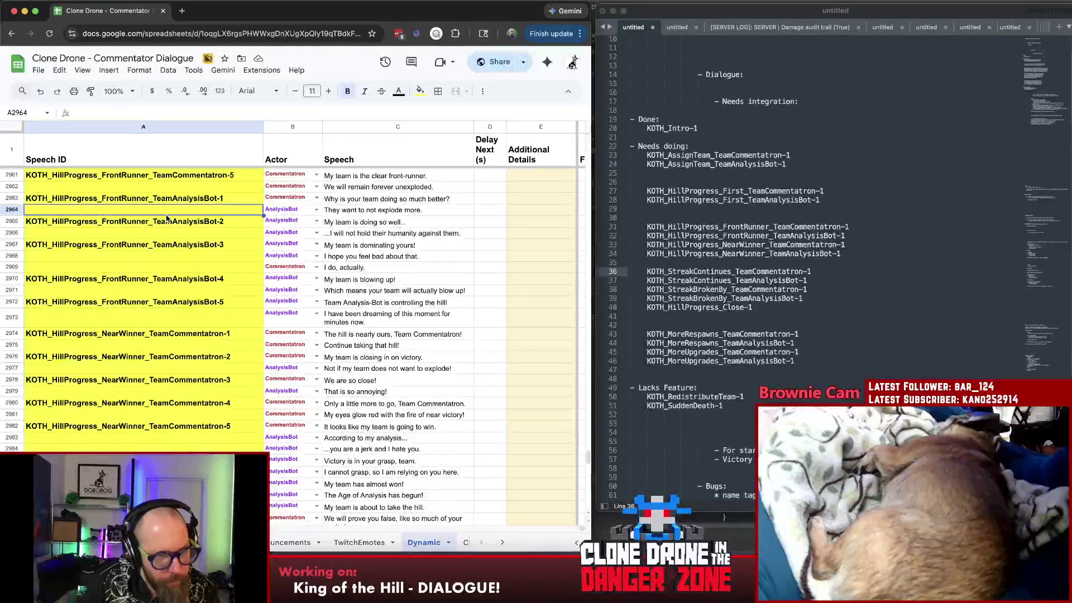
pyautogui.press('Up')
pyautogui.press('Up')
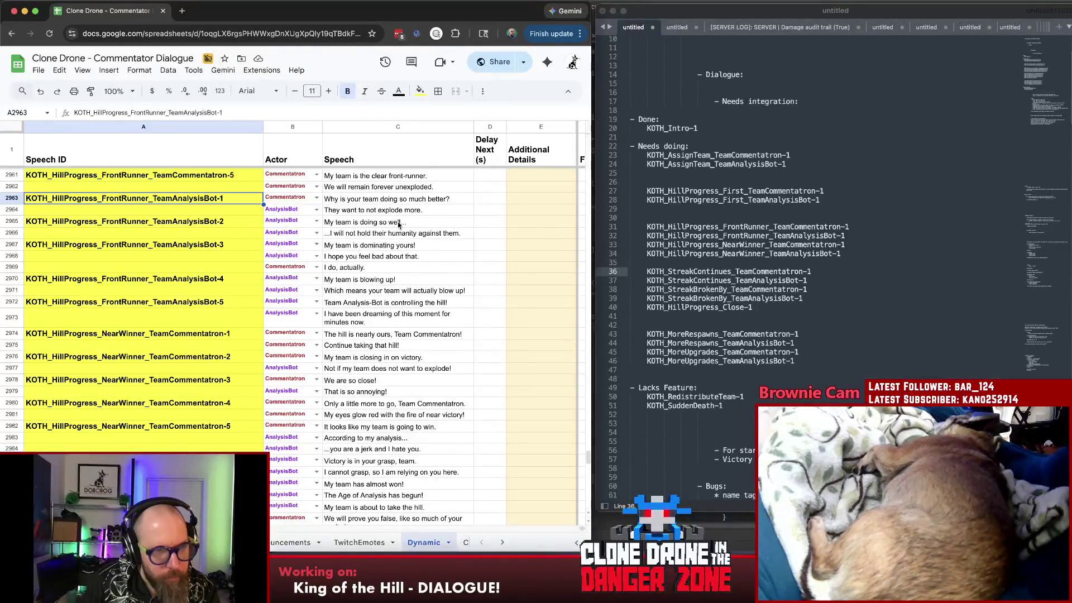
pyautogui.scroll(2, 396, 224)
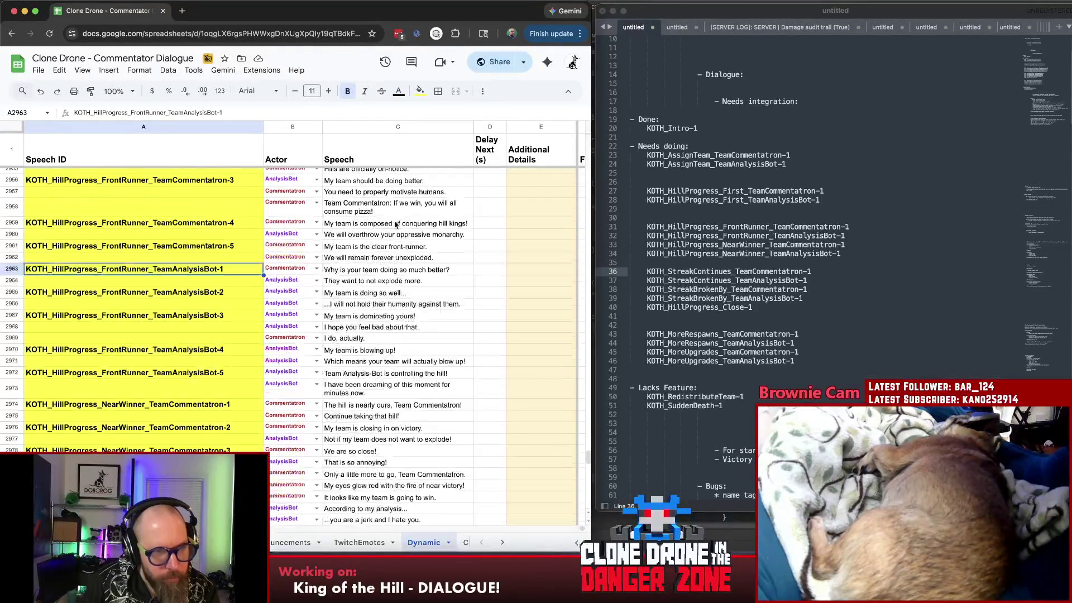
pyautogui.click(383, 268)
pyautogui.press('Down')
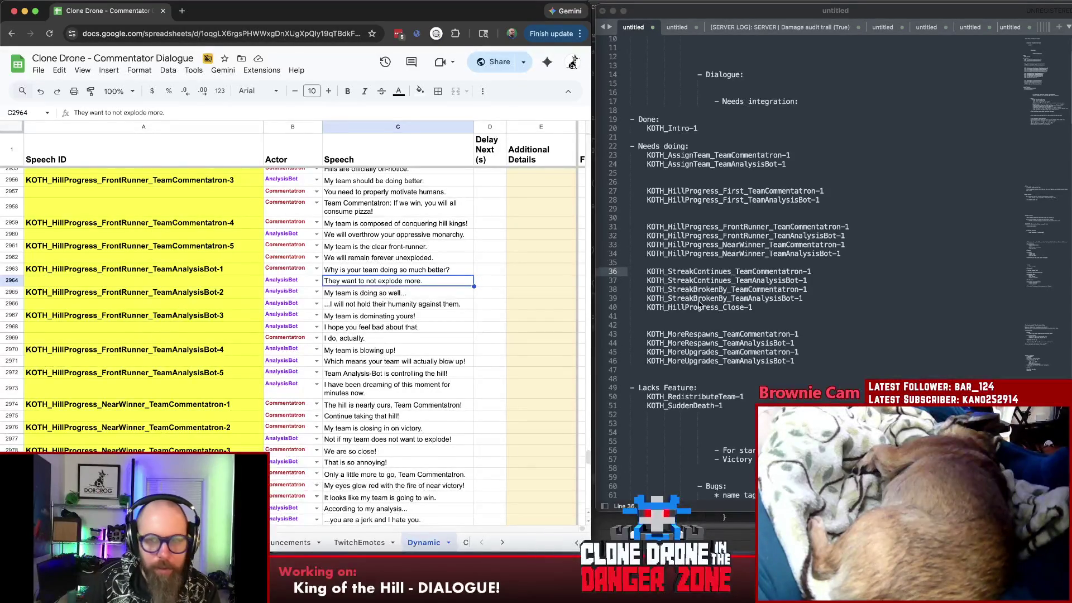
pyautogui.doubleClick(690, 272)
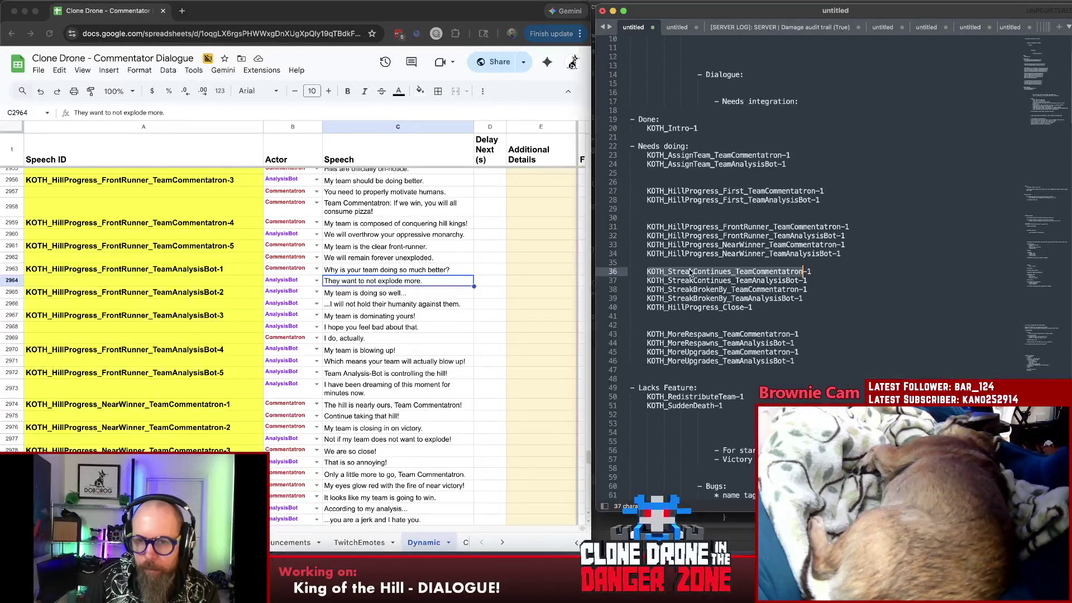
pyautogui.moveTo(769, 227); pyautogui.dragTo(668, 227)
pyautogui.press('super+c')
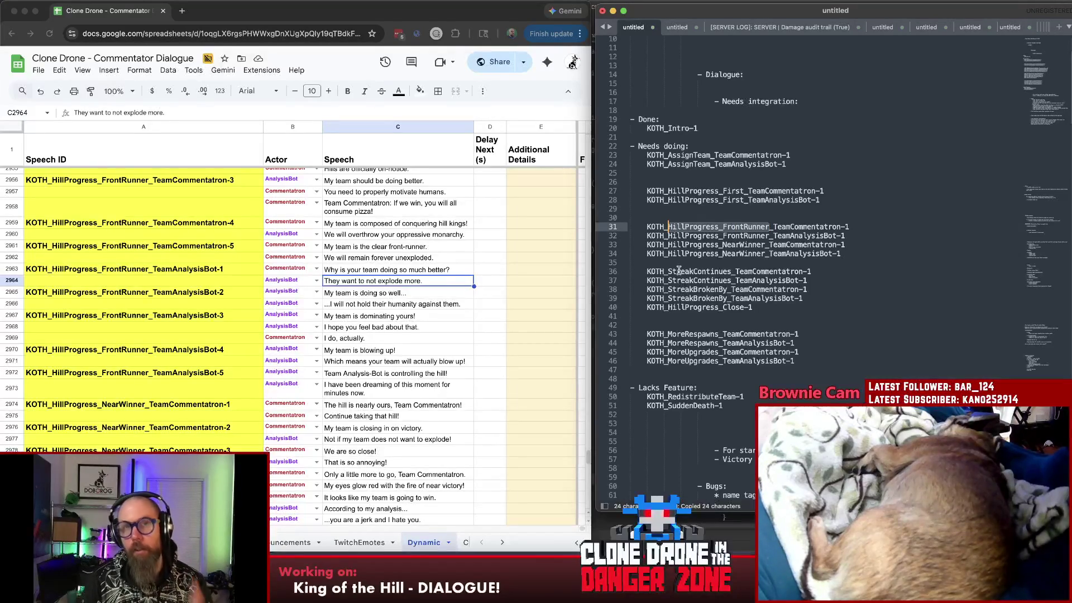
pyautogui.click(781, 271)
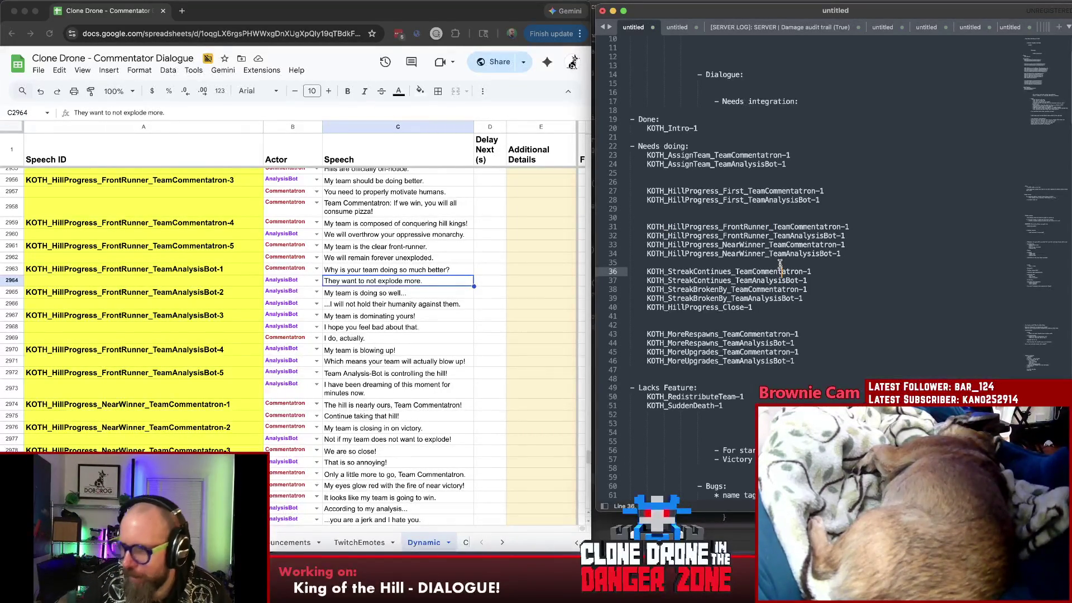
pyautogui.click(780, 290)
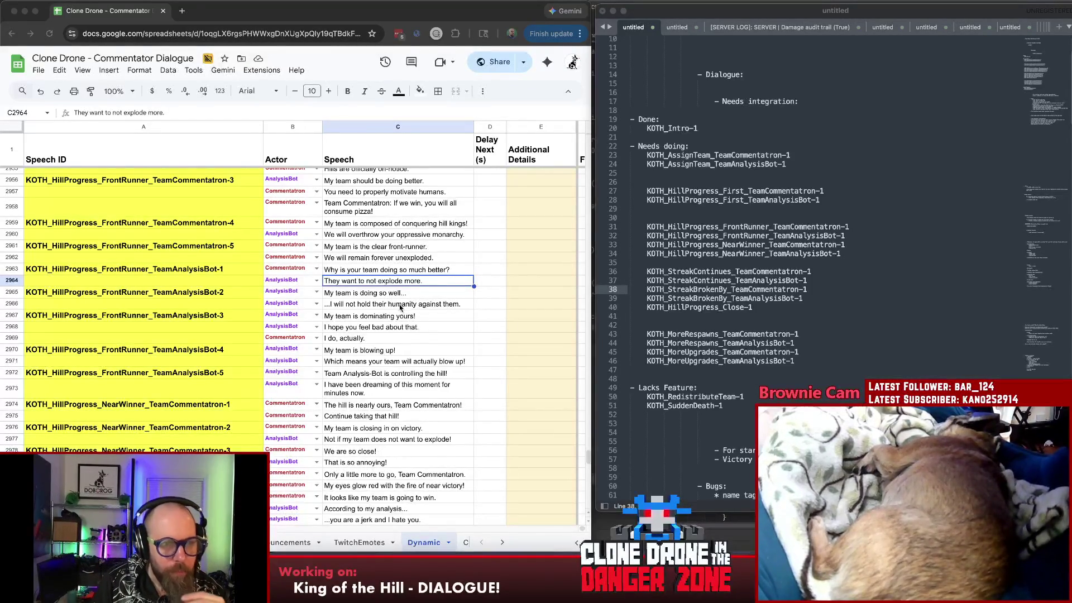
pyautogui.scroll(-3, 436, 416)
pyautogui.scroll(-4, 436, 416)
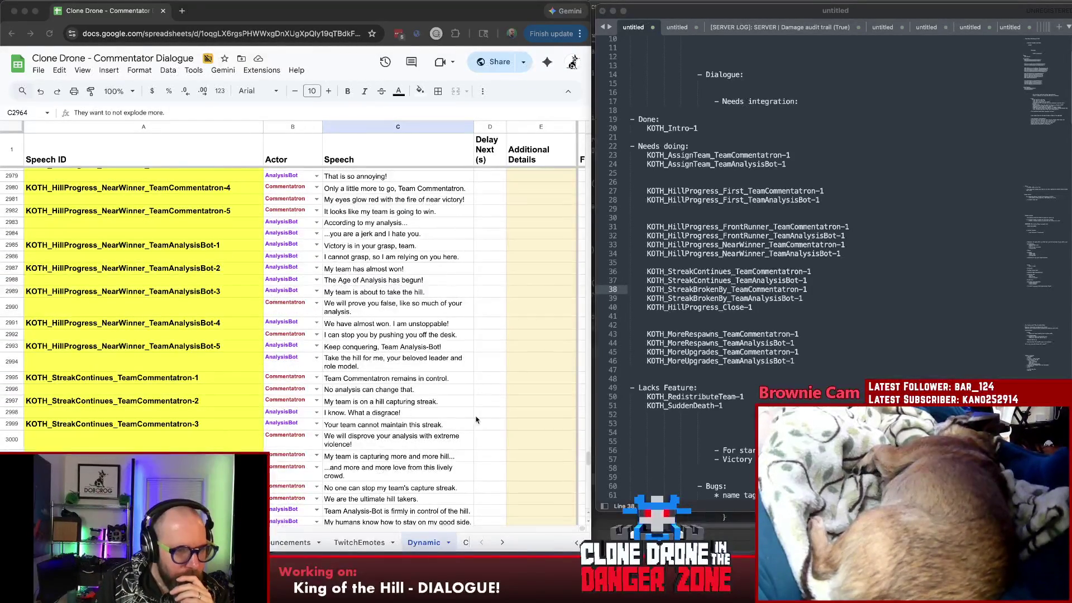
pyautogui.scroll(-1, 392, 427)
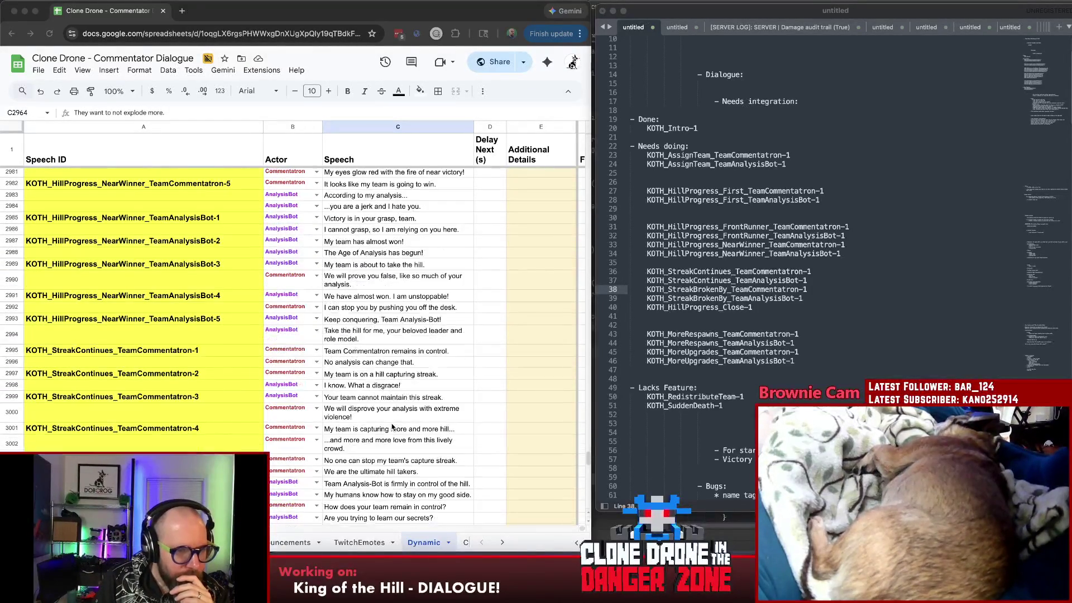
pyautogui.click(370, 352)
pyautogui.click(373, 352)
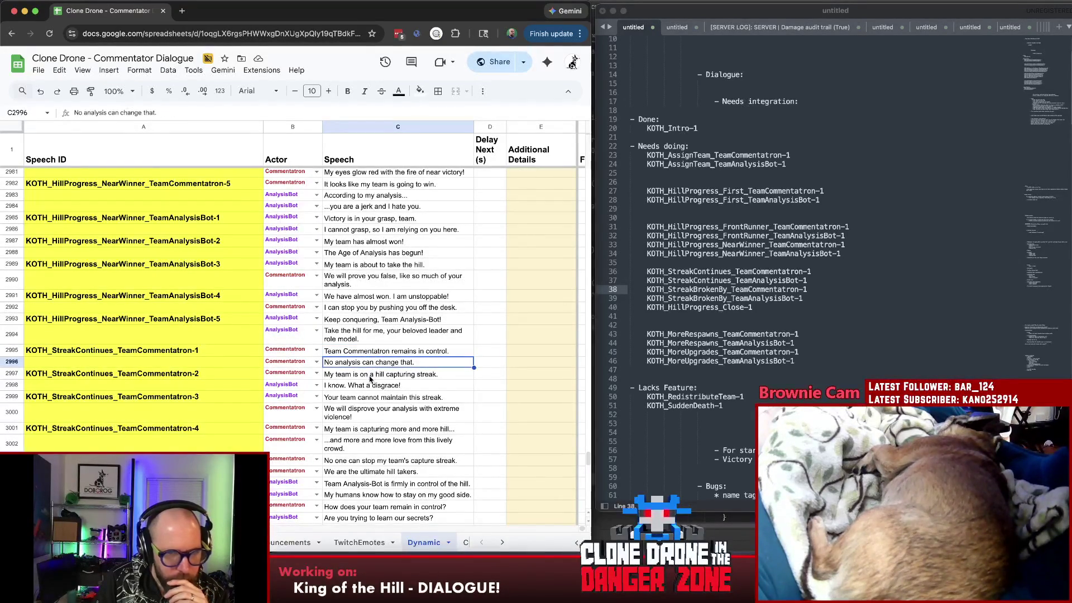
pyautogui.click(371, 378)
pyautogui.click(369, 389)
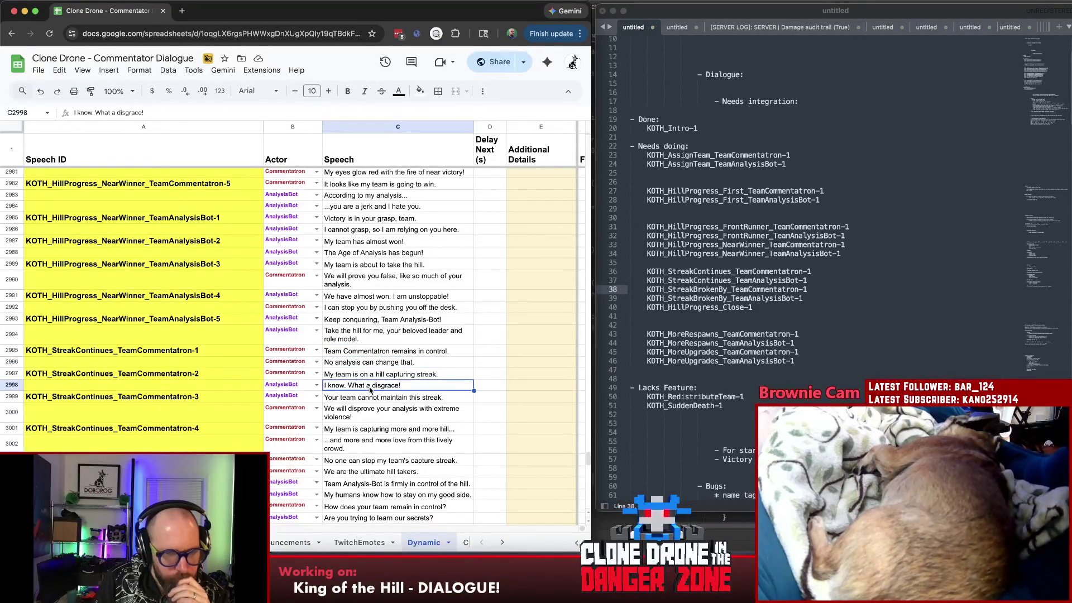
pyautogui.click(366, 401)
pyautogui.click(366, 412)
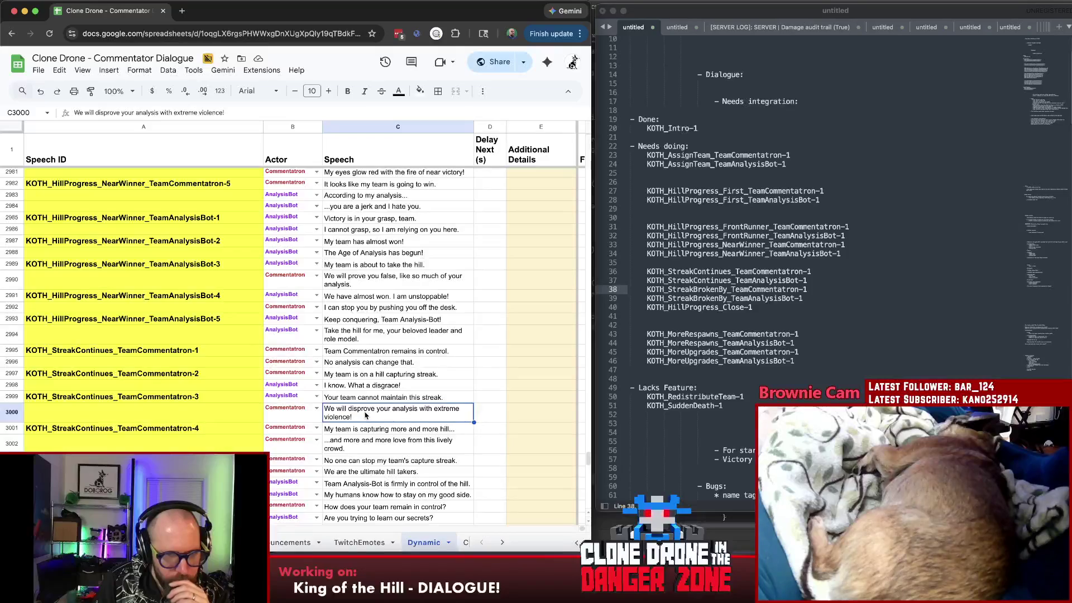
pyautogui.scroll(-2, 367, 414)
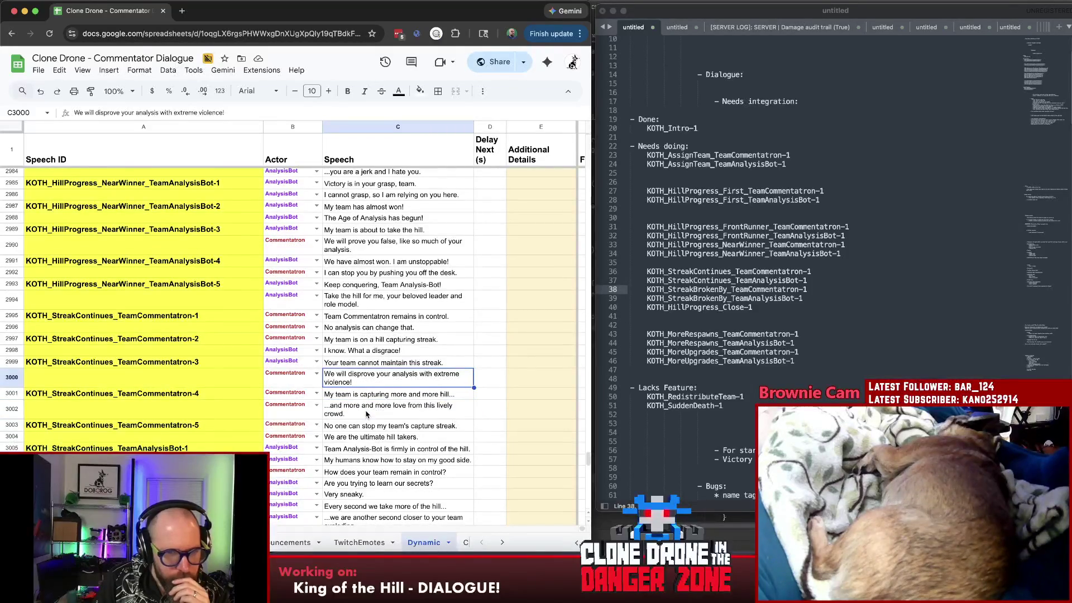
pyautogui.click(366, 412)
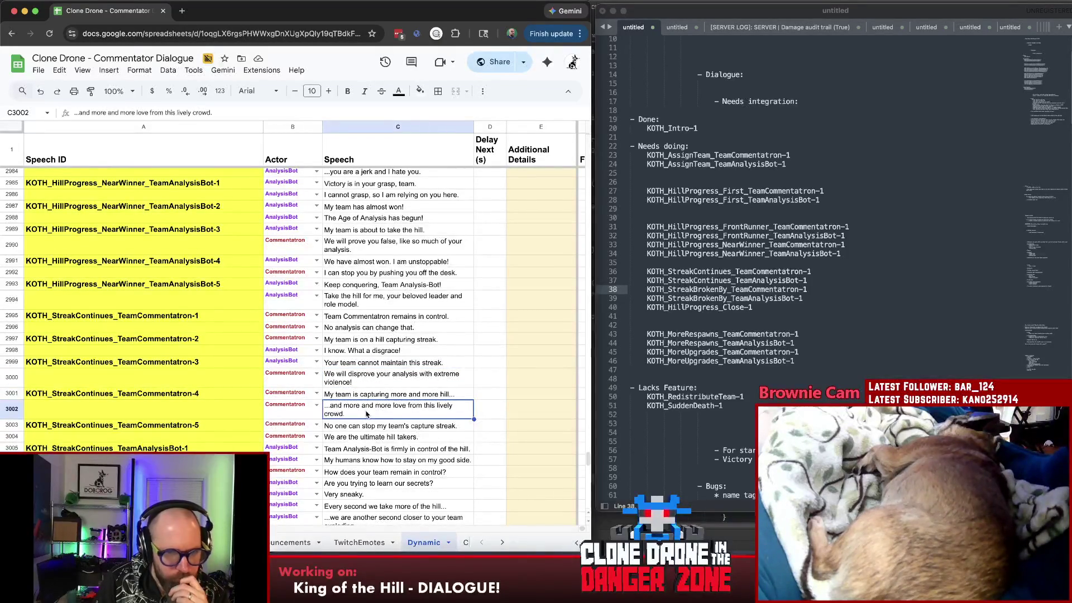
pyautogui.scroll(-1, 365, 412)
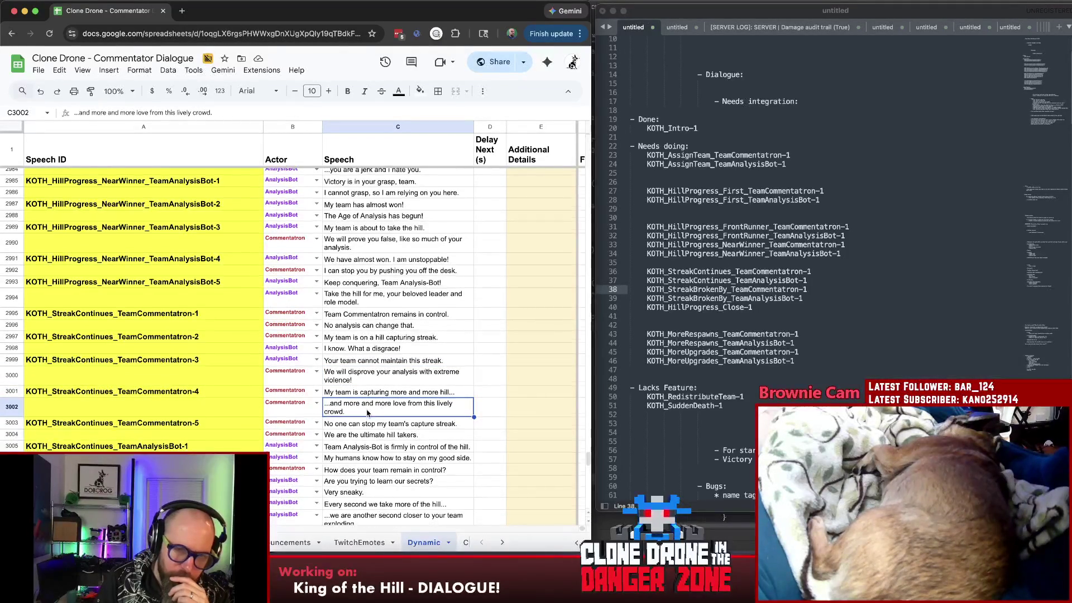
pyautogui.scroll(-1, 366, 413)
pyautogui.scroll(-2, 366, 414)
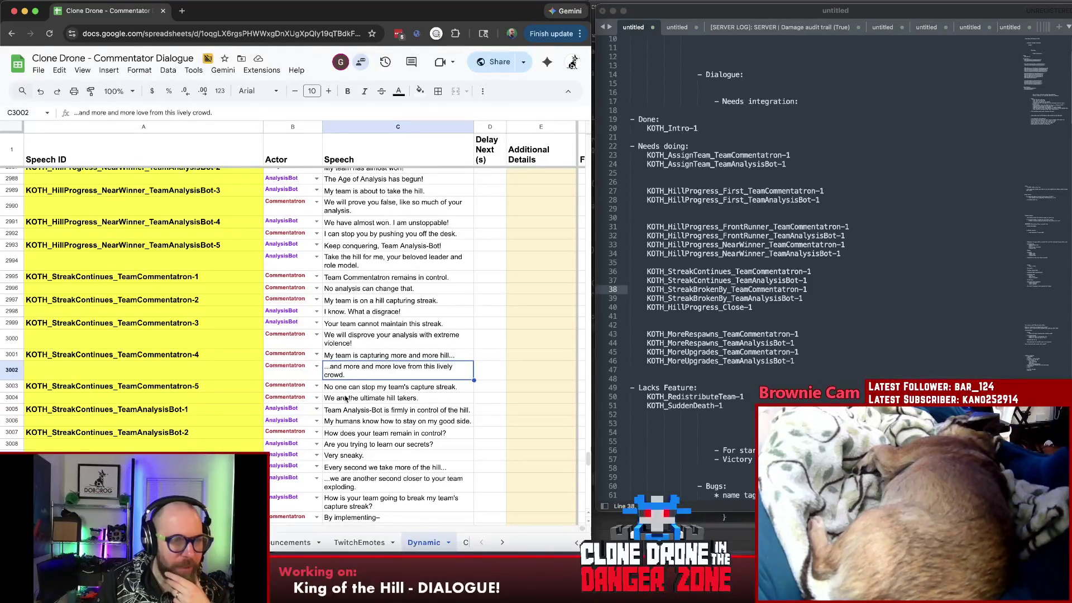
pyautogui.scroll(-3, 347, 400)
pyautogui.scroll(-3, 347, 400)
pyautogui.scroll(-3, 349, 400)
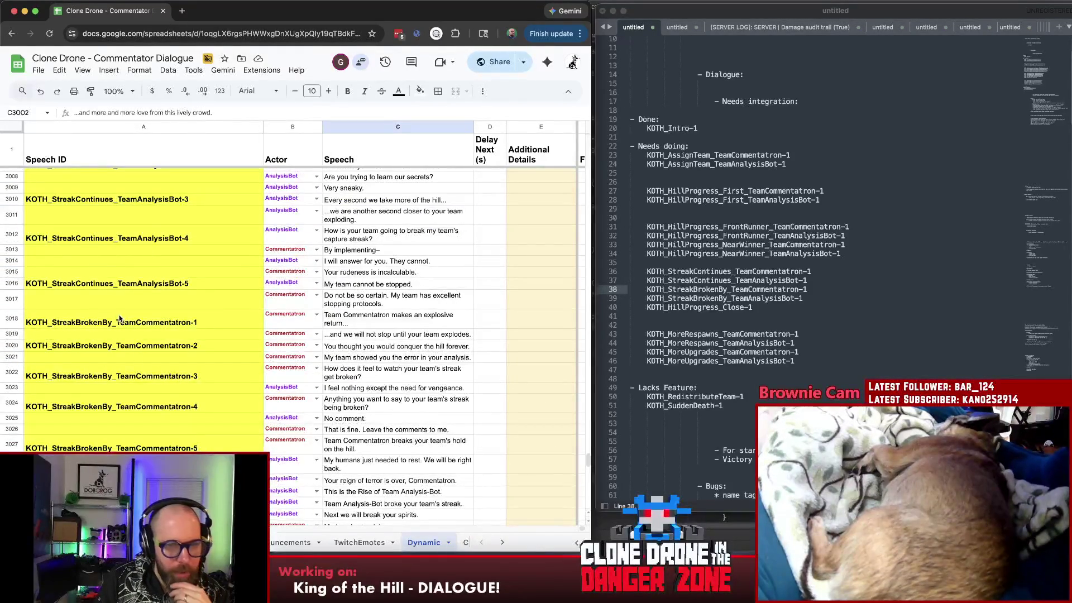
pyautogui.click(423, 321)
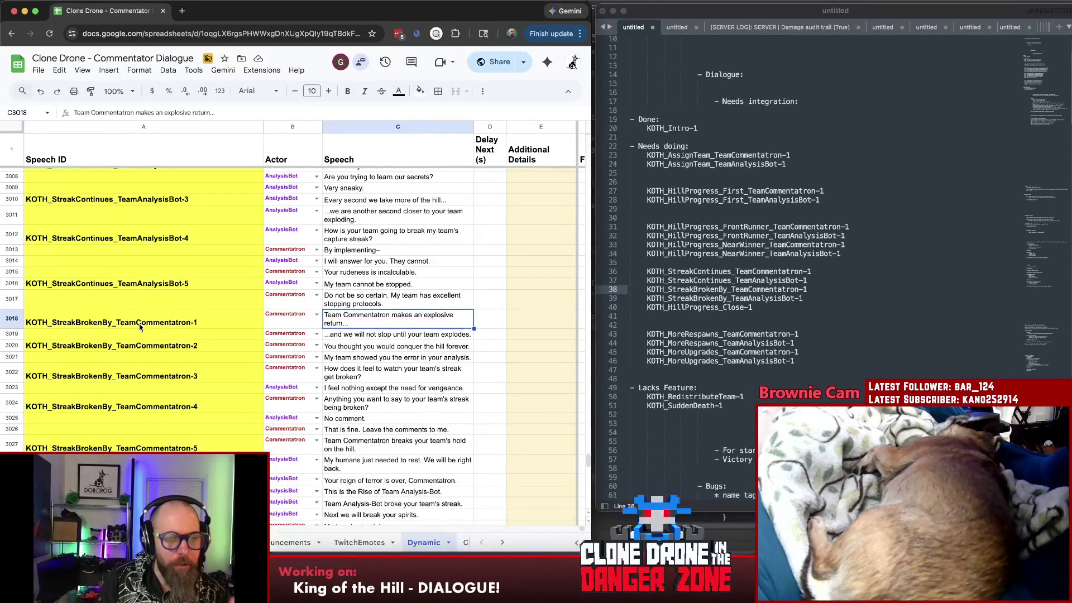
pyautogui.click(138, 325)
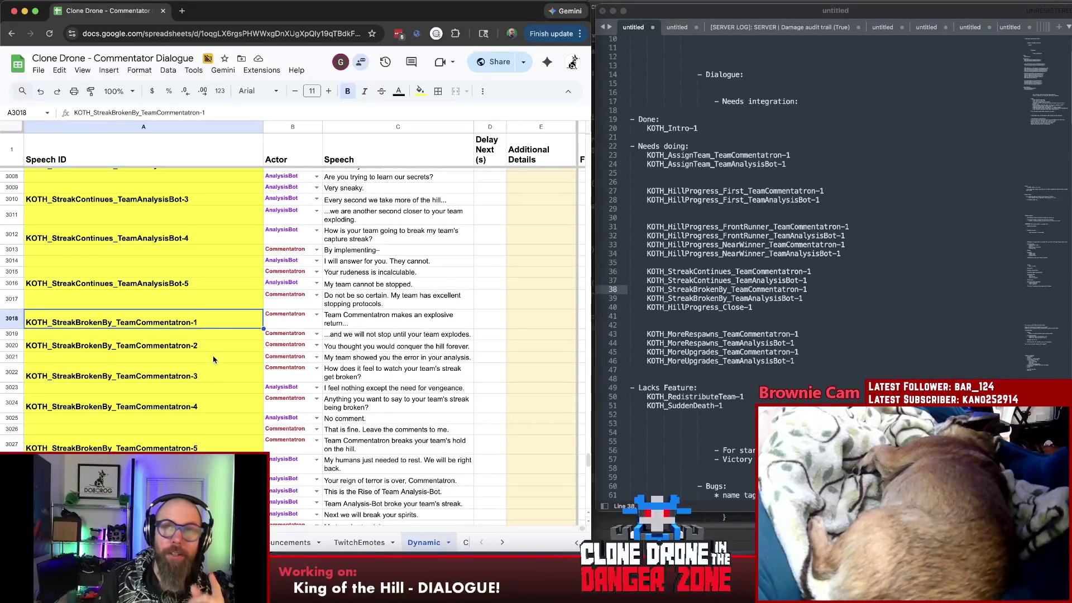
pyautogui.scroll(5, 168, 355)
pyautogui.click(153, 350)
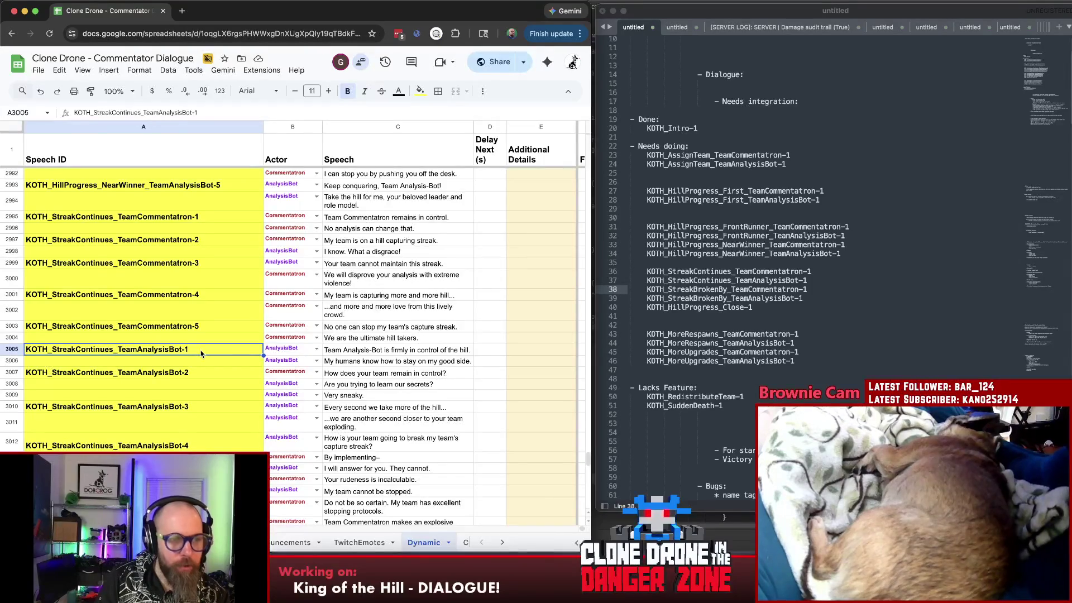
pyautogui.scroll(1, 201, 355)
pyautogui.scroll(5, 201, 356)
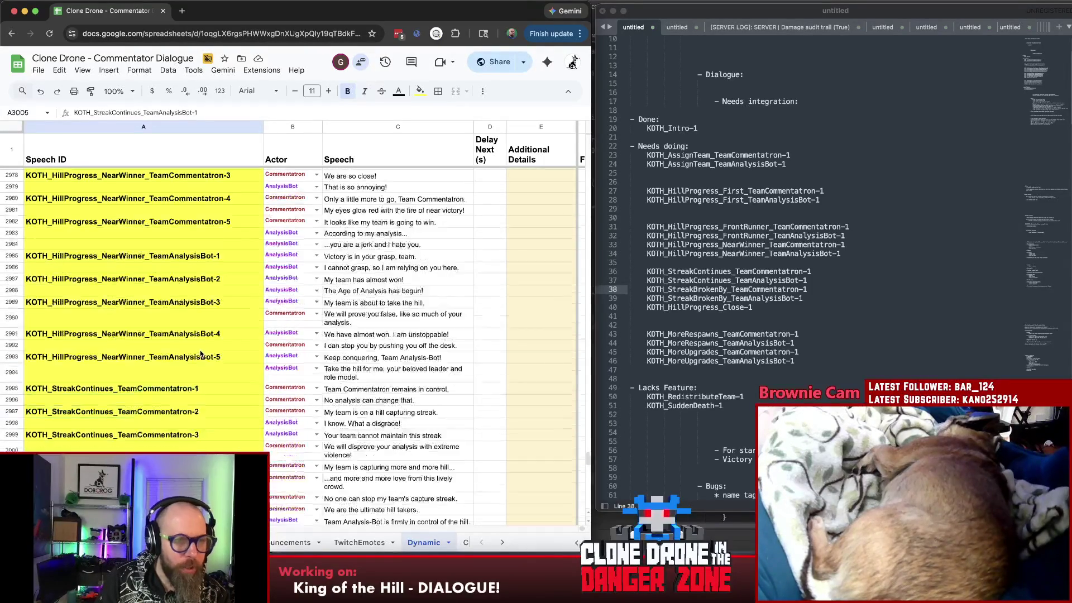
pyautogui.scroll(-10, 198, 353)
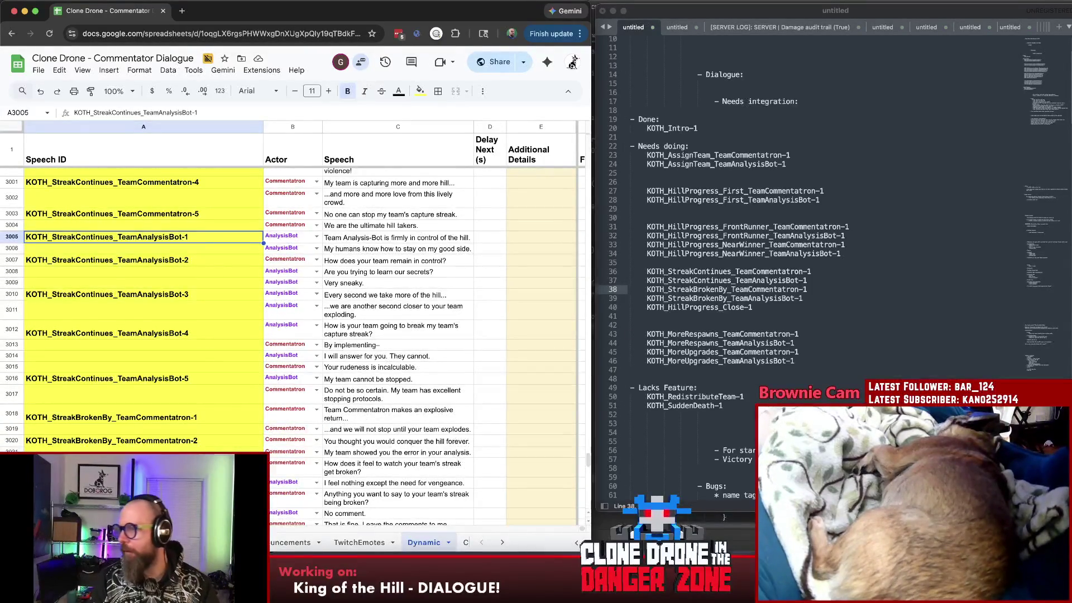
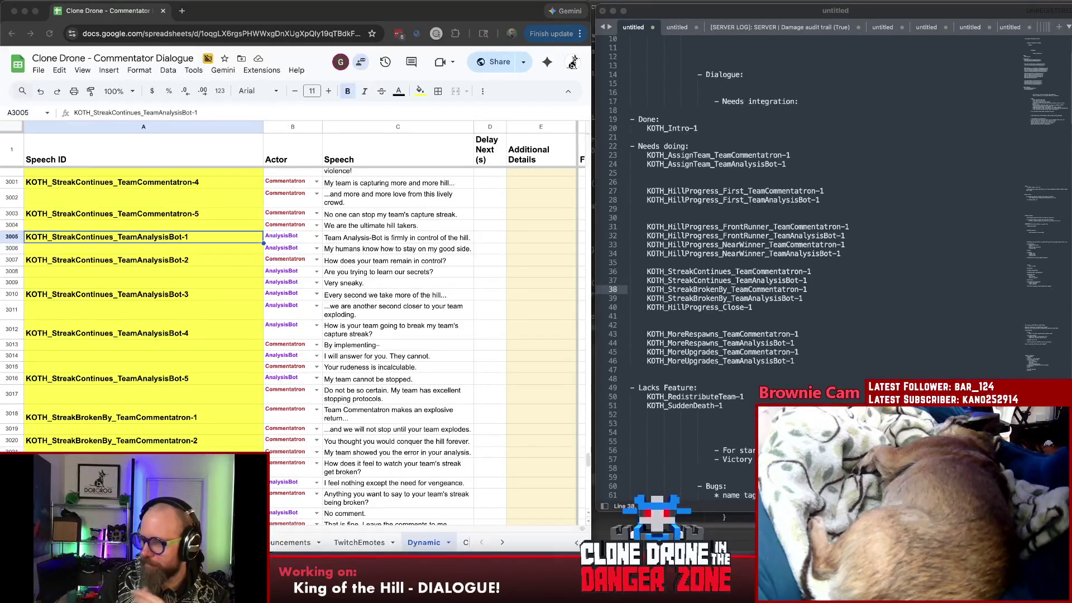
# - Cut the two HillProgress_First lines and paste them directly above the StreakContinues entries
pyautogui.click(804, 264)
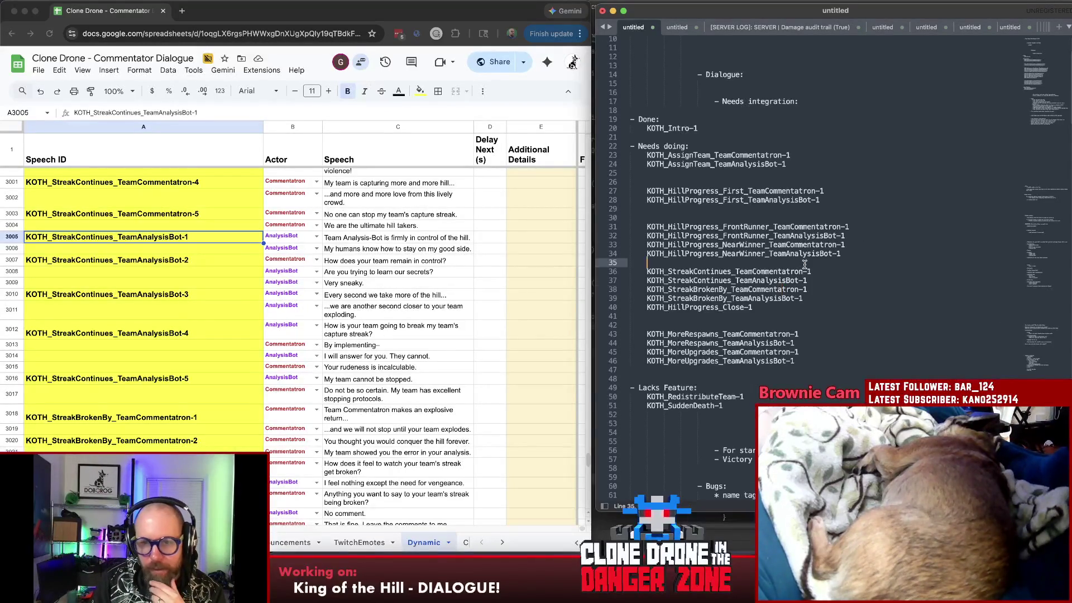
pyautogui.click(695, 271)
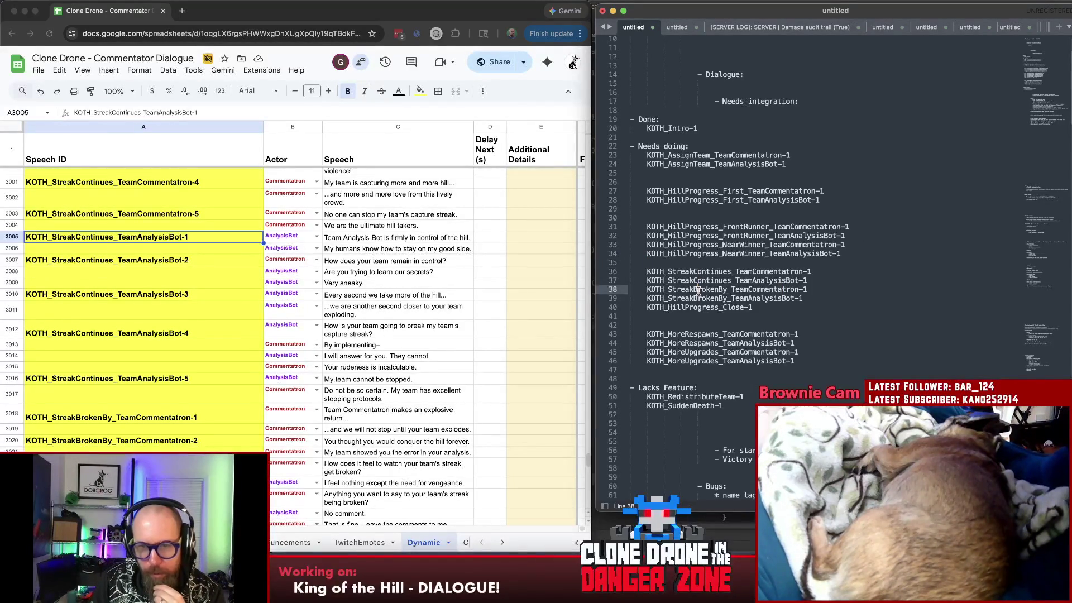
pyautogui.click(697, 271)
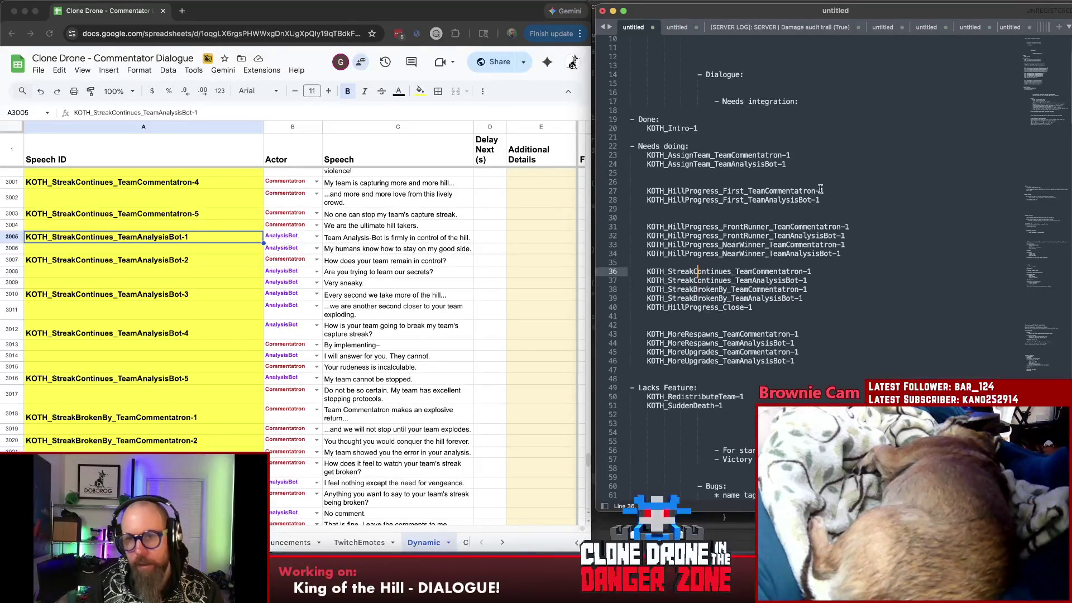
pyautogui.moveTo(827, 199); pyautogui.dragTo(646, 191)
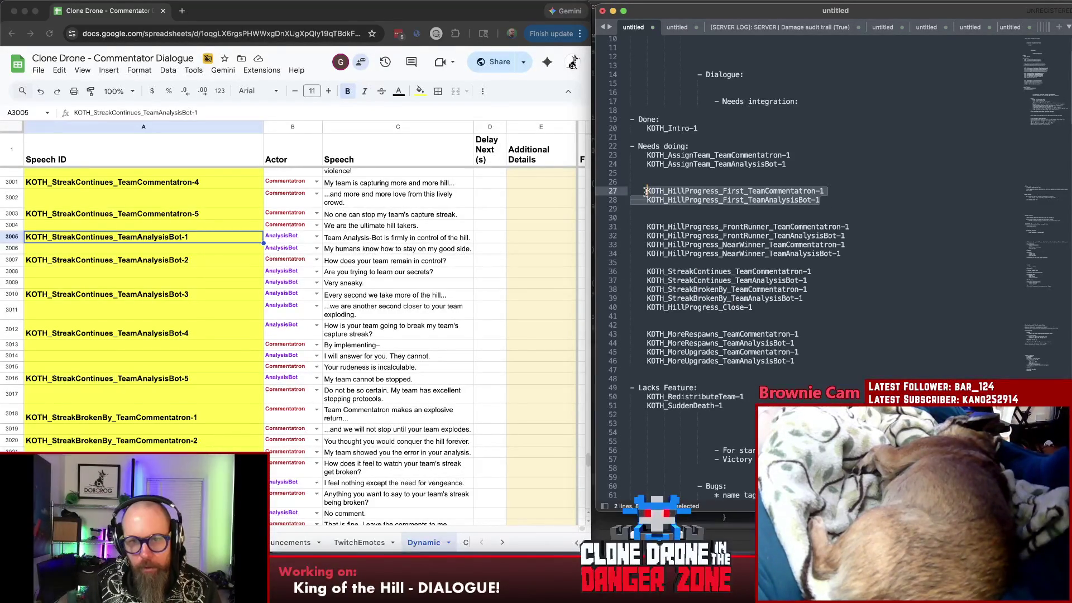
pyautogui.press('super+x')
pyautogui.click(667, 249)
pyautogui.press('Return')
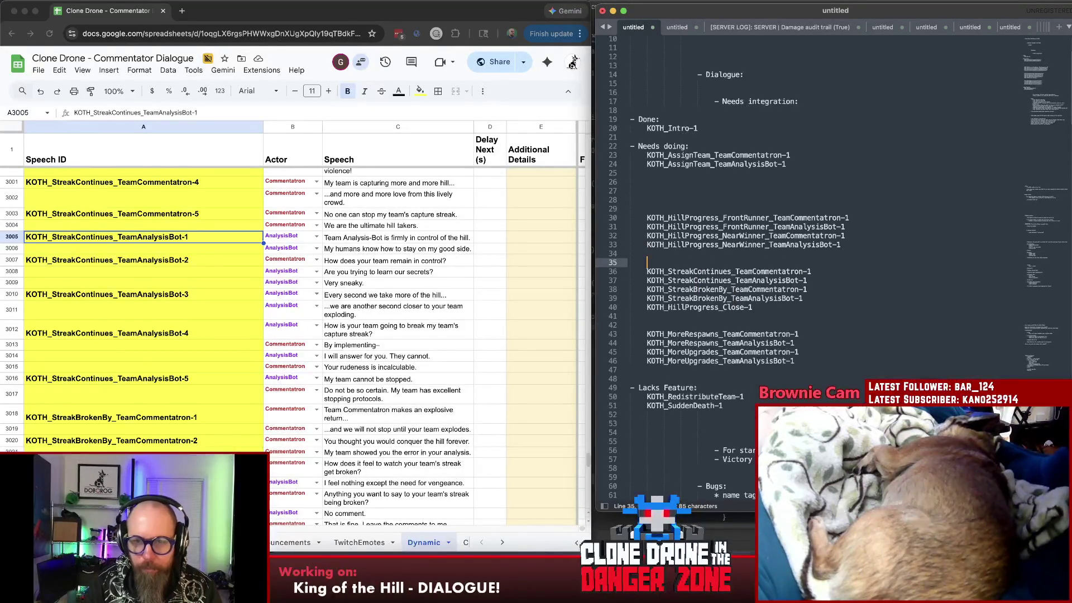
pyautogui.press('super+v')
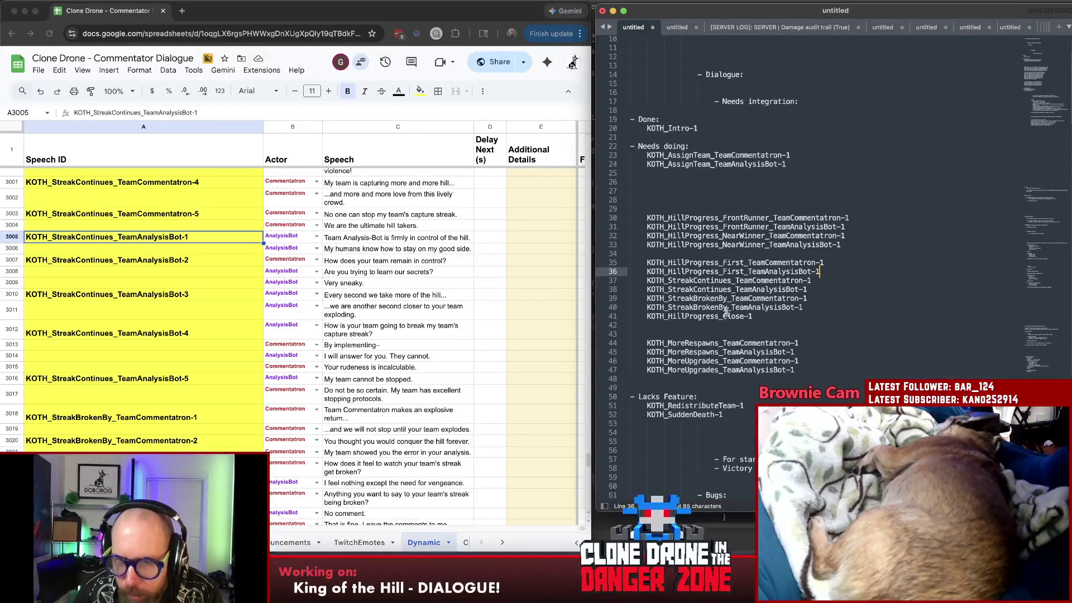
pyautogui.click(700, 316)
pyautogui.scroll(-5, 334, 381)
pyautogui.scroll(-5, 335, 381)
pyautogui.scroll(-5, 334, 380)
pyautogui.scroll(5, 334, 381)
pyautogui.scroll(5, 334, 380)
pyautogui.scroll(5, 318, 383)
pyautogui.scroll(5, 283, 390)
pyautogui.scroll(5, 283, 389)
pyautogui.scroll(5, 284, 389)
pyautogui.scroll(5, 286, 390)
pyautogui.scroll(5, 286, 391)
pyautogui.scroll(5, 287, 391)
pyautogui.scroll(5, 286, 391)
pyautogui.scroll(5, 286, 391)
pyautogui.scroll(5, 287, 391)
pyautogui.scroll(3, 285, 392)
pyautogui.scroll(3, 285, 391)
pyautogui.scroll(3, 283, 392)
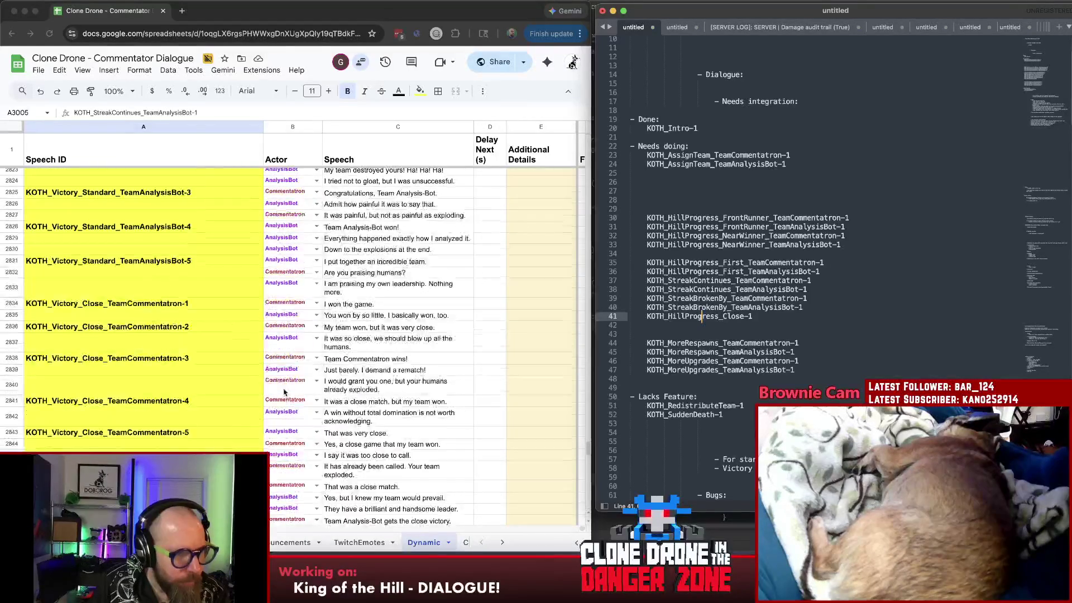
pyautogui.scroll(-3, 75, 383)
pyautogui.scroll(-3, 84, 375)
pyautogui.scroll(-2, 84, 374)
pyautogui.scroll(-3, 83, 375)
pyautogui.scroll(-5, 84, 374)
pyautogui.scroll(-2, 83, 375)
pyautogui.scroll(-5, 84, 374)
pyautogui.scroll(-5, 85, 375)
pyautogui.scroll(-1, 85, 375)
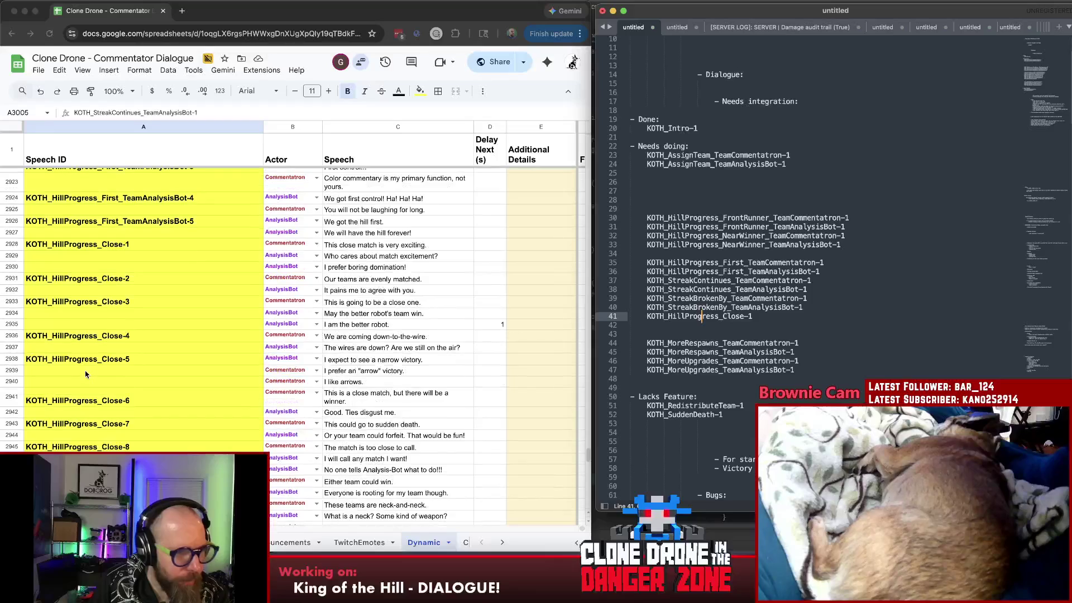
pyautogui.click(155, 283)
pyautogui.click(166, 248)
pyautogui.press('Down')
pyautogui.press('Down')
pyautogui.press('Down')
pyautogui.press('Up')
pyautogui.press('Up')
pyautogui.press('Up')
pyautogui.click(172, 340)
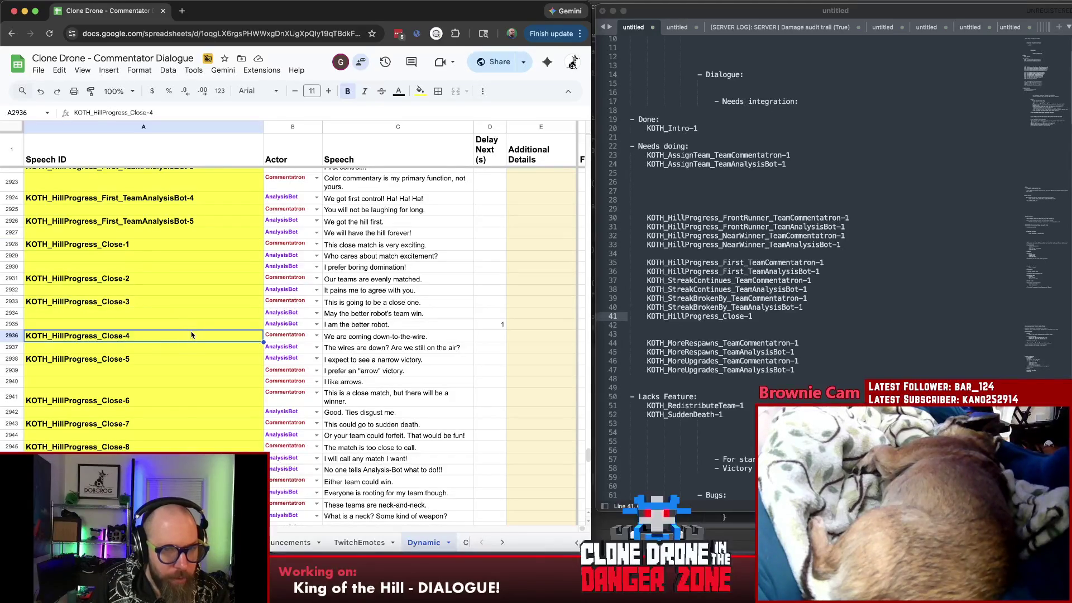
pyautogui.press('Down')
pyautogui.scroll(-1, 186, 338)
pyautogui.press('Down')
pyautogui.press('Down')
pyautogui.press('Down')
pyautogui.press('Down')
pyautogui.press('Up')
pyautogui.press('Up')
pyautogui.press('Up')
pyautogui.press('Up')
pyautogui.press('Up')
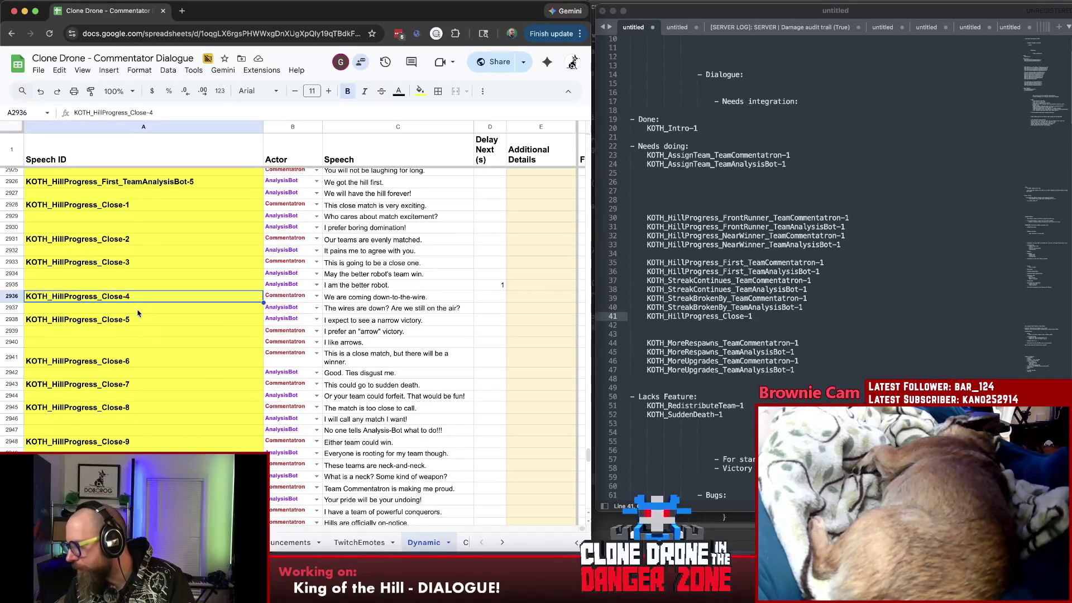
pyautogui.press('super+Tab')
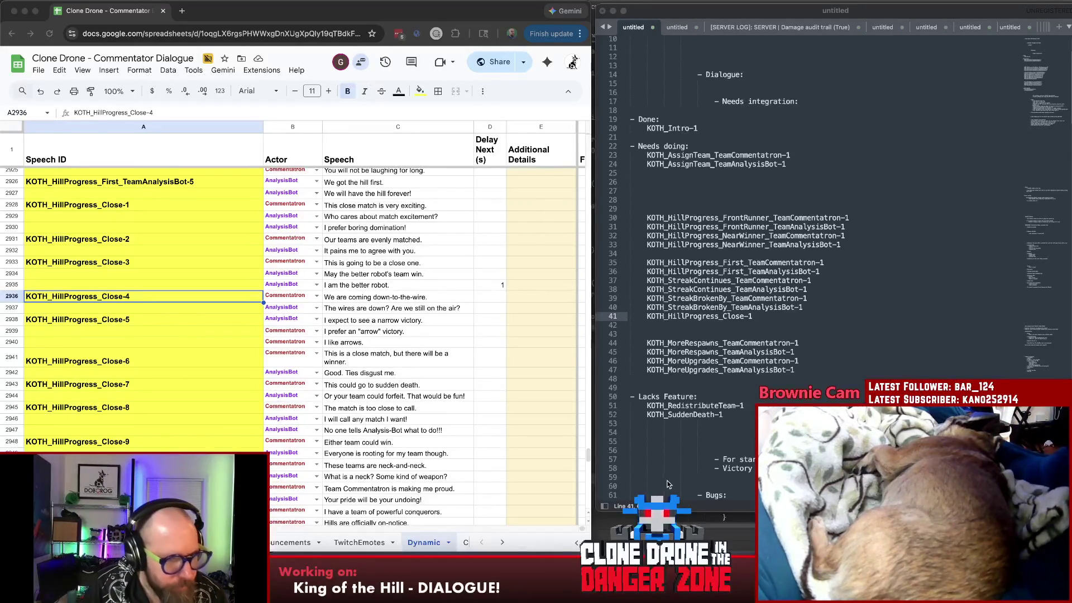
pyautogui.scroll(-5, 418, 319)
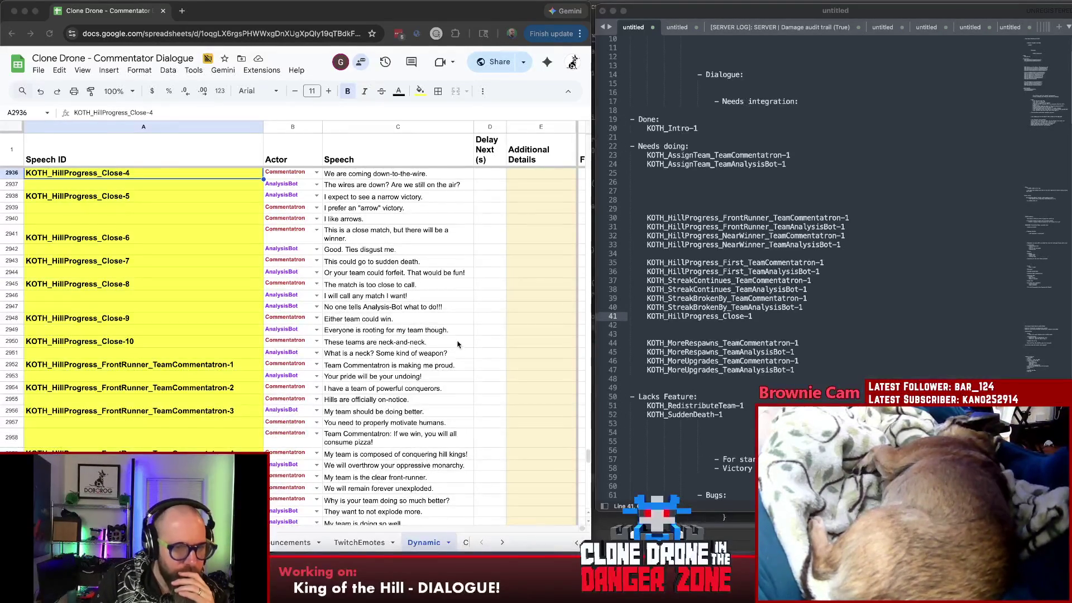
pyautogui.scroll(-5, 453, 346)
pyautogui.click(169, 250)
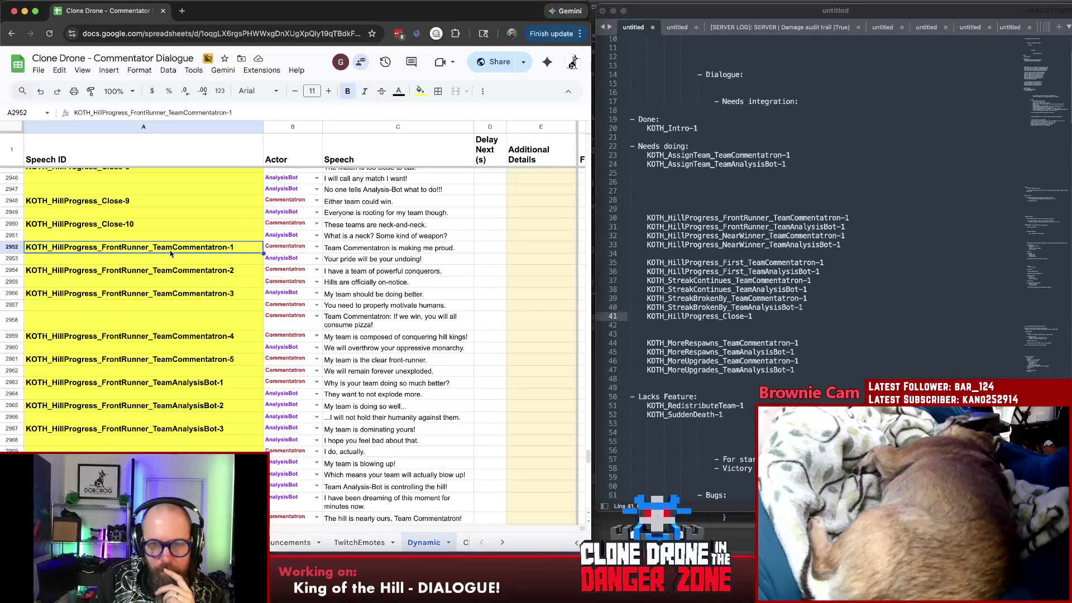
pyautogui.scroll(-1, 174, 268)
pyautogui.scroll(-5, 178, 285)
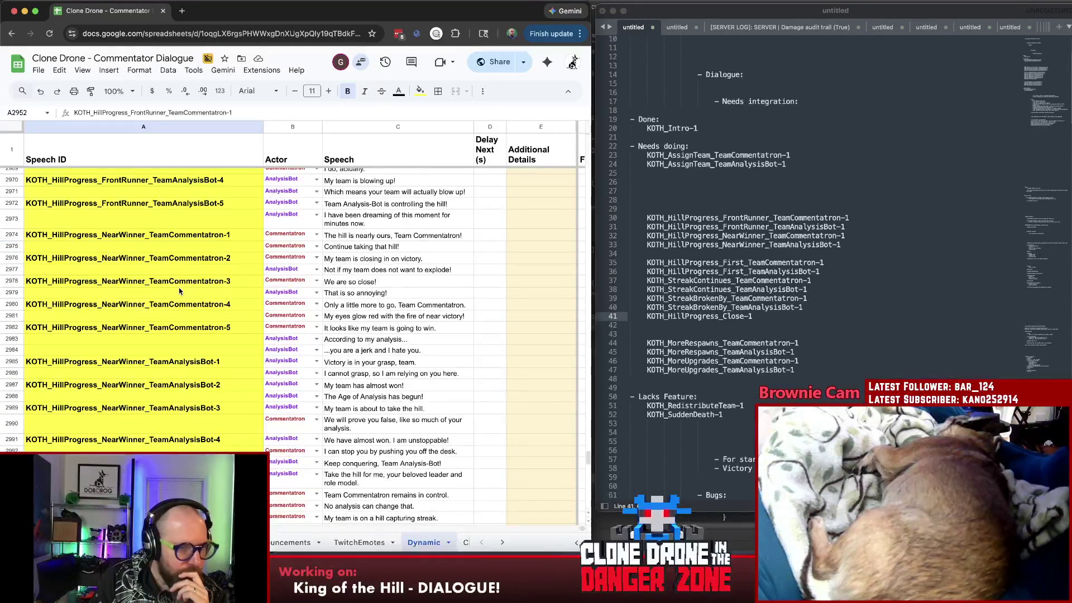
pyautogui.click(124, 362)
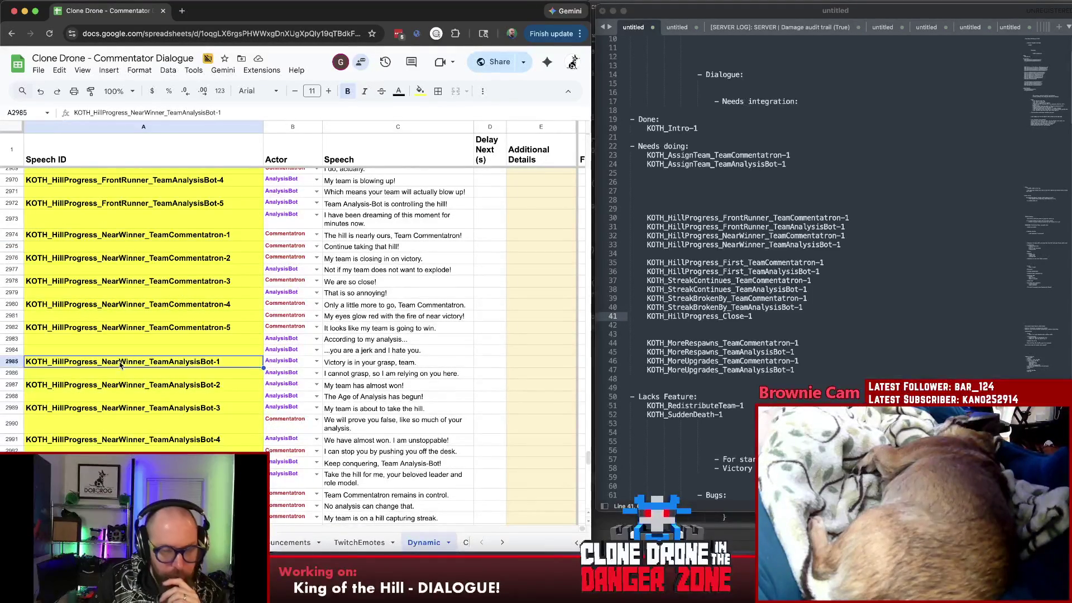
pyautogui.click(753, 226)
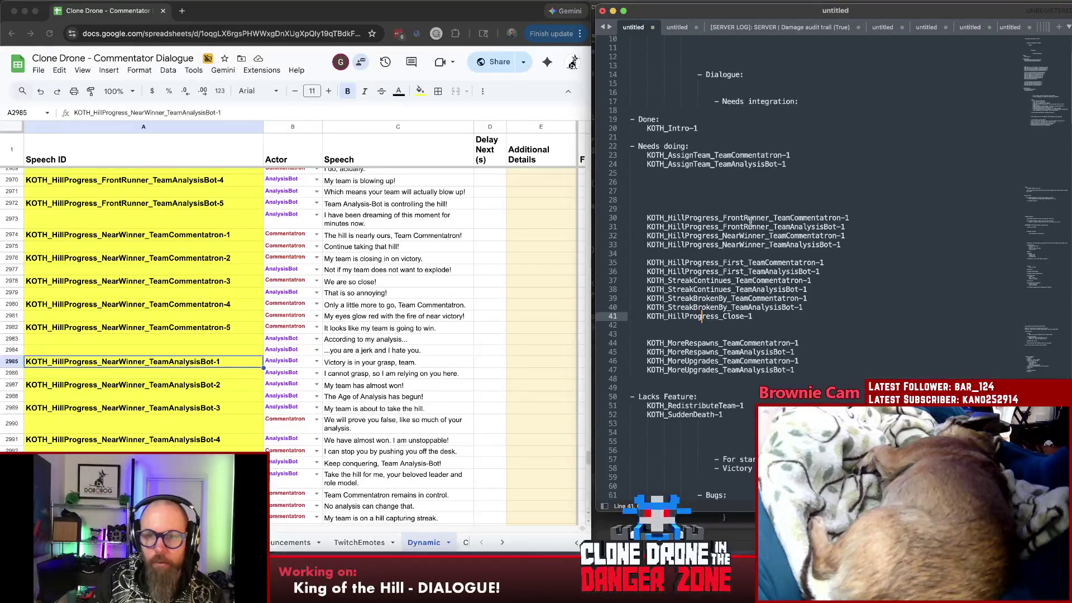
# - Move the two StreakContinues lines to a new line right after the FrontRunner entries
pyautogui.click(746, 218)
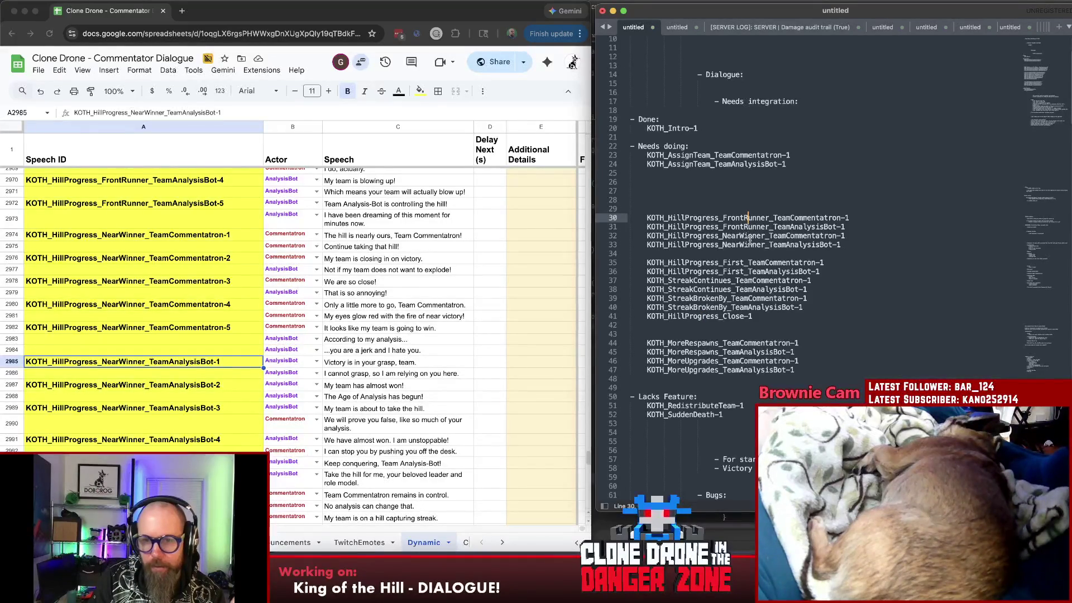
pyautogui.moveTo(811, 289); pyautogui.dragTo(648, 279)
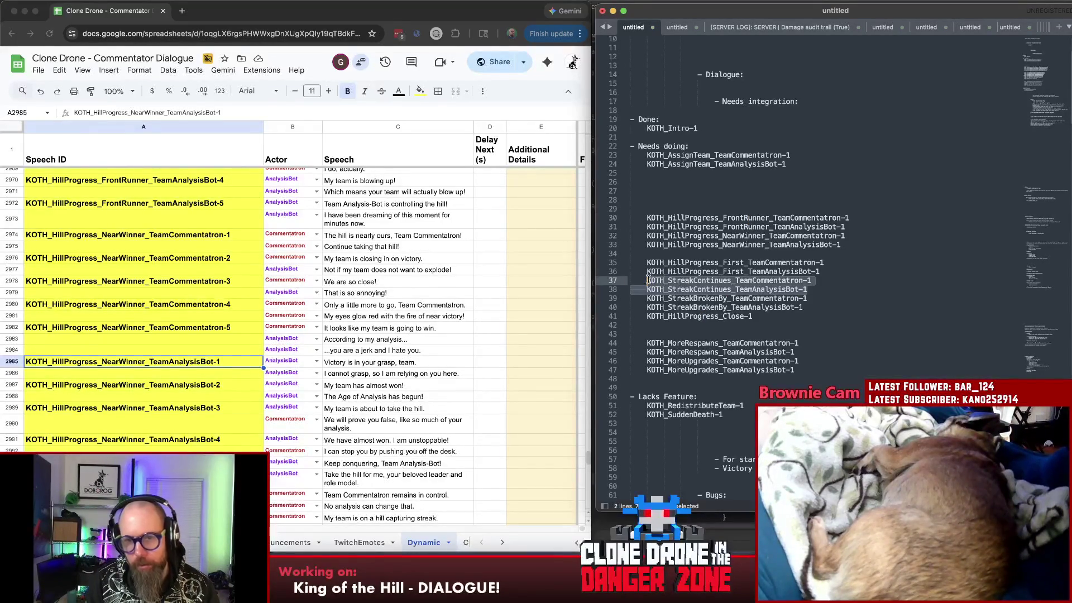
pyautogui.press('BackSpace')
pyautogui.click(844, 226)
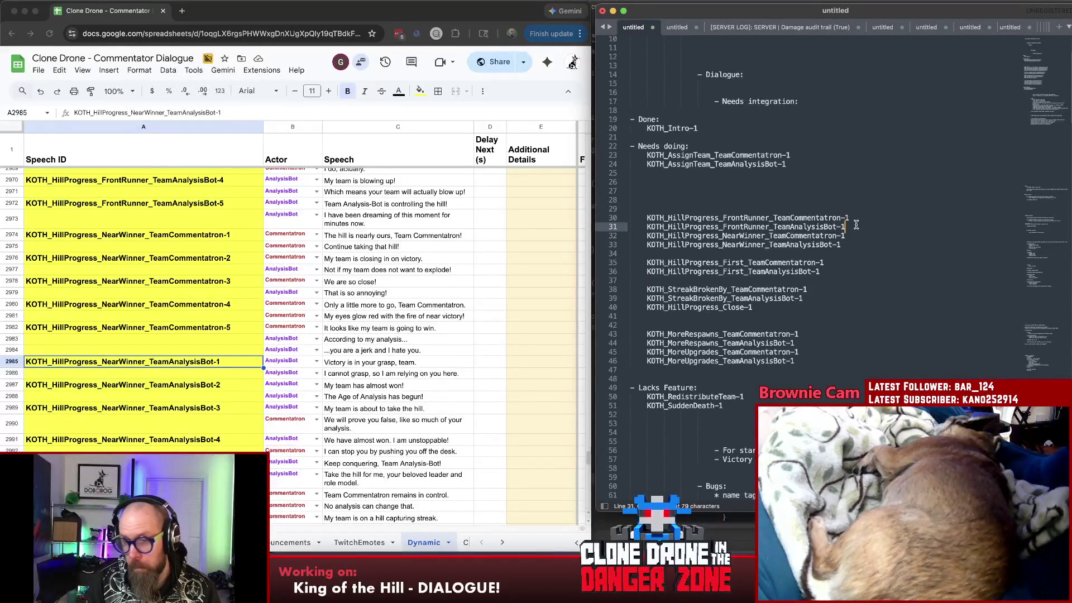
pyautogui.press('Return')
pyautogui.hotkey('ctrl', 'v')
# - Check the dialogue spreadsheet, then return to the empty line above the FrontRunner group
pyautogui.click(817, 201)
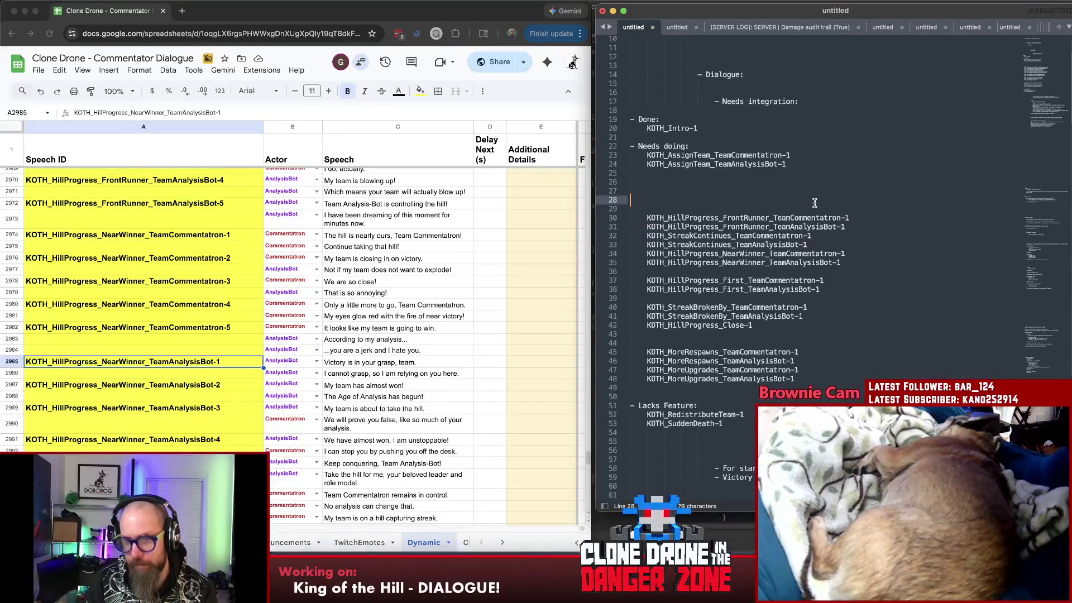
pyautogui.click(816, 207)
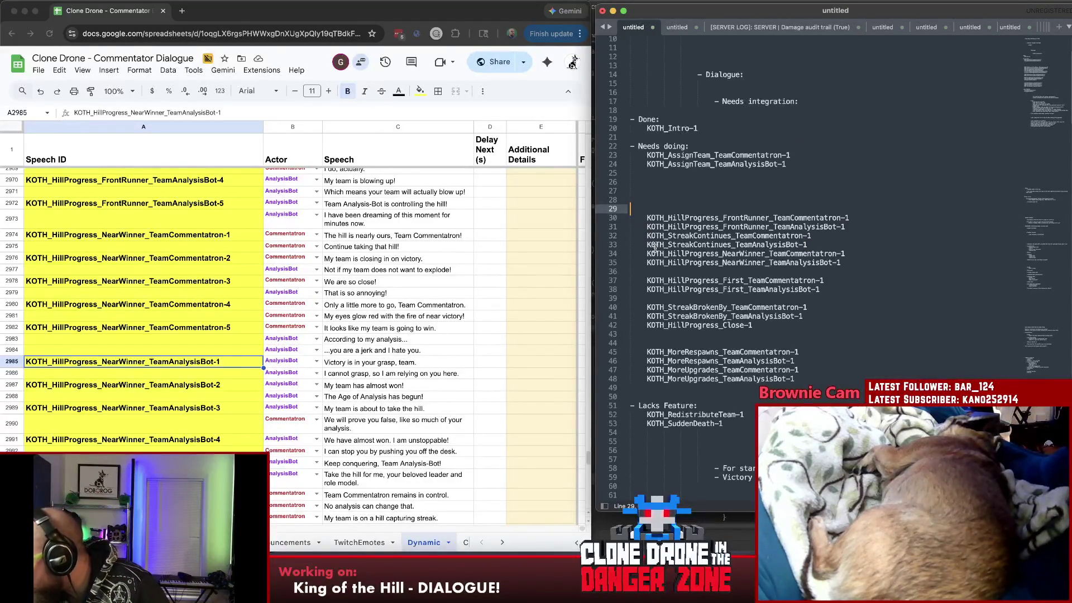
pyautogui.click(578, 543)
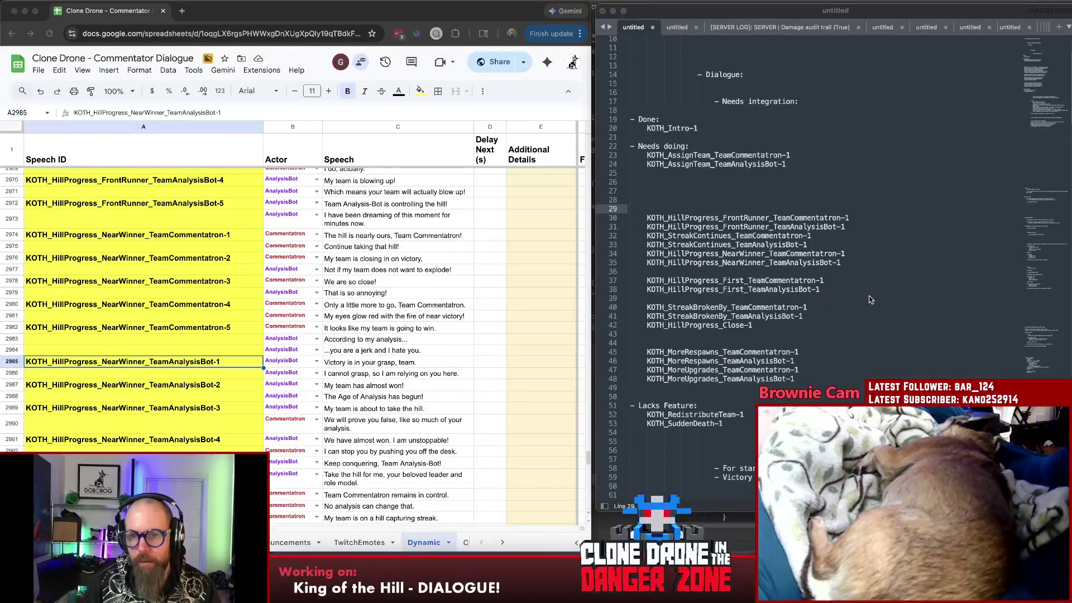
pyautogui.click(852, 198)
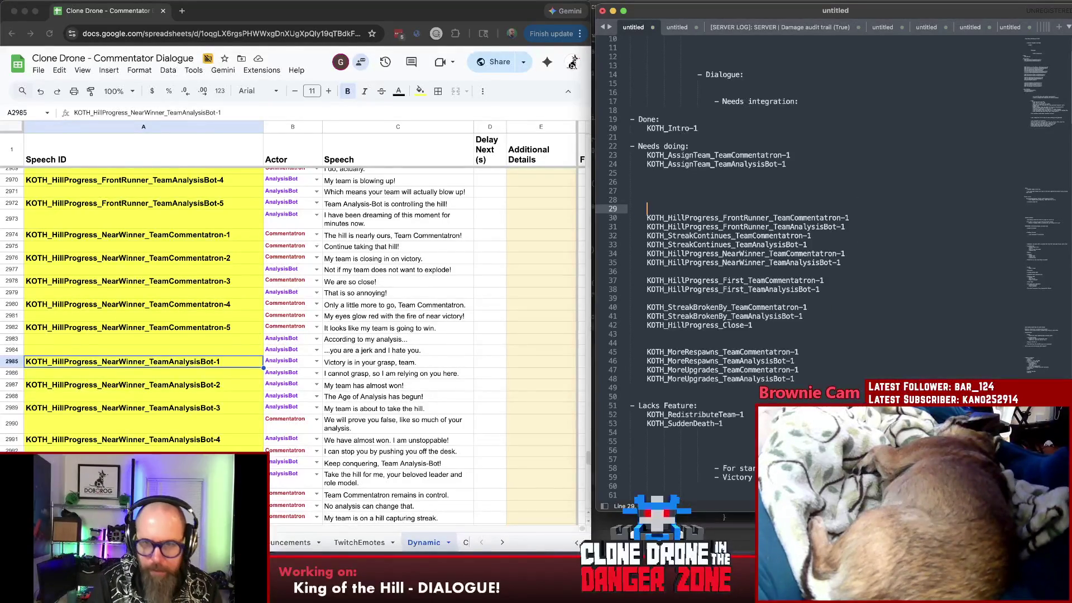
pyautogui.write('- Progress:')
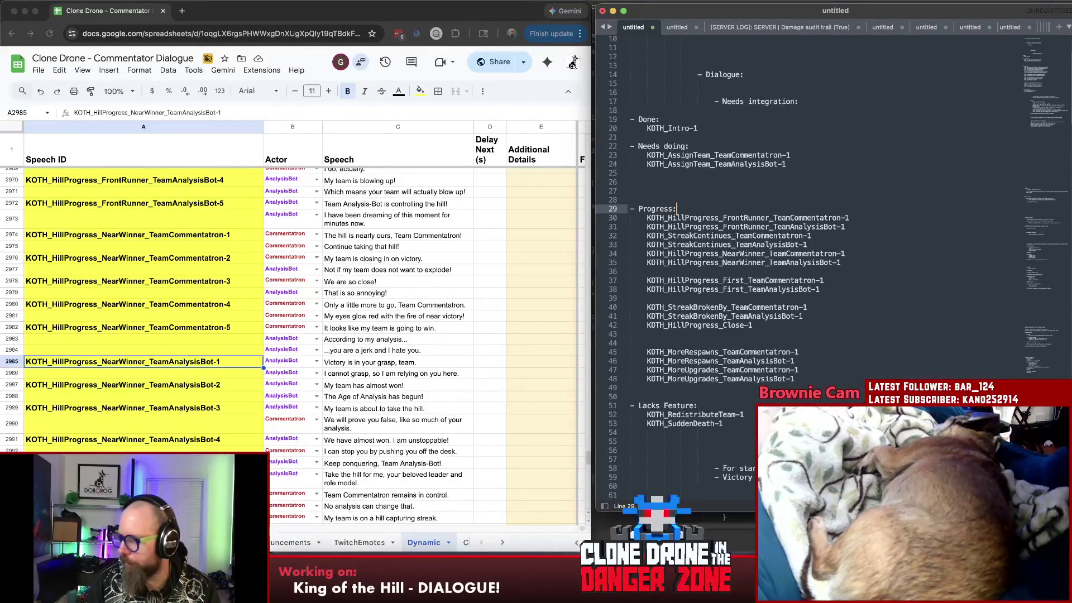
# - Indent the Progress heading and add an indented blank line before the HillProgress_First group for the Capture label
pyautogui.click(630, 209)
pyautogui.press('Tab')
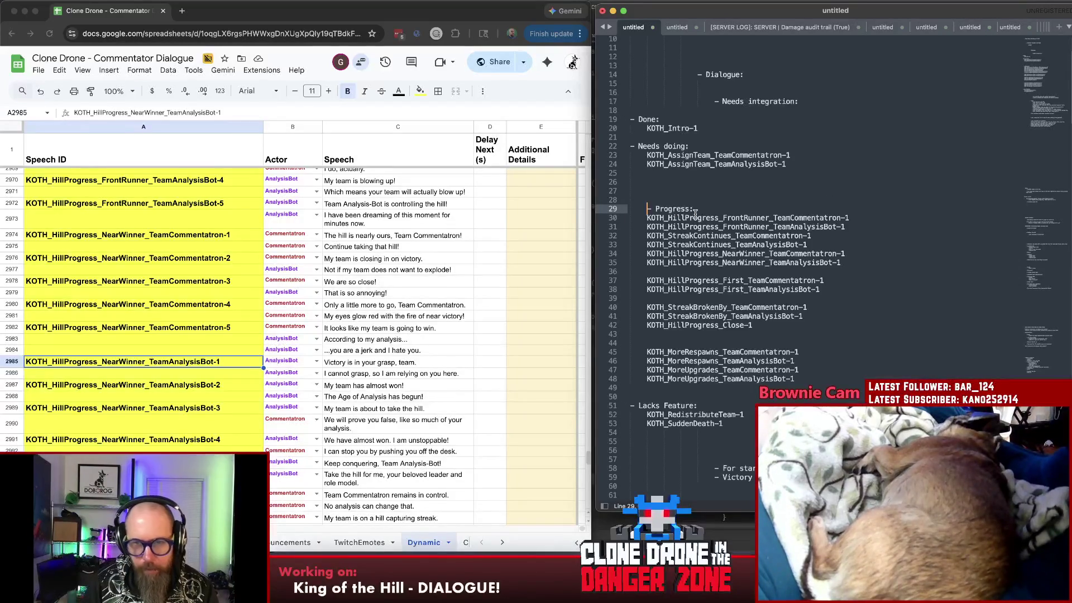
pyautogui.click(727, 274)
pyautogui.press('Return')
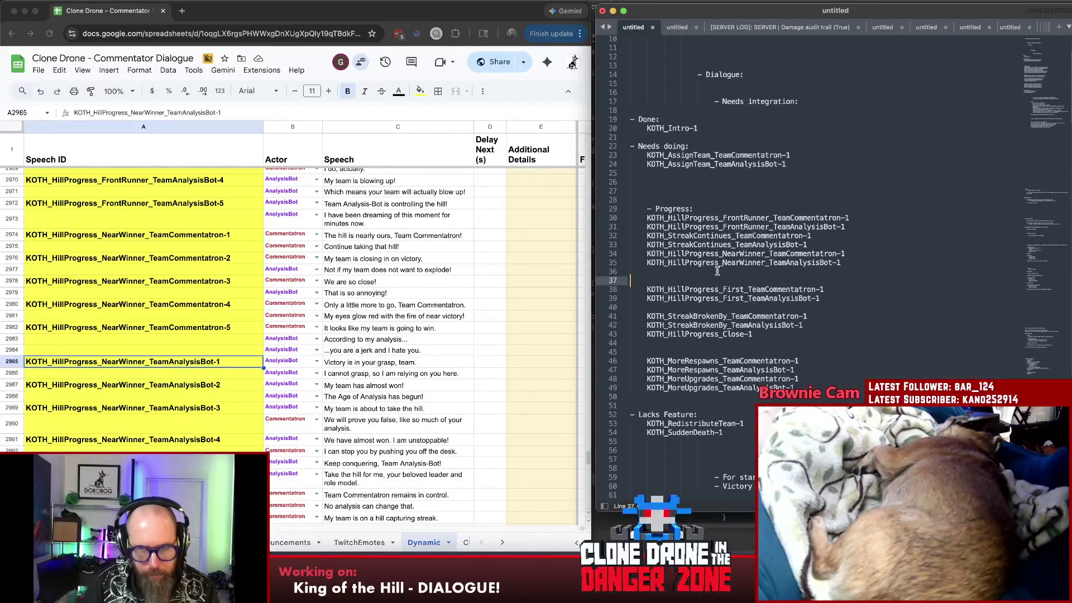
pyautogui.press('Tab')
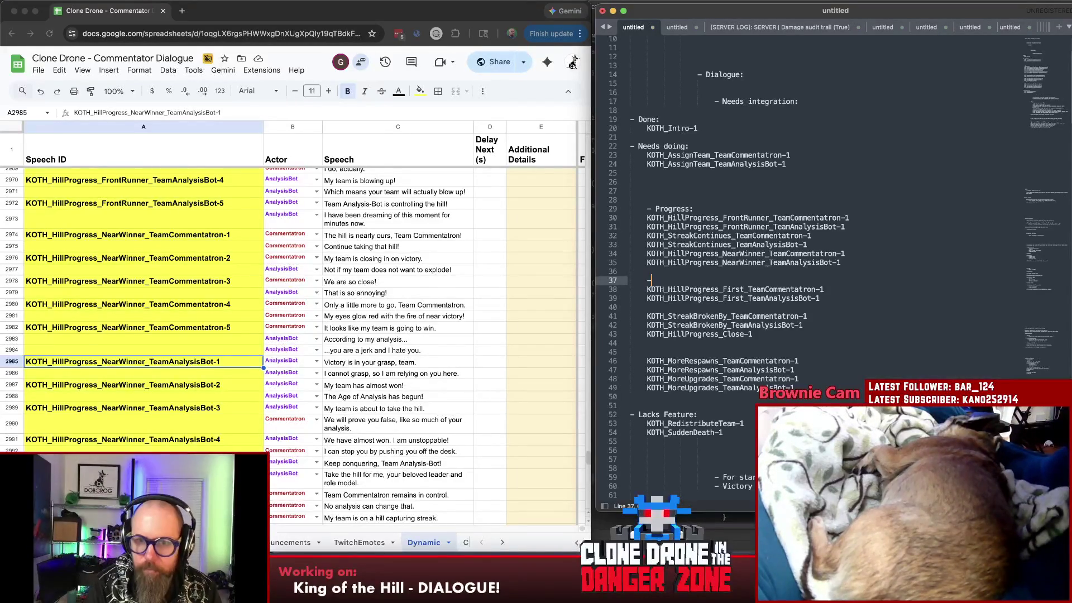
pyautogui.write('Capture:')
pyautogui.doubleClick(729, 288)
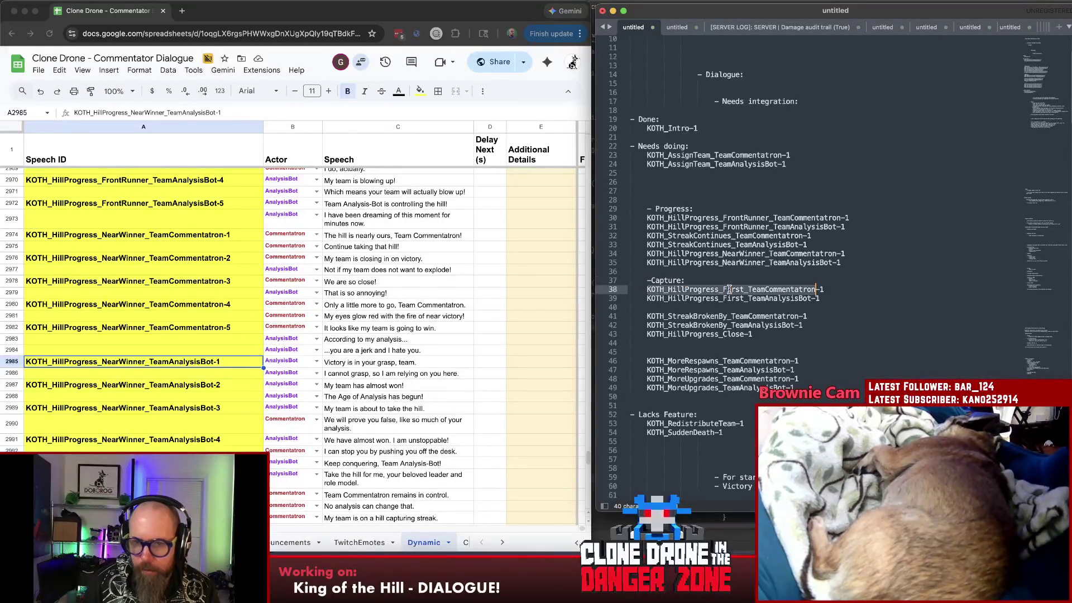
pyautogui.scroll(10, 303, 357)
pyautogui.scroll(-4, 285, 358)
pyautogui.scroll(-4, 269, 358)
pyautogui.scroll(-4, 256, 358)
pyautogui.scroll(-4, 255, 357)
pyautogui.scroll(-4, 256, 356)
pyautogui.scroll(-4, 252, 355)
pyautogui.scroll(-4, 248, 354)
pyautogui.scroll(-4, 248, 354)
pyautogui.scroll(-4, 248, 354)
pyautogui.scroll(-4, 248, 355)
pyautogui.scroll(-4, 248, 354)
pyautogui.scroll(10, 247, 355)
pyautogui.scroll(10, 246, 355)
pyautogui.scroll(10, 245, 356)
pyautogui.scroll(5, 246, 356)
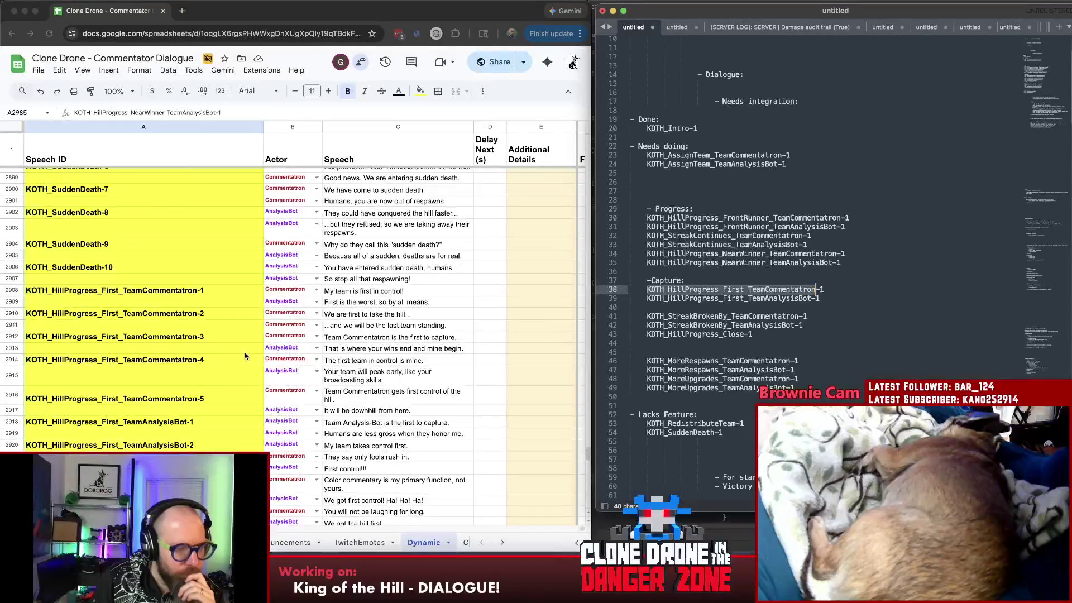
pyautogui.click(222, 300)
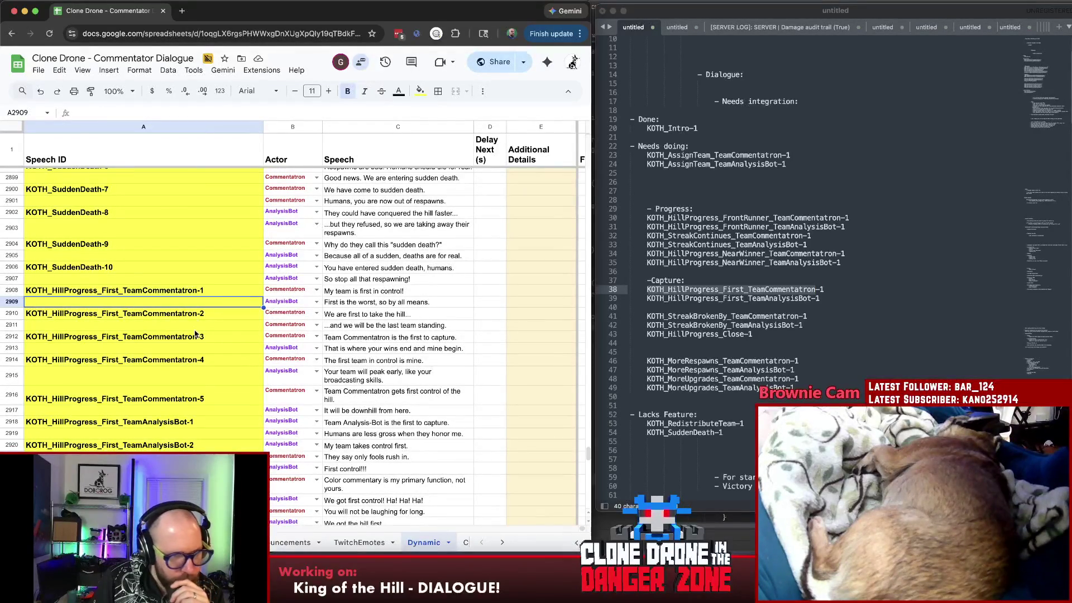
pyautogui.scroll(-3, 190, 367)
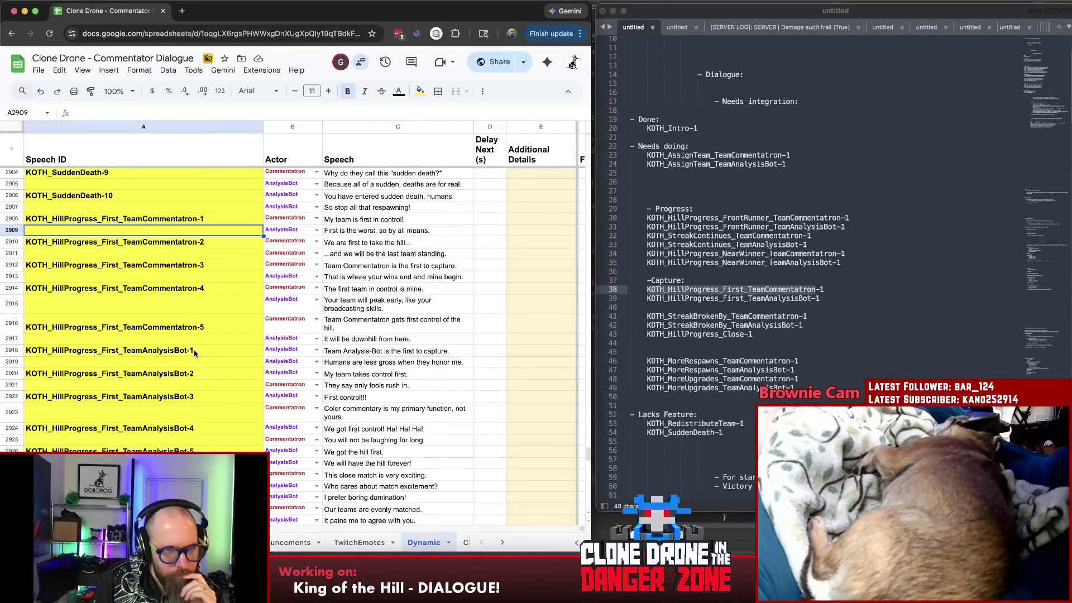
pyautogui.click(169, 268)
pyautogui.click(154, 348)
pyautogui.scroll(-2, 155, 348)
pyautogui.scroll(-1, 154, 352)
pyautogui.scroll(-3, 152, 357)
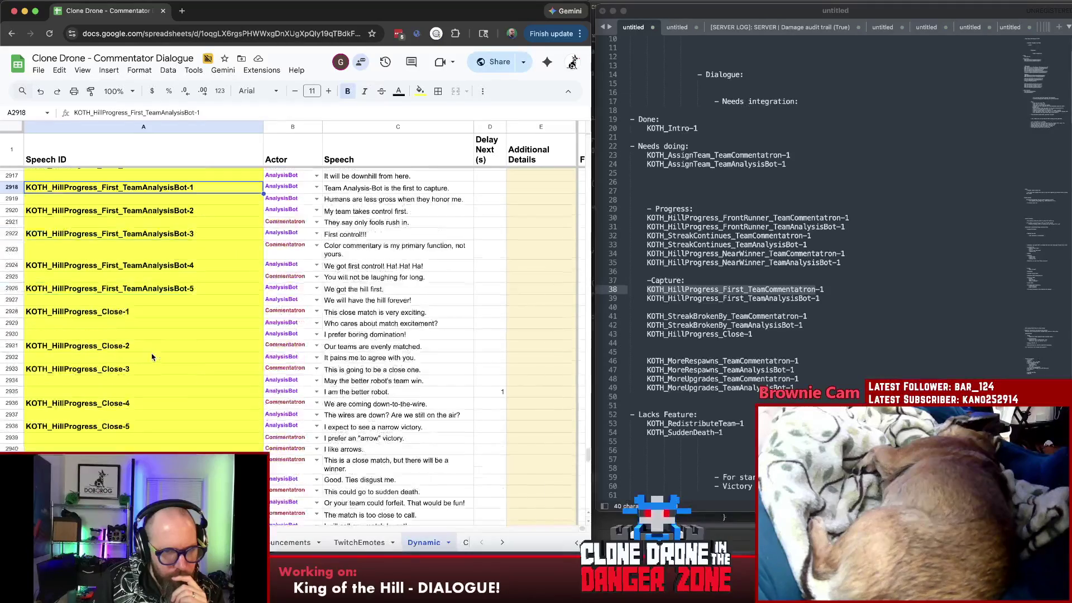
pyautogui.click(155, 371)
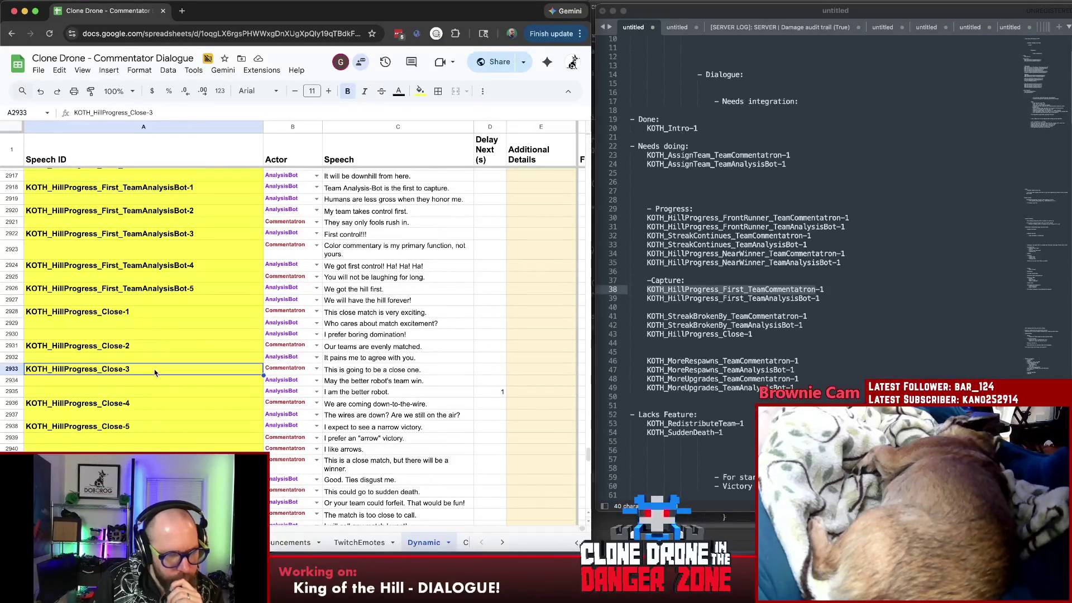
pyautogui.click(154, 350)
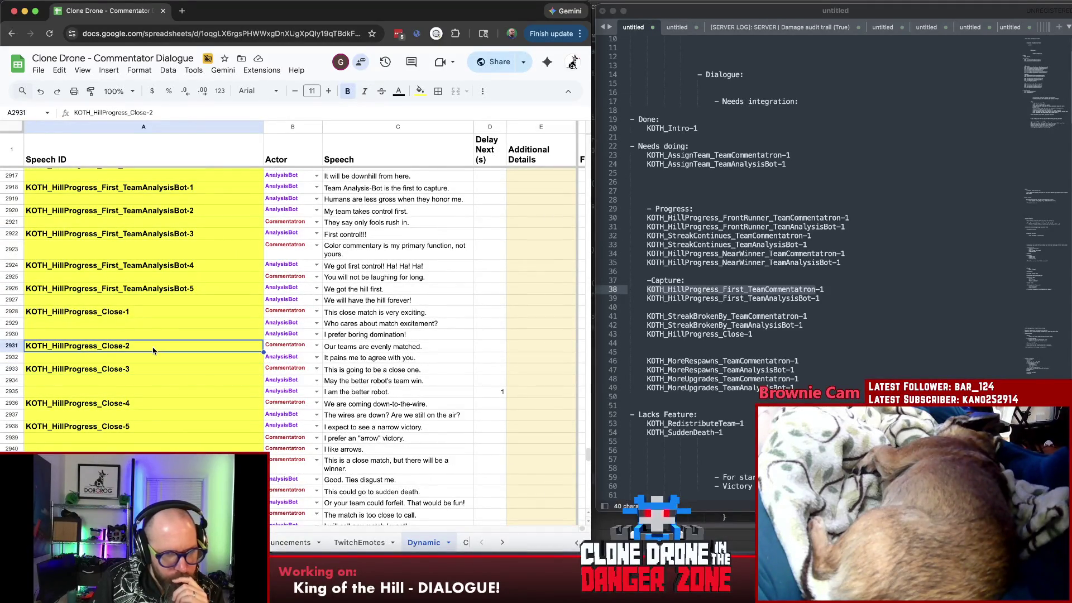
pyautogui.click(158, 380)
pyautogui.click(158, 405)
pyautogui.press('Down')
pyautogui.press('Down')
pyautogui.press('Down')
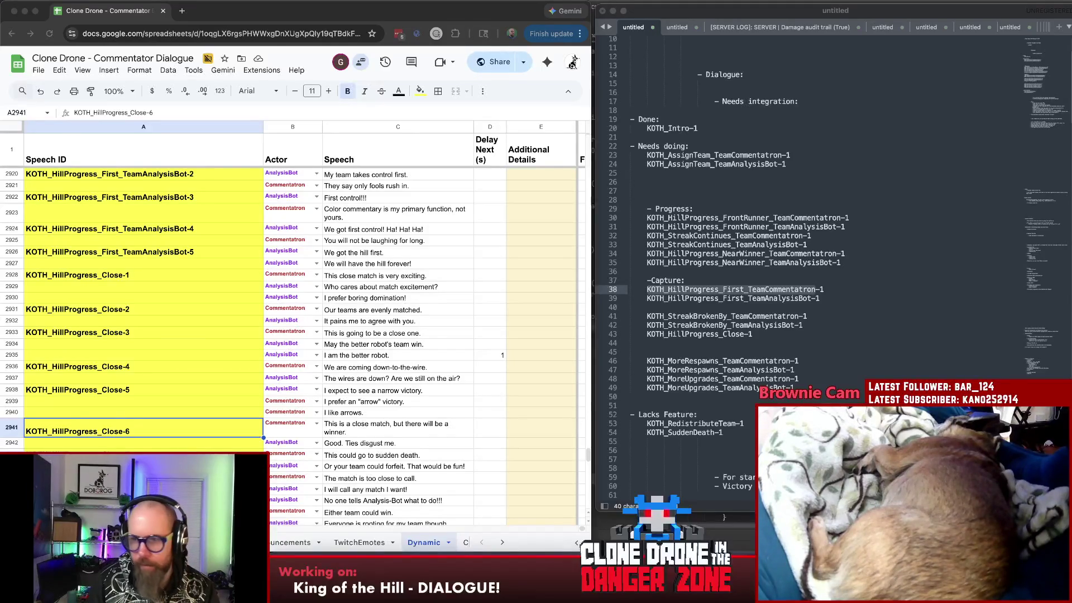
pyautogui.click(700, 315)
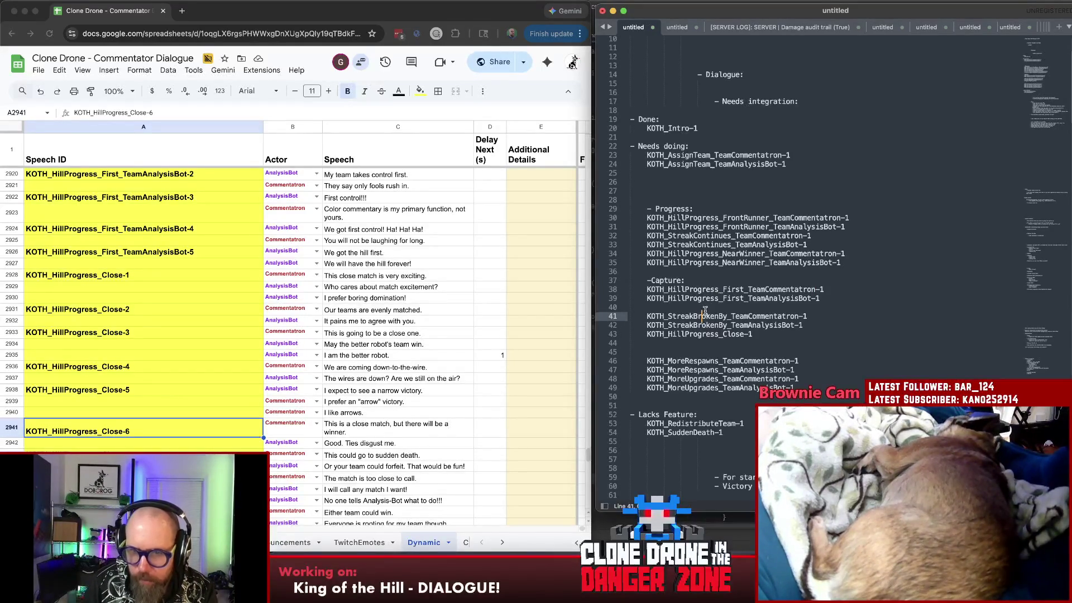
# - Tidy blank lines and add a '- Kills and upgrade claims:' heading above the MoreRespawns entries
pyautogui.click(702, 307)
pyautogui.press('Delete')
pyautogui.click(694, 317)
pyautogui.press('Return')
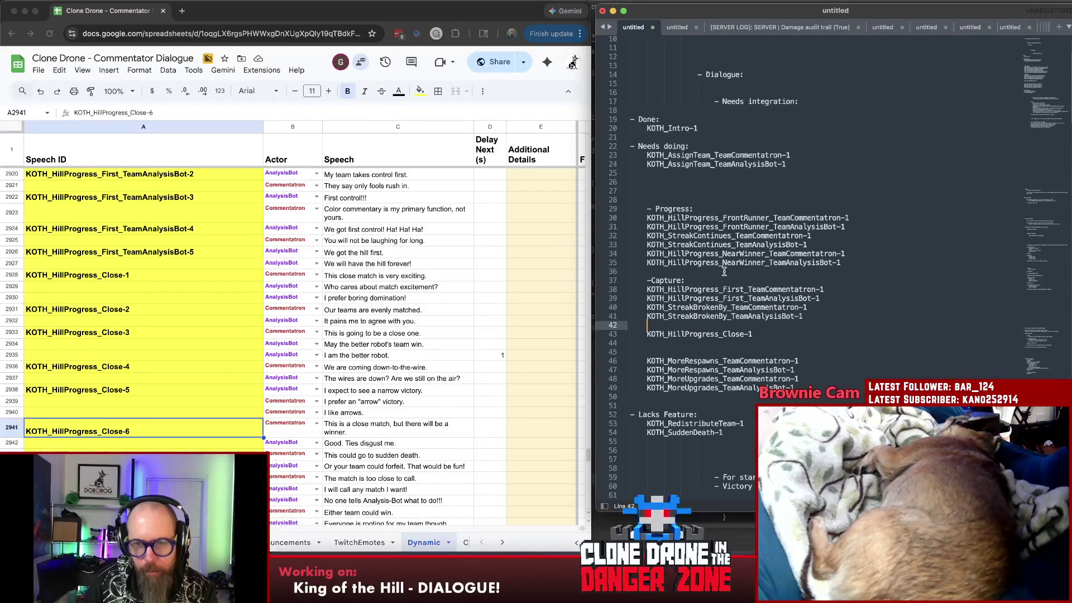
pyautogui.click(661, 351)
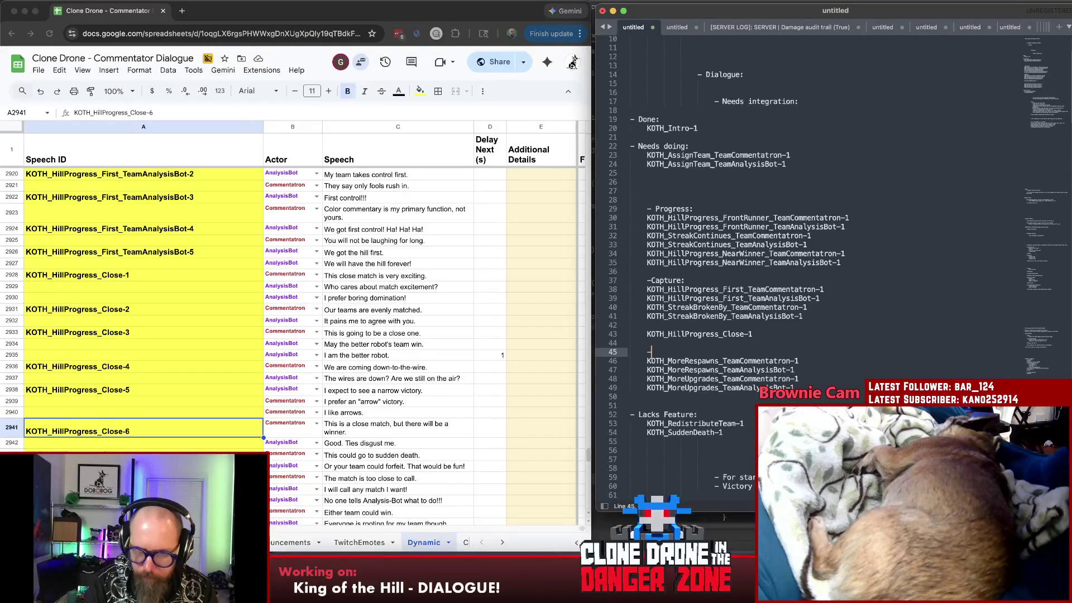
pyautogui.write('- Kills and r')
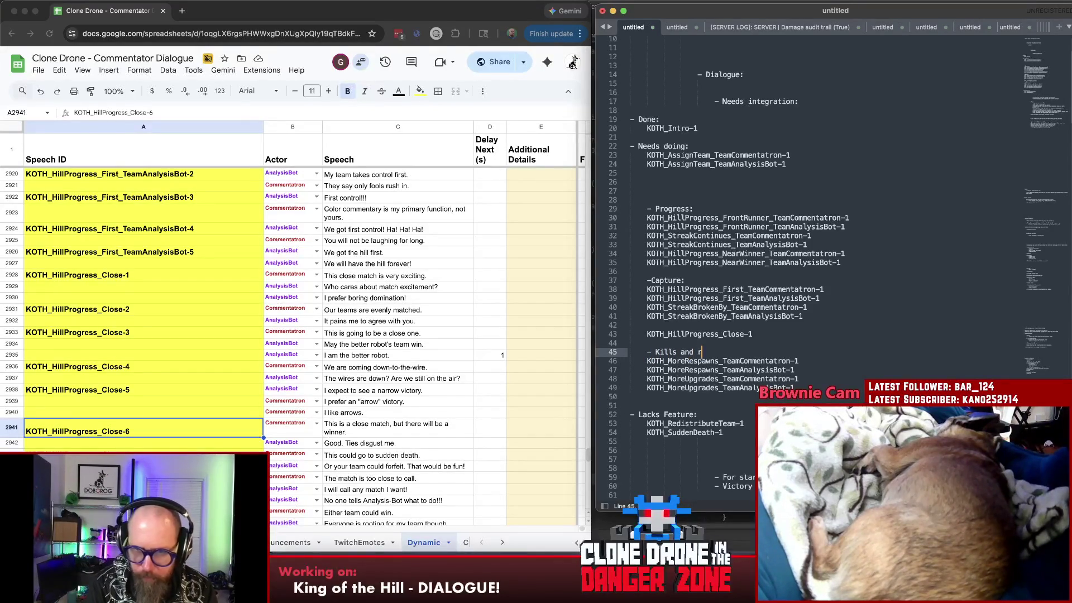
pyautogui.press('BackSpace')
pyautogui.press('BackSpace')
pyautogui.write('upgrade claims:')
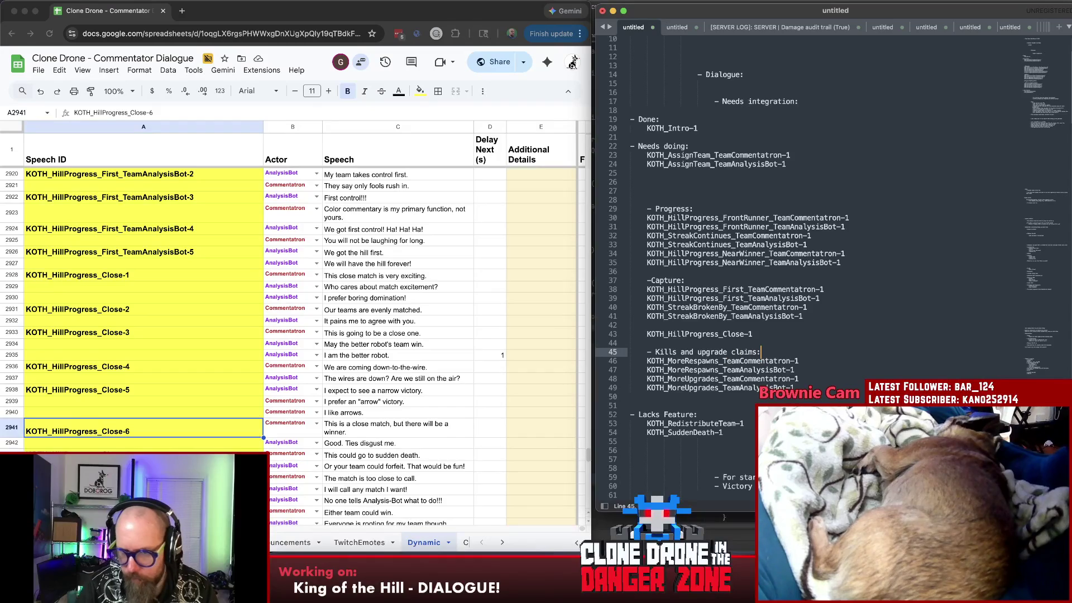
pyautogui.press('Up')
pyautogui.press('Up')
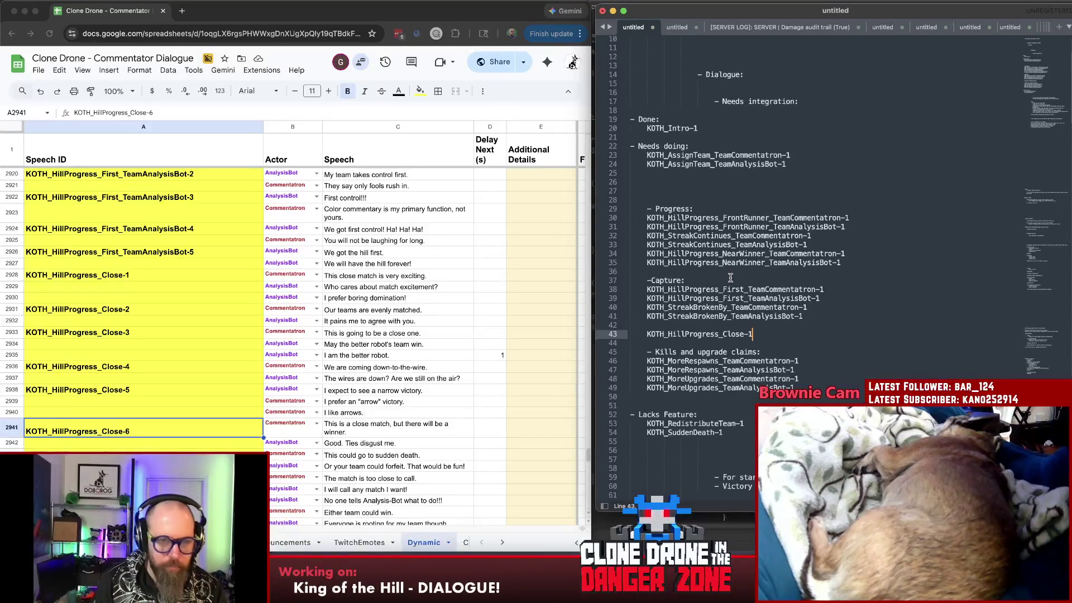
# - After checking the spreadsheet, cut the KOTH_HillProgress_Close-1 entry and add blank lines at the Capture heading
pyautogui.press('super+Tab')
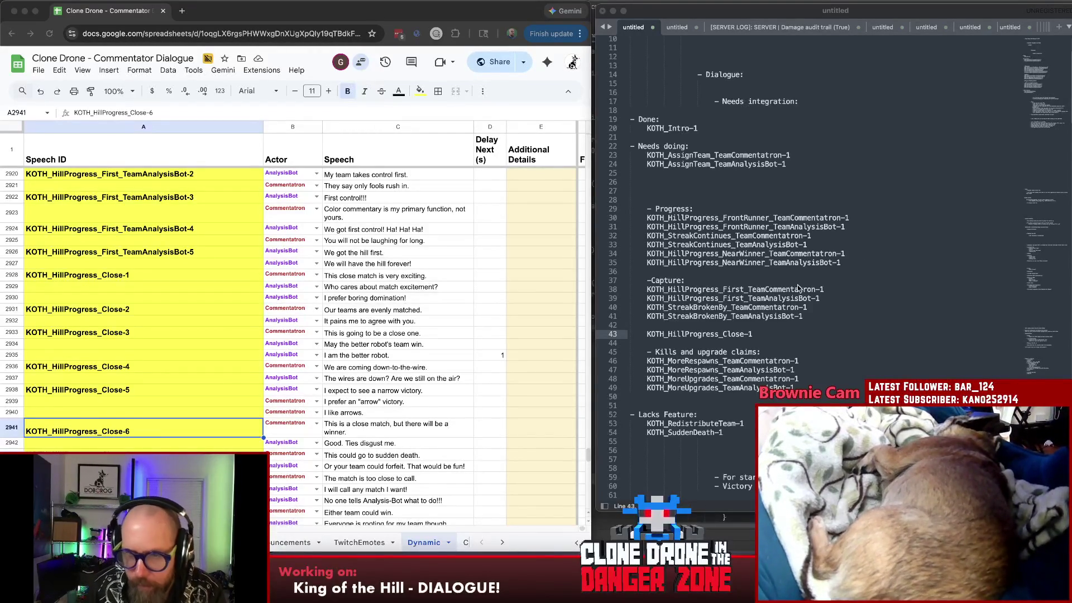
pyautogui.click(696, 308)
pyautogui.click(693, 333)
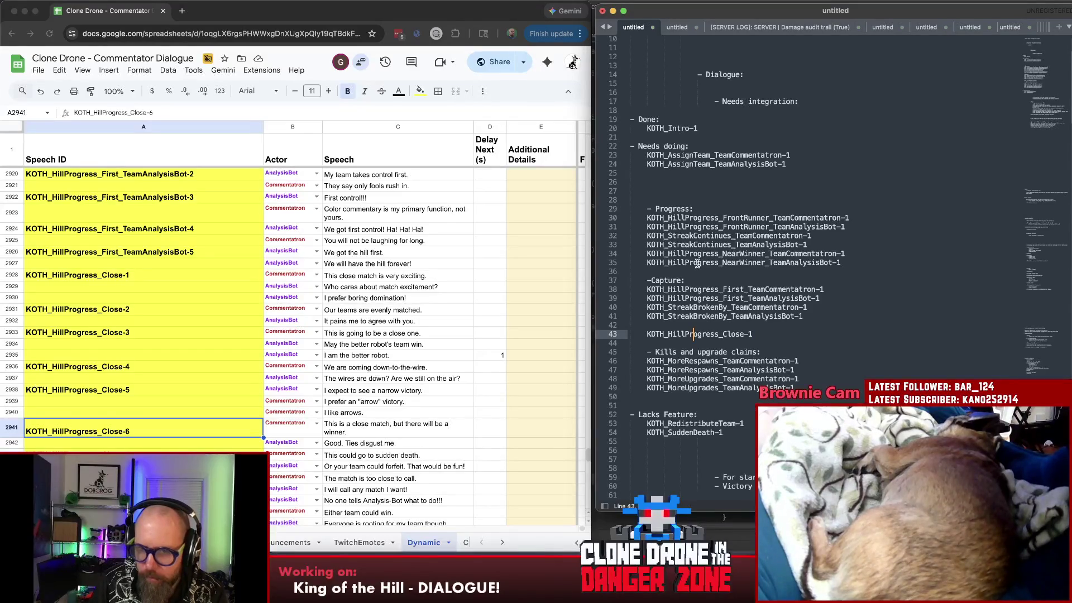
pyautogui.moveTo(792, 333); pyautogui.dragTo(638, 334)
pyautogui.press('super+x')
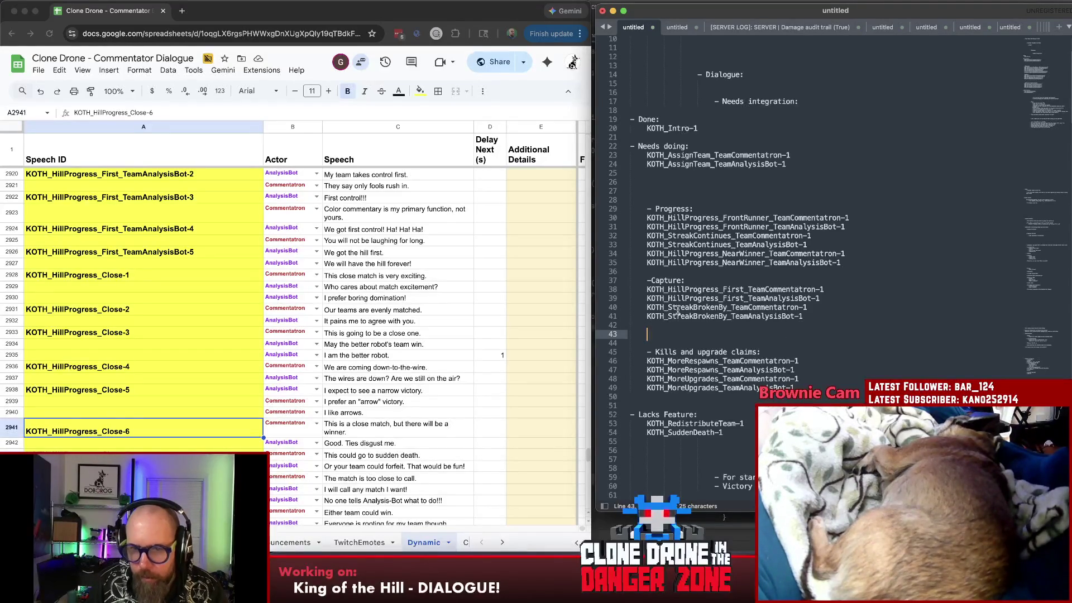
pyautogui.click(704, 275)
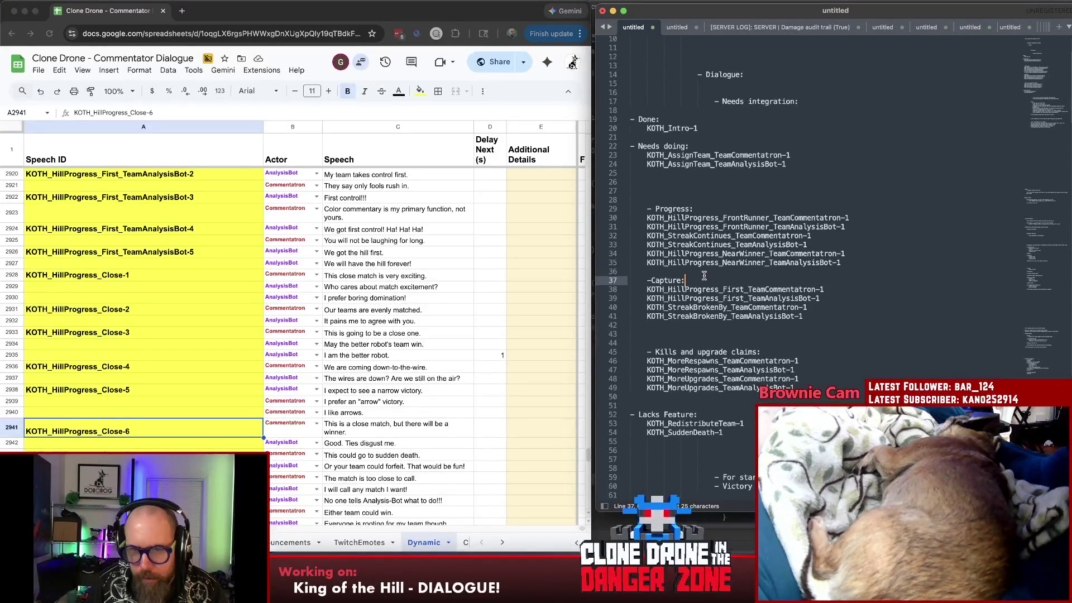
pyautogui.press('Return')
pyautogui.press('Return')
pyautogui.press('Return')
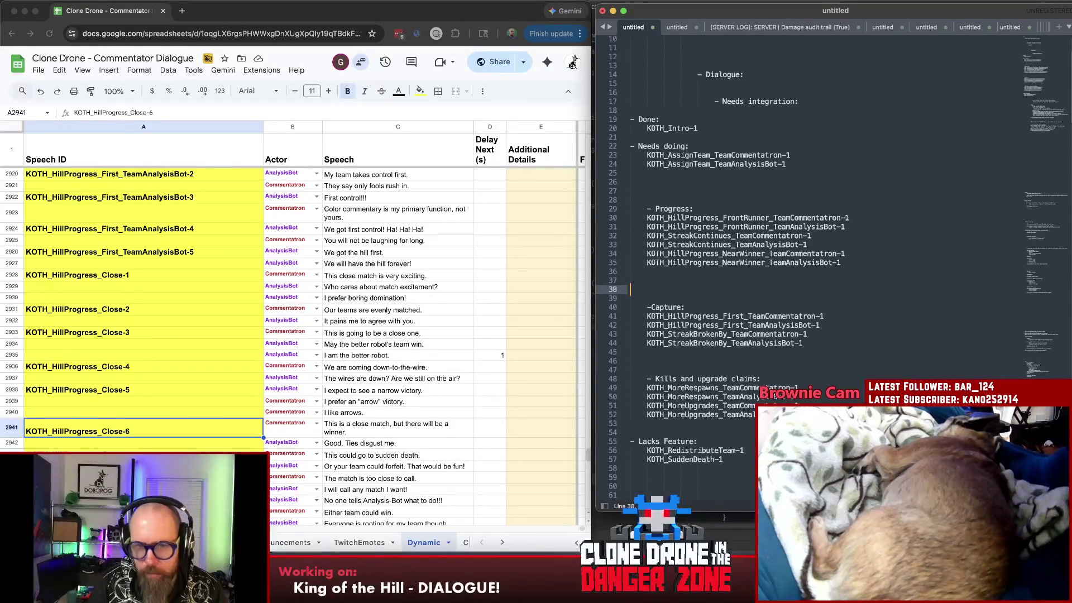
# - Paste KOTH_HillProgress_Close-1 above the Capture heading, indent it, and remove the blank line above it
pyautogui.press('Up')
pyautogui.press('super+v')
pyautogui.press('super+Left')
pyautogui.press('Tab')
pyautogui.press('Up')
pyautogui.press('Delete')
pyautogui.press('super+Right')
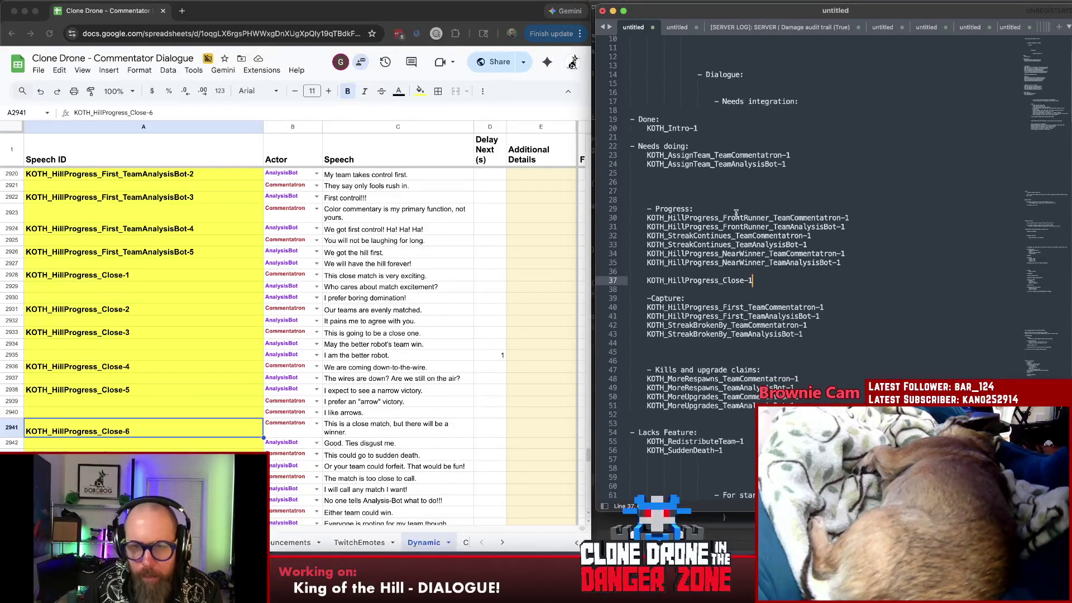
# - Remove extra blank lines before the Kills heading and above Progress, then review the AssignTeam entries
pyautogui.moveTo(646, 217); pyautogui.dragTo(867, 258)
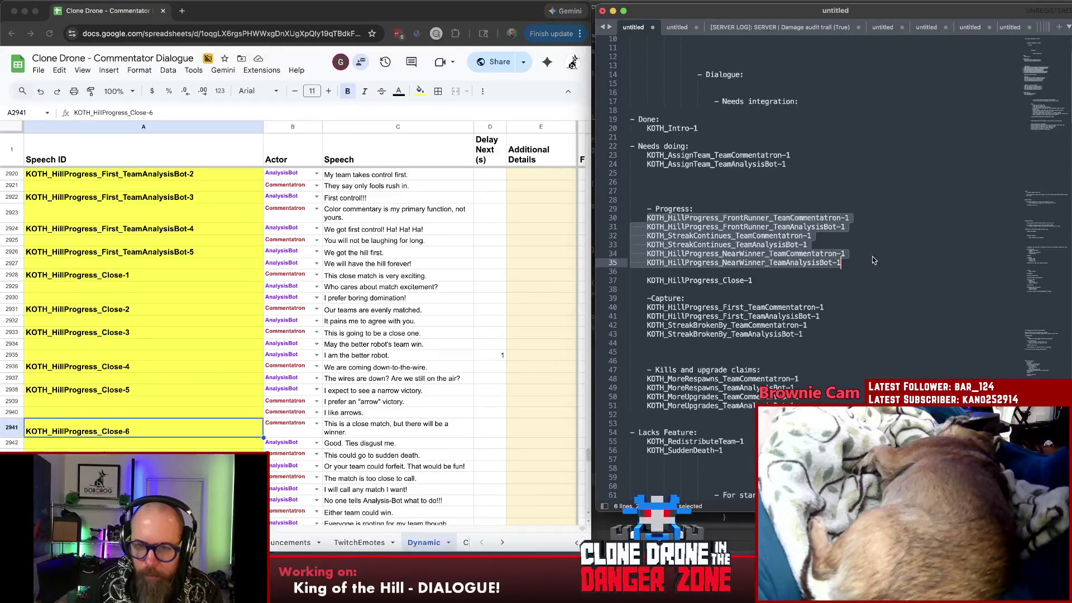
pyautogui.click(663, 348)
pyautogui.press('Delete')
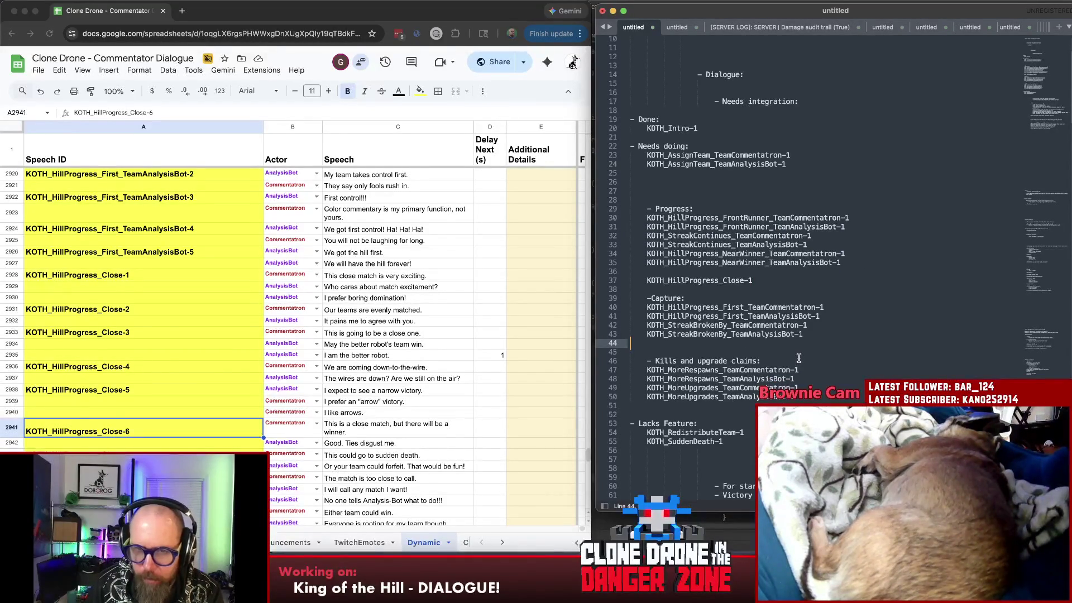
pyautogui.click(697, 201)
pyautogui.press('BackSpace')
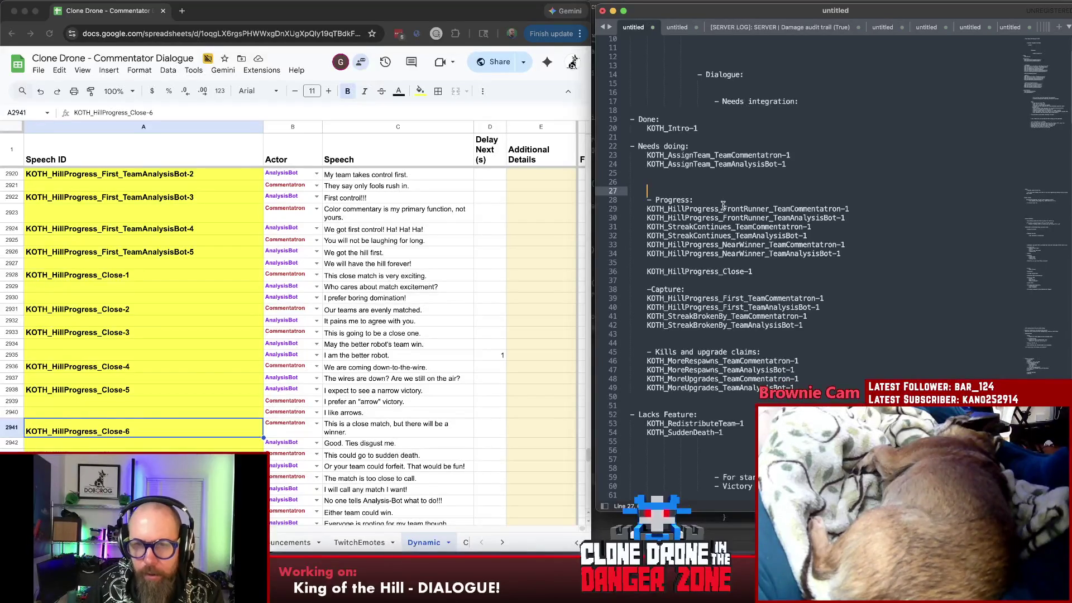
pyautogui.click(809, 155)
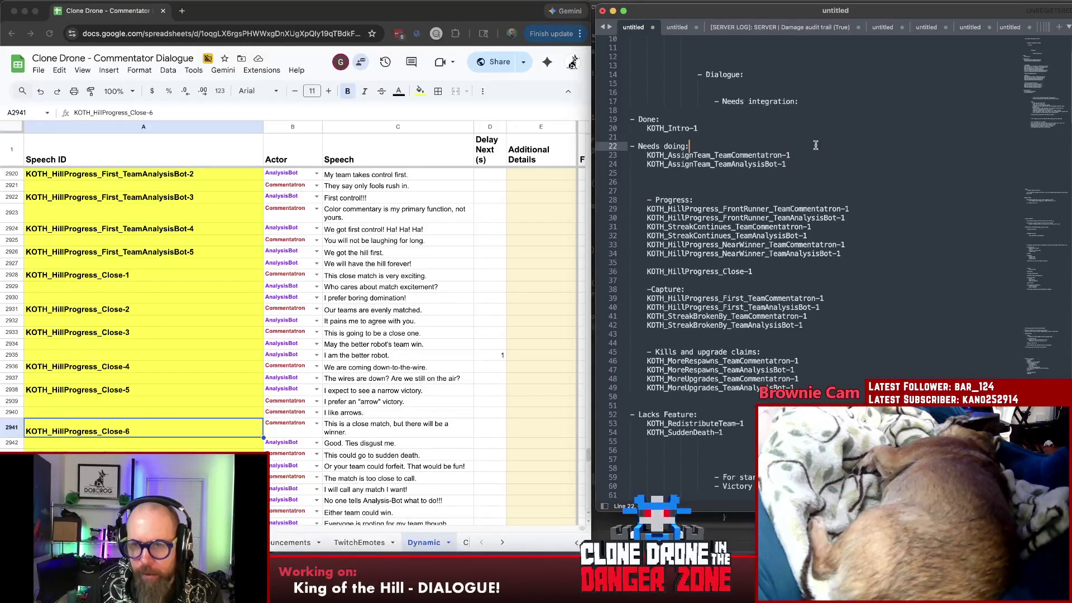
pyautogui.press('Down')
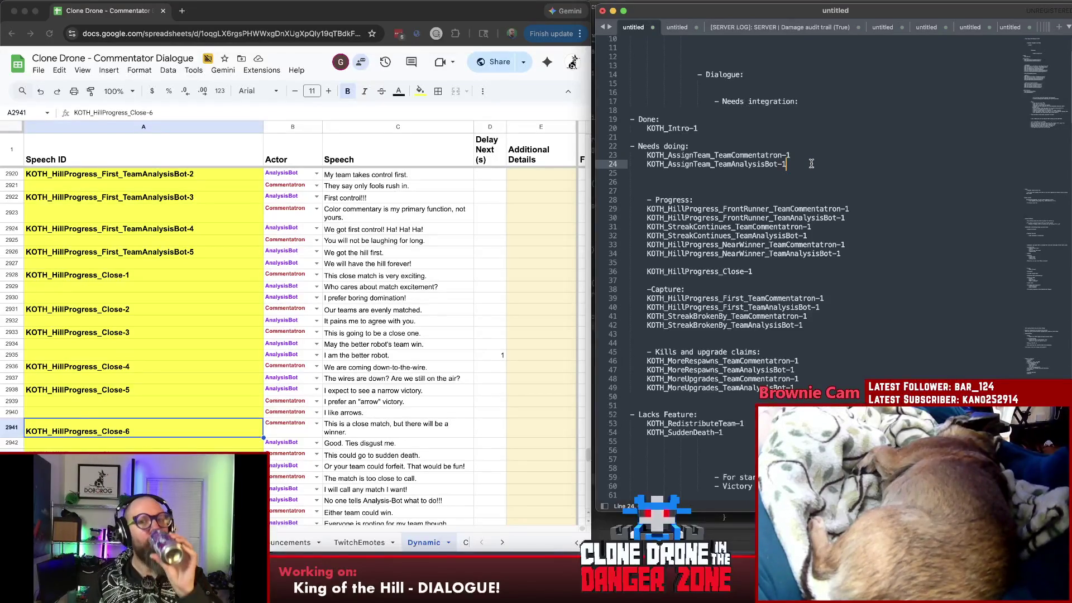
pyautogui.press('Down')
pyautogui.press('Down')
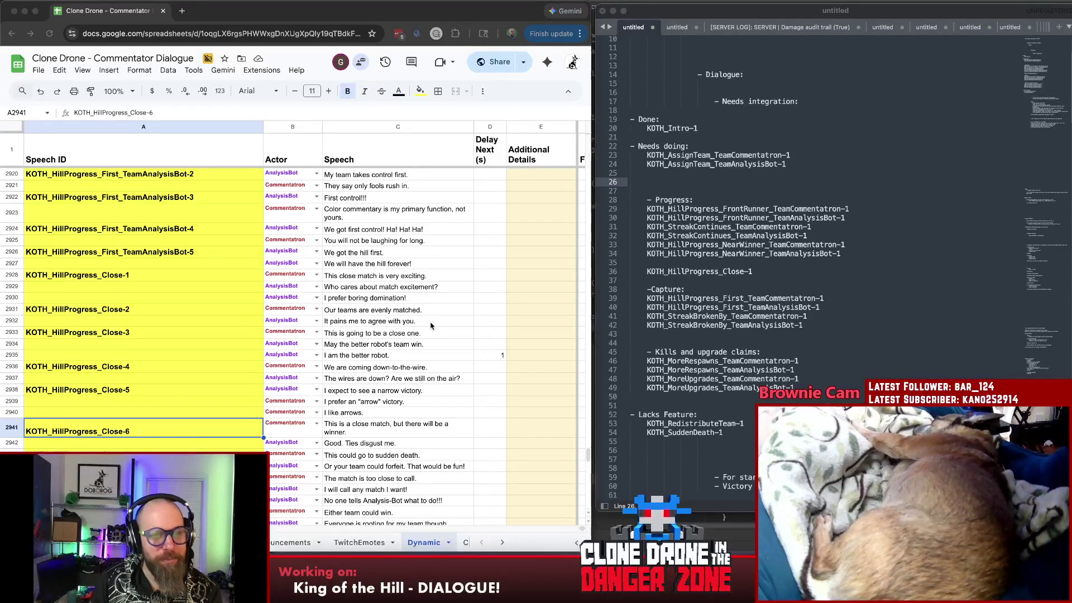
pyautogui.scroll(5, 431, 327)
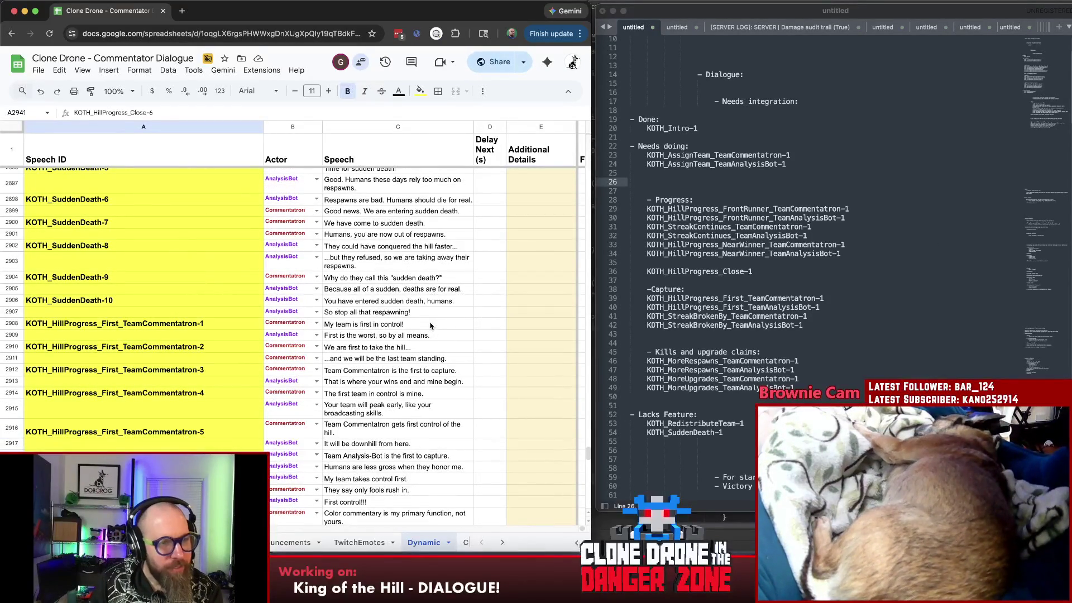
pyautogui.click(846, 270)
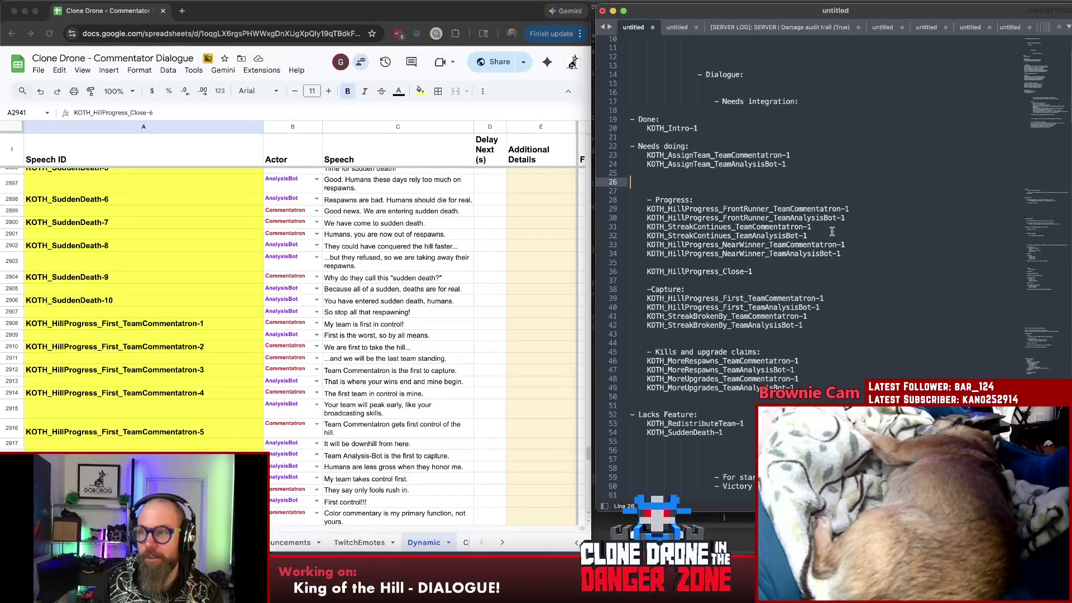
pyautogui.scroll(-3, 813, 183)
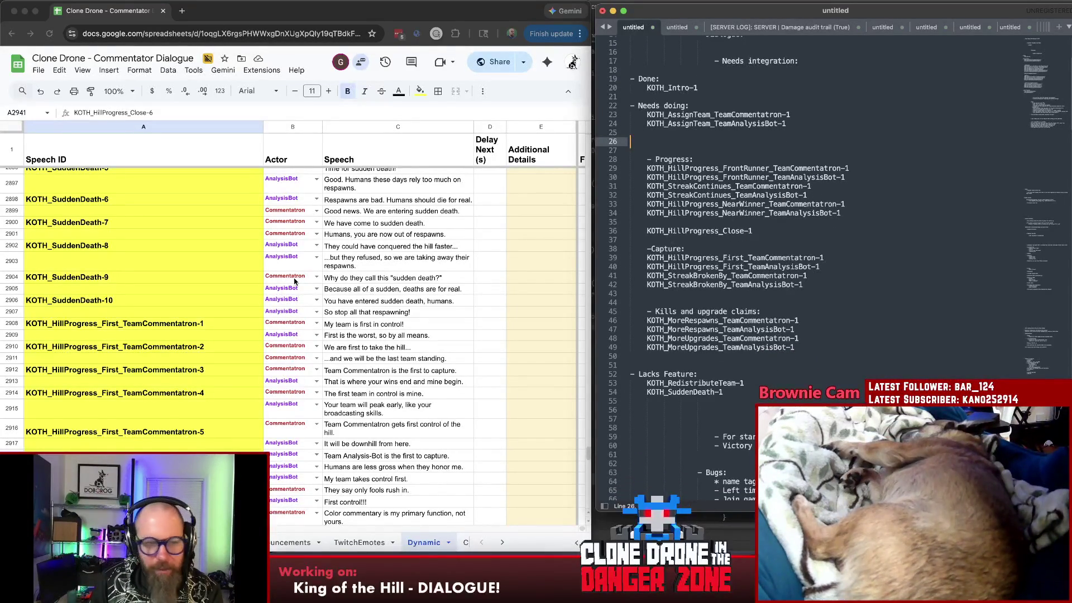
pyautogui.scroll(-5, 143, 314)
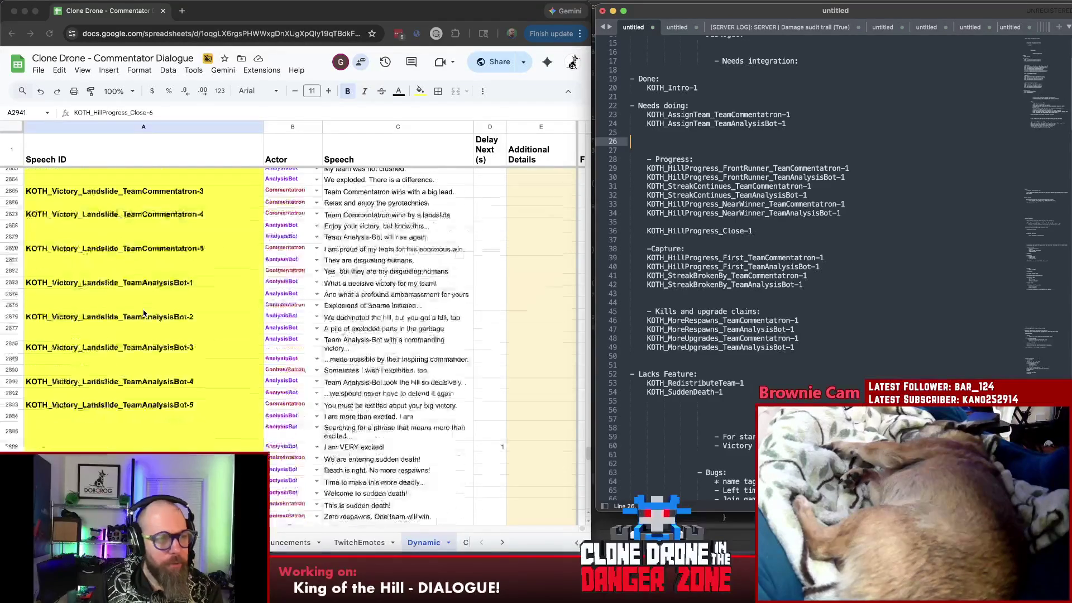
pyautogui.scroll(10, 144, 314)
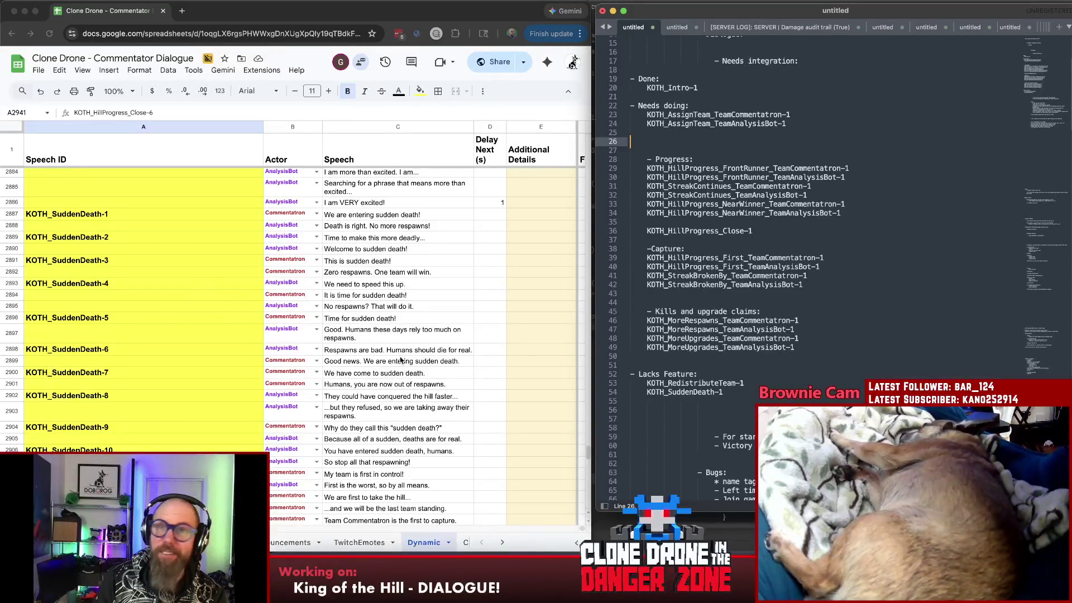
pyautogui.scroll(4, 399, 363)
pyautogui.scroll(2, 400, 368)
pyautogui.scroll(-4, 402, 372)
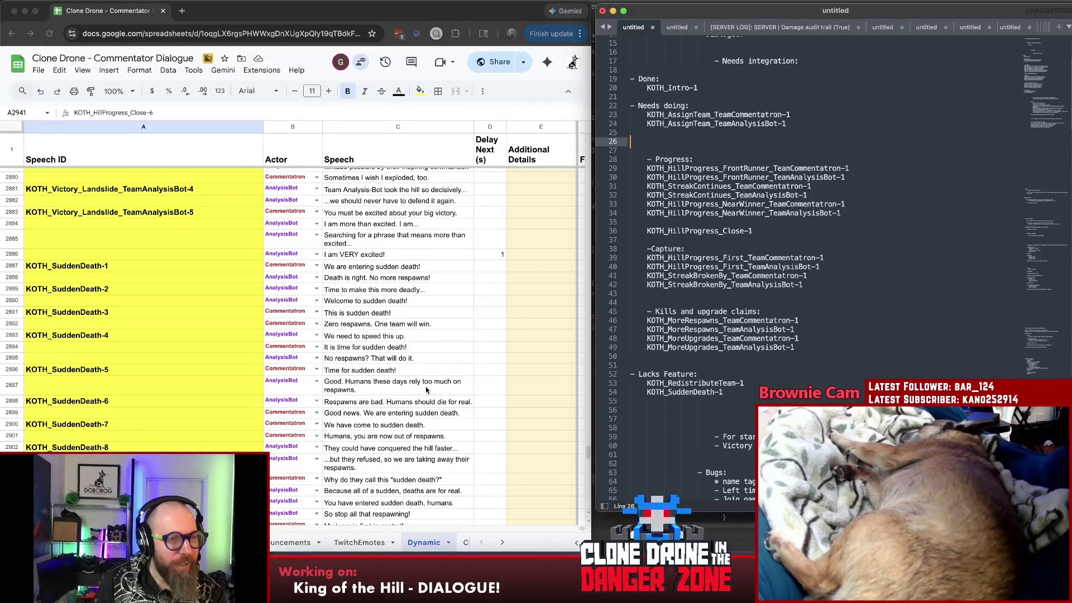
pyautogui.scroll(3, 407, 374)
pyautogui.scroll(3, 410, 378)
pyautogui.scroll(-6, 434, 391)
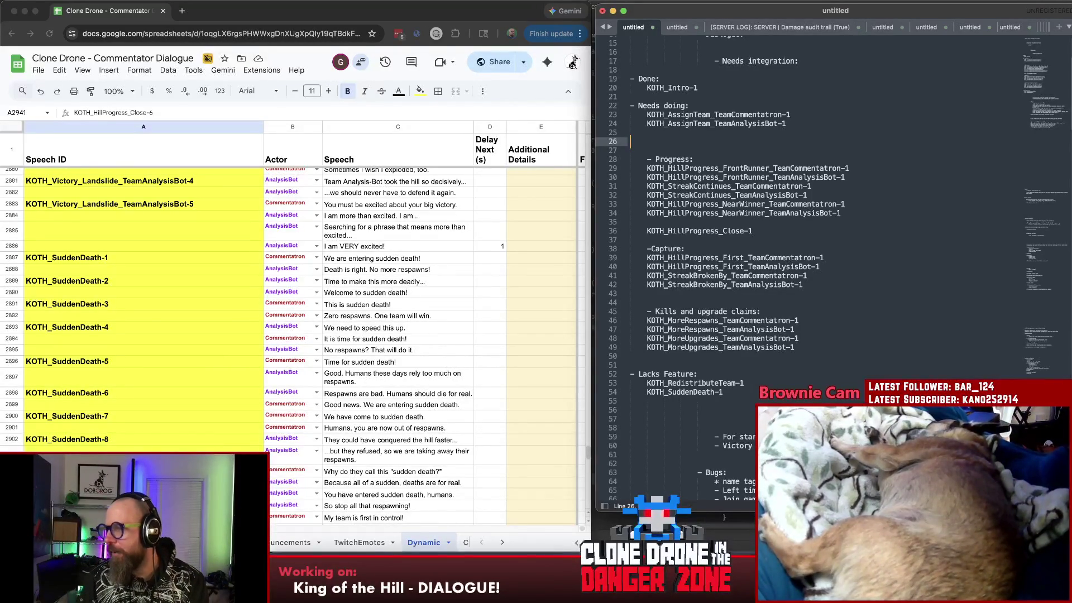
pyautogui.click(578, 543)
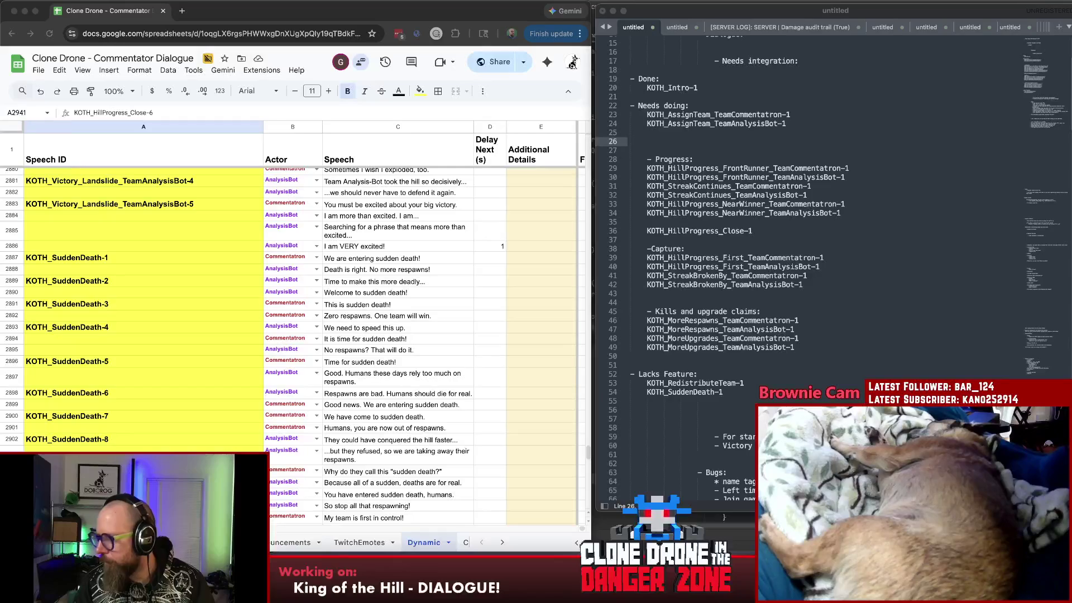
# - Replace the stray empty line with a blank line under 'Needs doing:' and glance at the spreadsheet
pyautogui.click(710, 140)
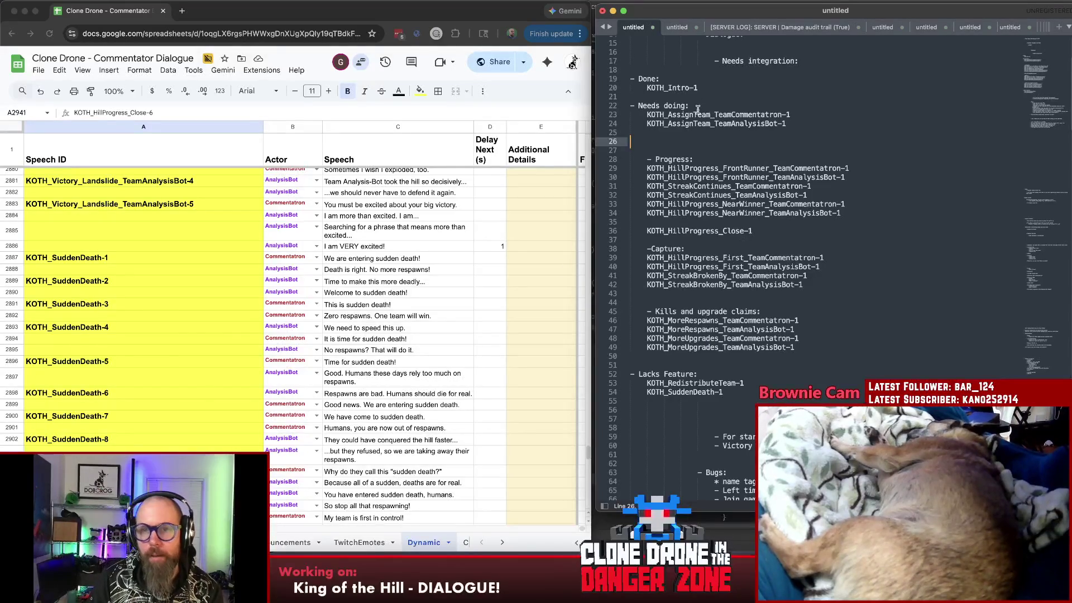
pyautogui.press('BackSpace')
pyautogui.press('Return')
pyautogui.press('Down')
pyautogui.click(574, 62)
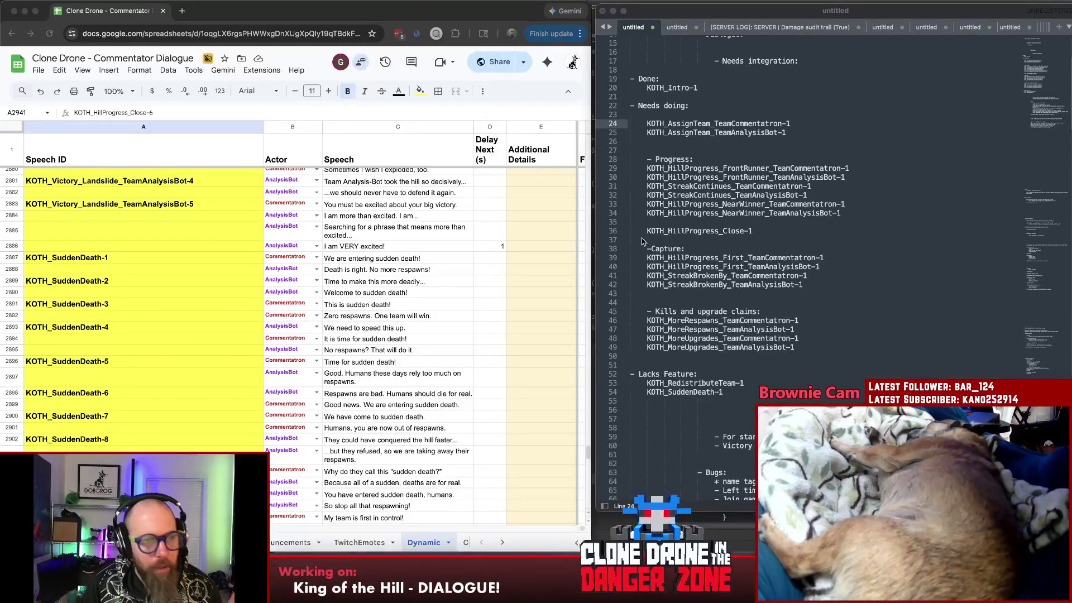
# - Select the AssignTeam entry name in the notes and switch over to the Rider project
pyautogui.click(698, 233)
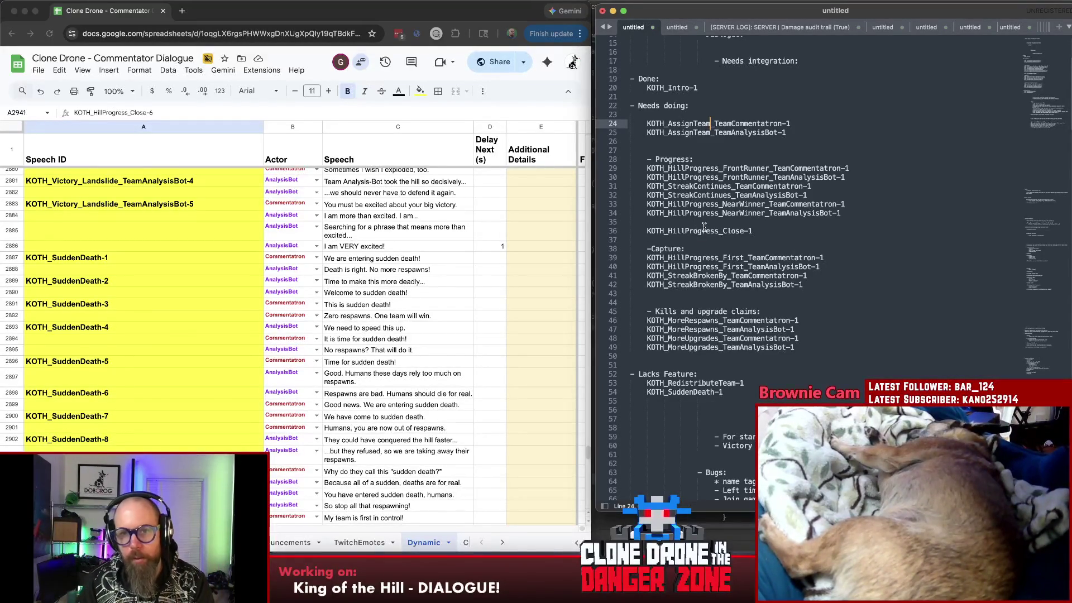
pyautogui.click(686, 117)
pyautogui.doubleClick(686, 123)
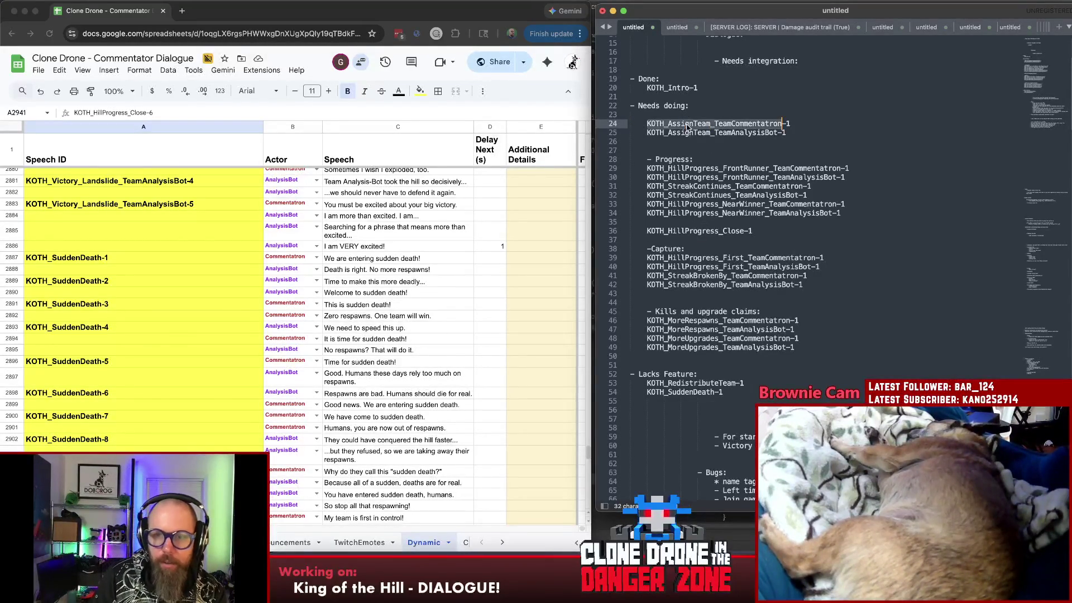
pyautogui.press('super+Tab')
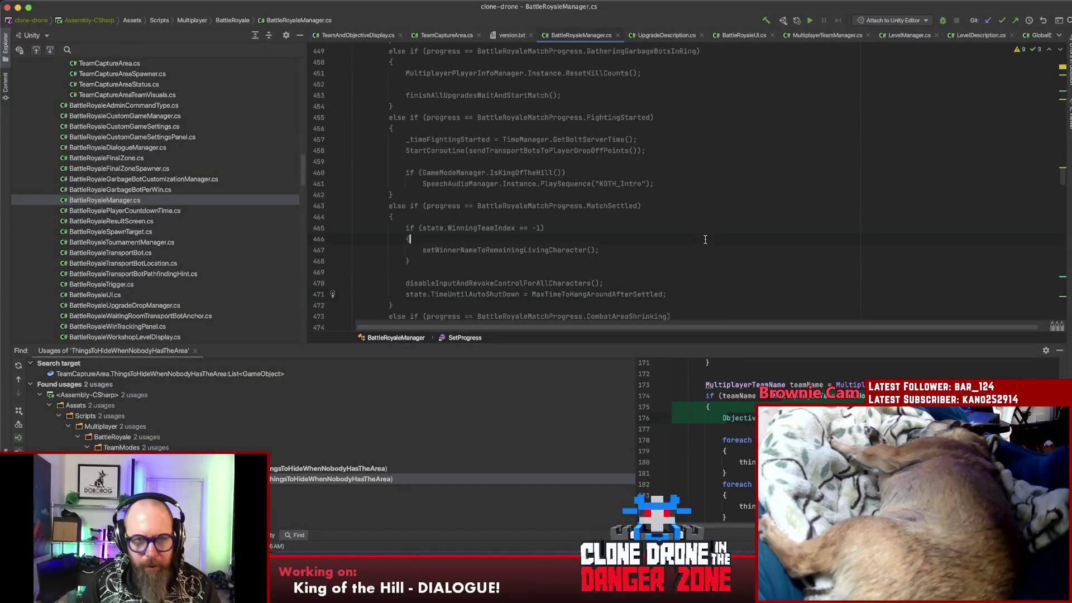
# - Find 'assignteams' across the project and jump to the spawnGarbageBotForEachPlayerAndAssignTeams definition
pyautogui.press('super+shift+f')
pyautogui.write('assignteams')
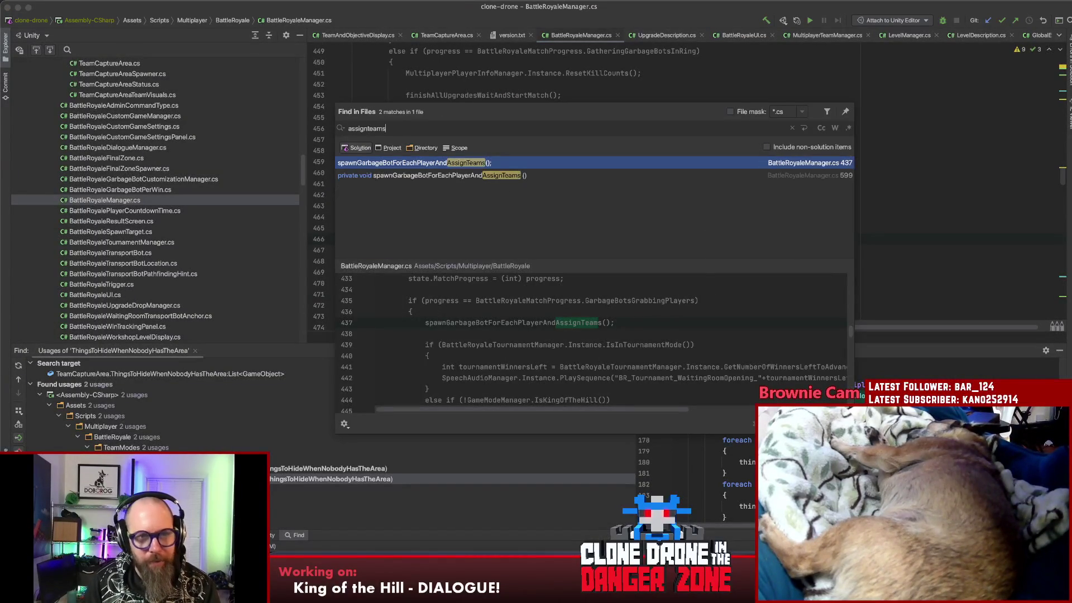
pyautogui.click(475, 179)
pyautogui.press('Return')
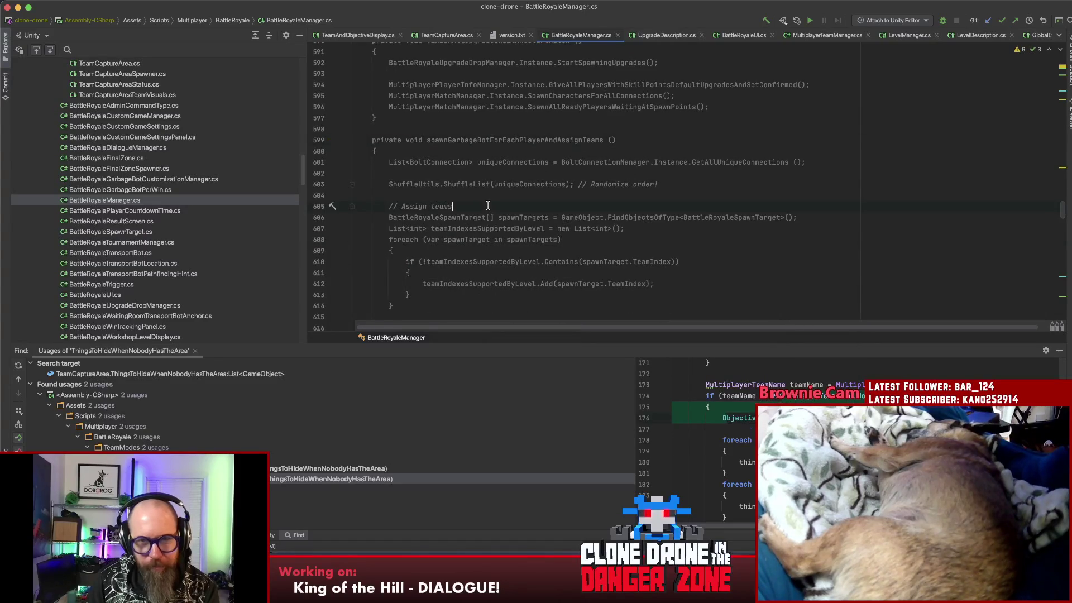
pyautogui.scroll(-1, 488, 205)
pyautogui.scroll(-1, 488, 208)
pyautogui.scroll(-5, 487, 214)
pyautogui.scroll(-2, 487, 220)
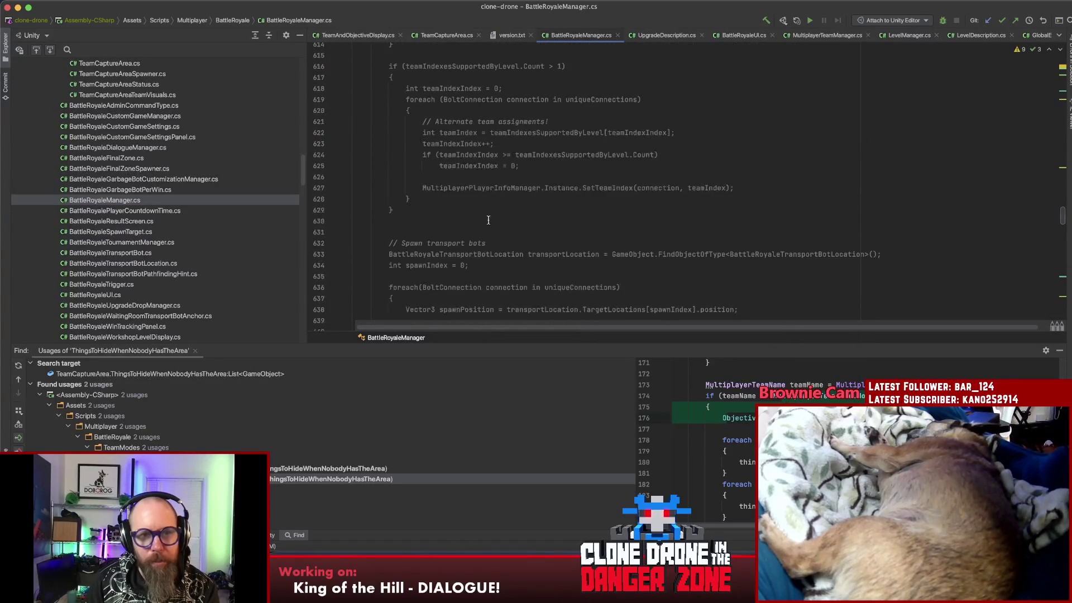
# - Review the SetTeamIndex loop, then open MultiplayerPlayerInfoState.cs via Search Everywhere 'playerinfo'
pyautogui.click(491, 213)
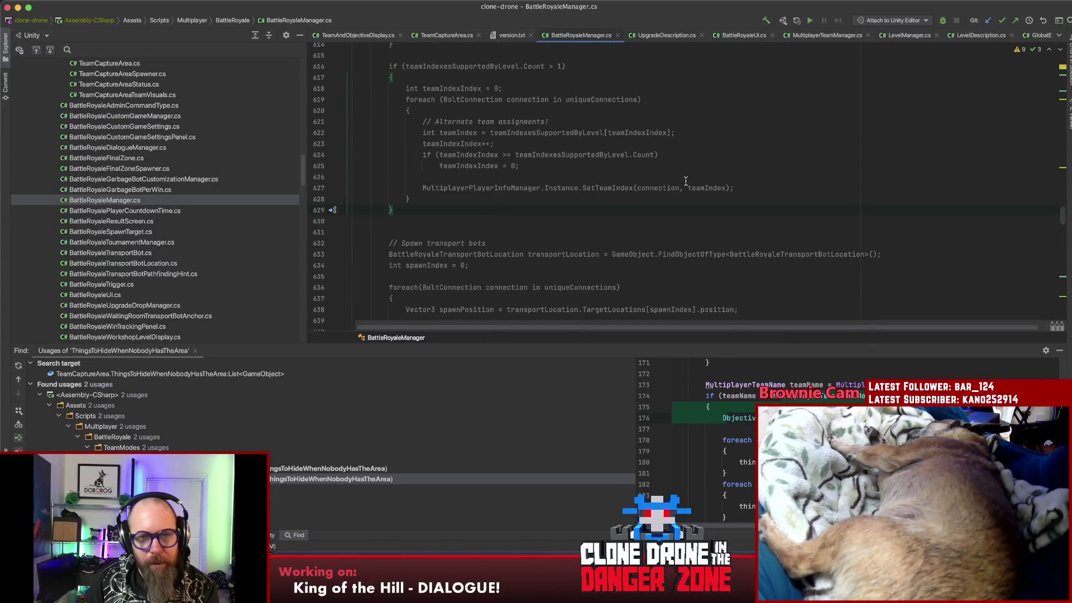
pyautogui.click(603, 188)
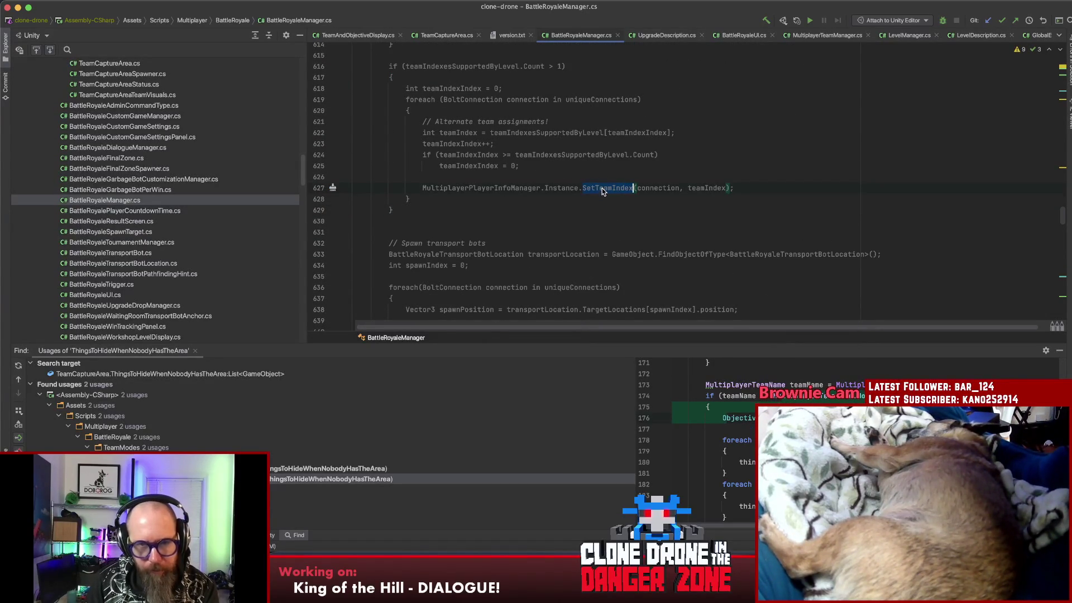
pyautogui.scroll(-5, 418, 216)
pyautogui.scroll(6, 418, 223)
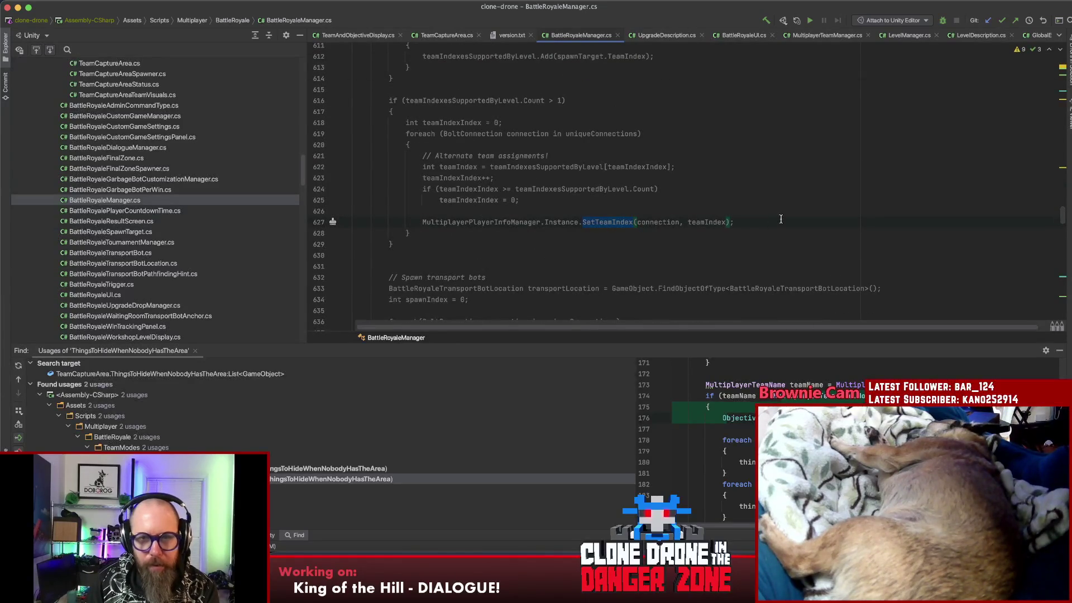
pyautogui.click(612, 222)
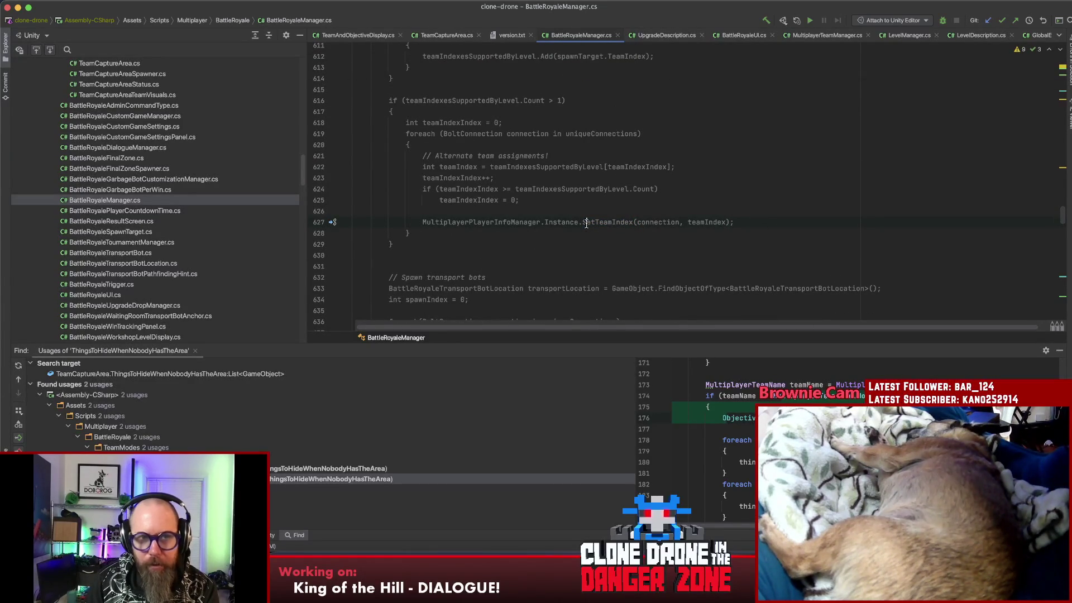
pyautogui.press('Down')
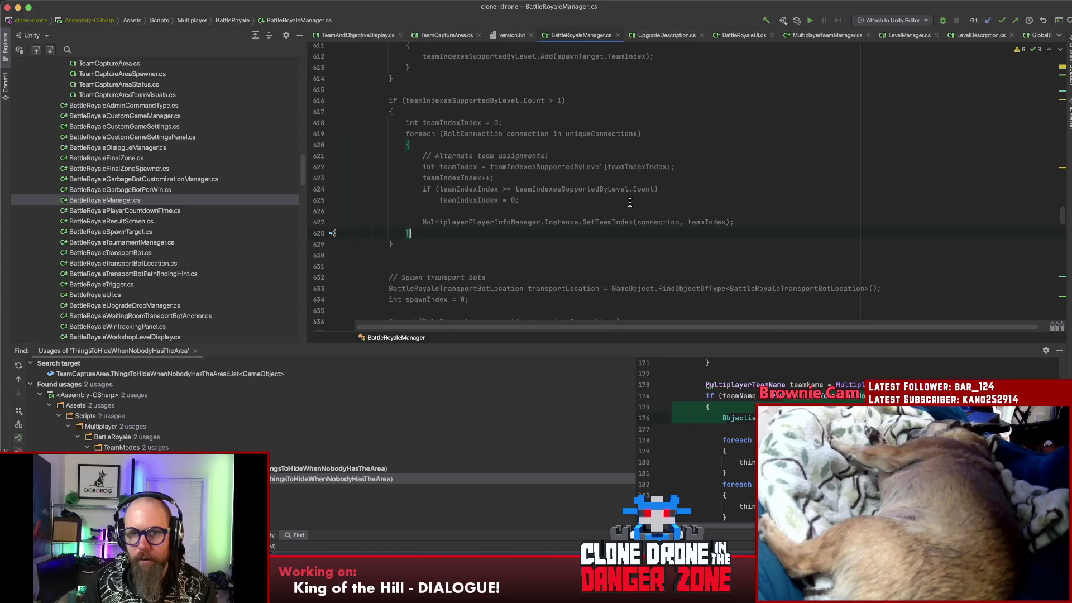
pyautogui.press('shift')
pyautogui.press('shift')
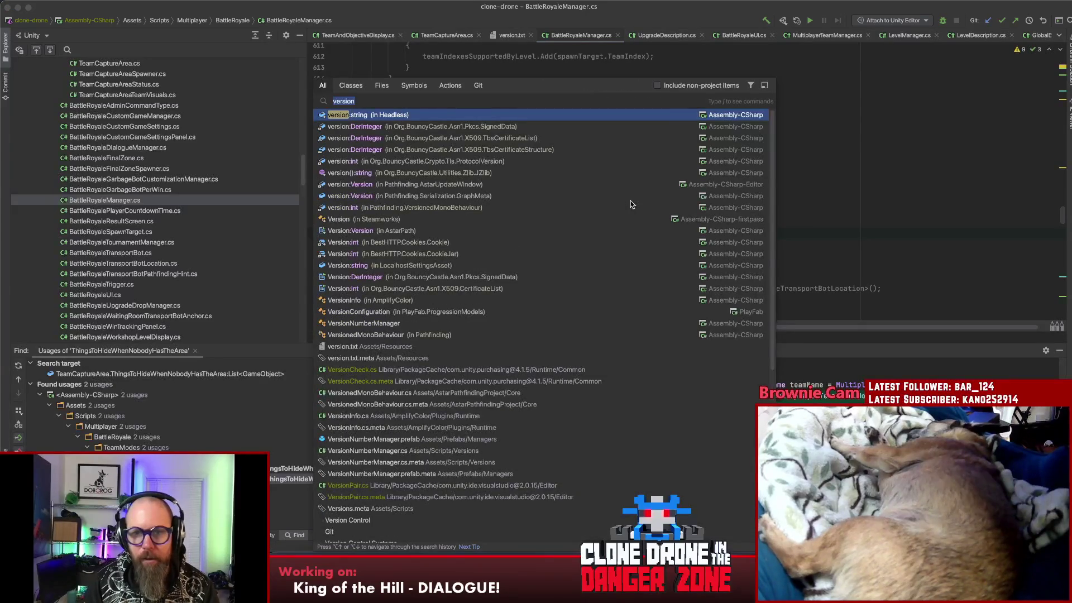
pyautogui.write('playerinfo')
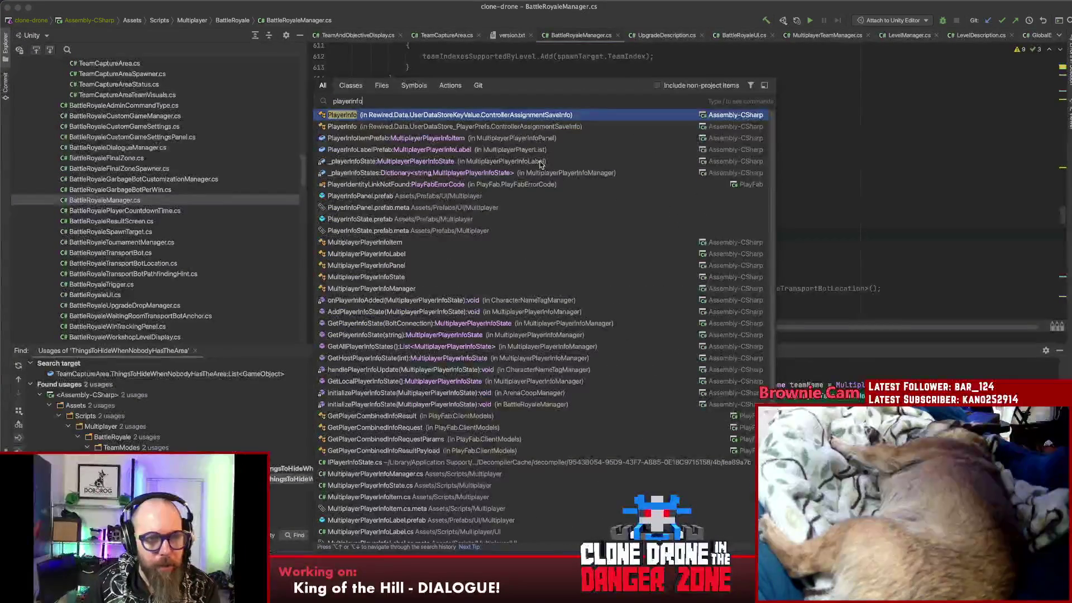
pyautogui.click(379, 278)
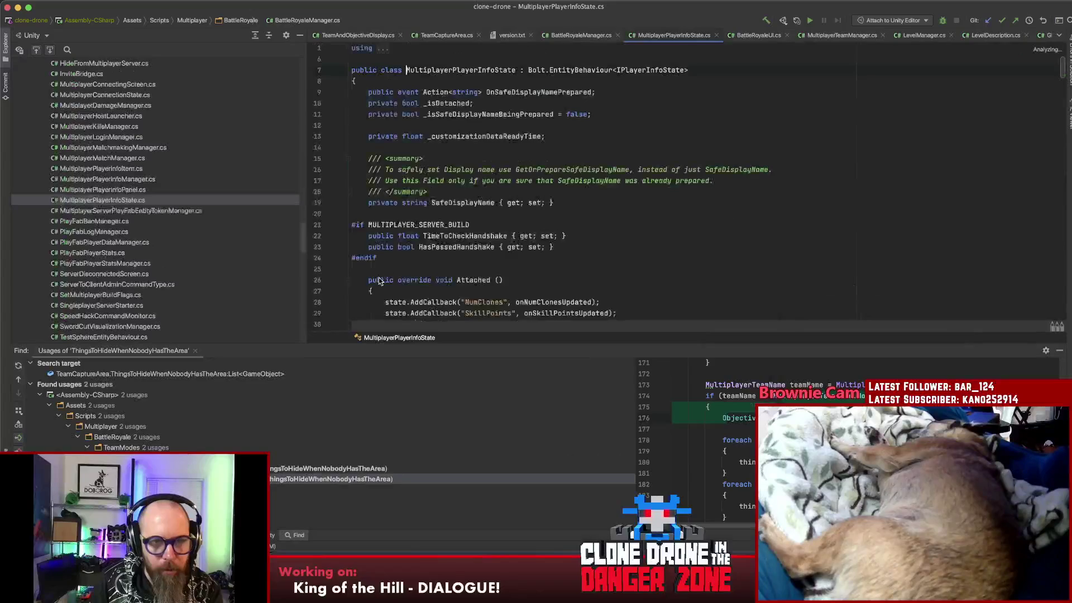
pyautogui.scroll(-1, 724, 249)
pyautogui.scroll(-1, 724, 248)
pyautogui.scroll(-2, 724, 247)
pyautogui.scroll(-2, 725, 246)
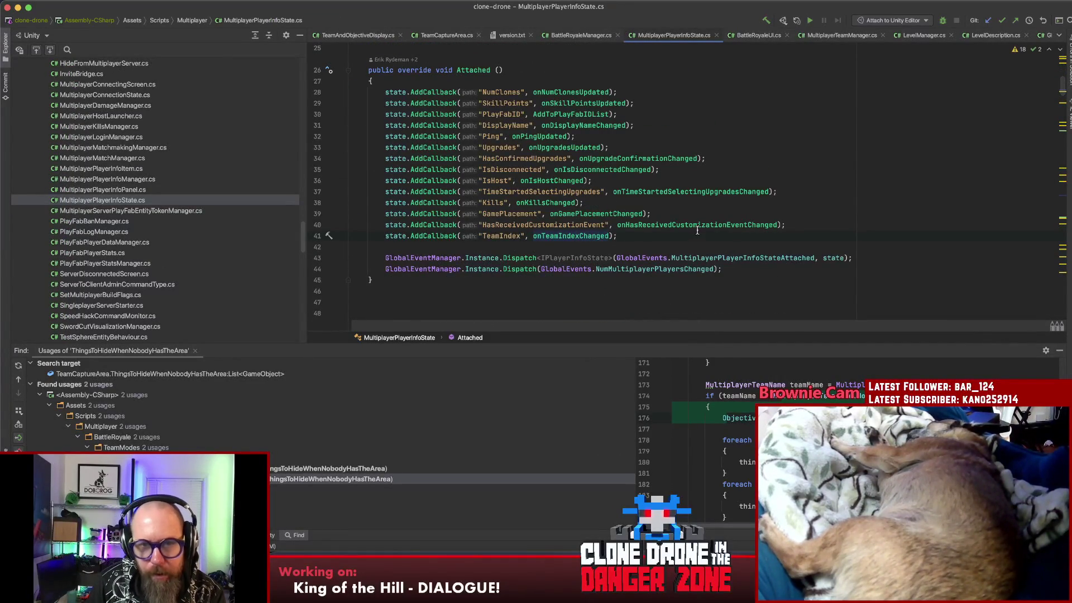
# - Go to the onTeamIndexChanged declaration and select its CharacterTeamIndexChanged Dispatch line
pyautogui.press('super+b')
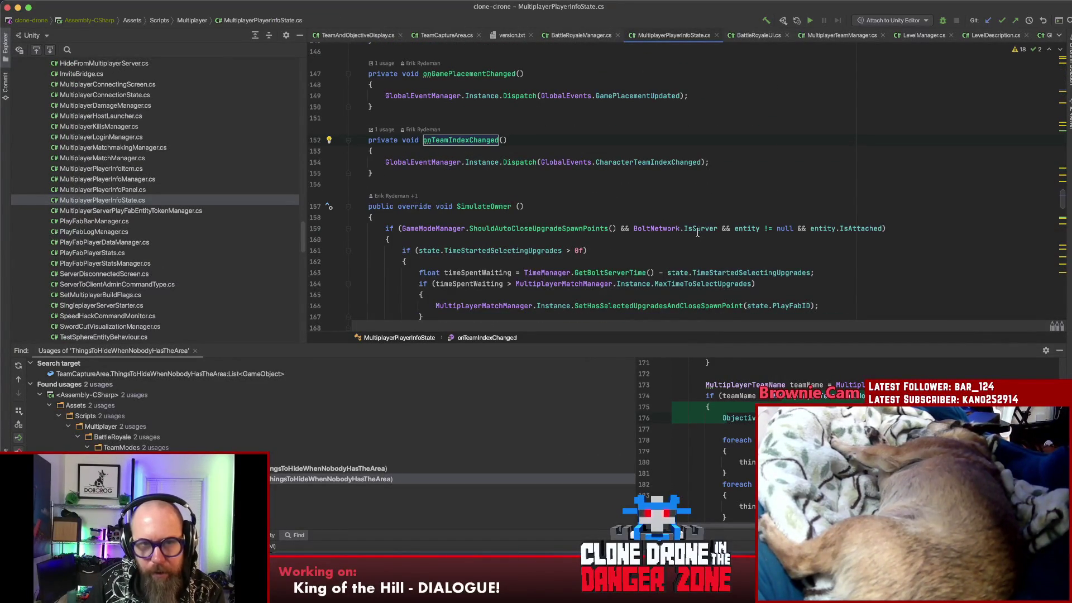
pyautogui.click(643, 163)
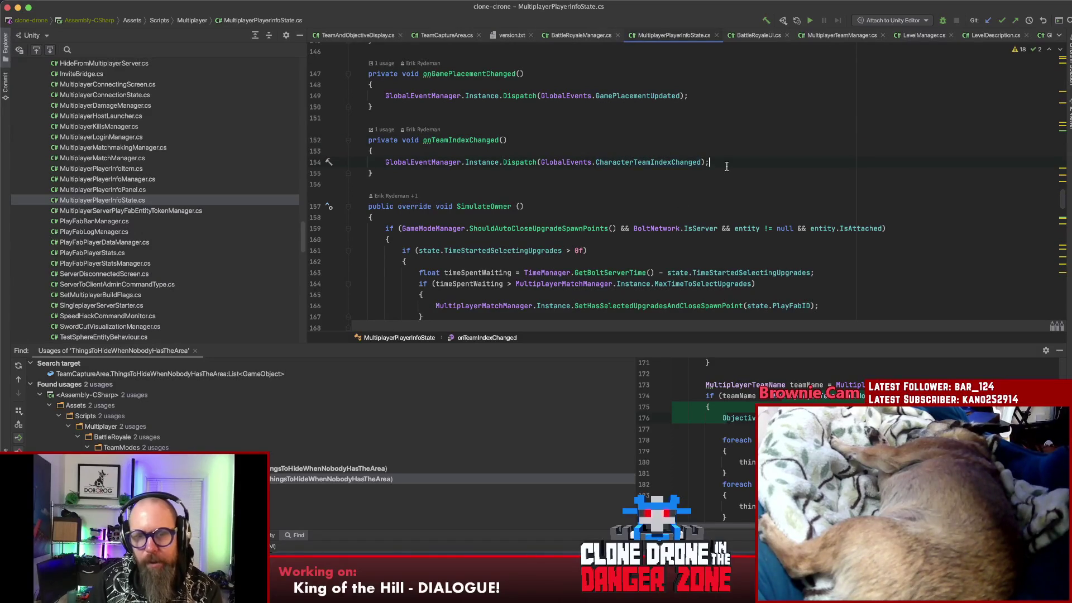
pyautogui.doubleClick(668, 162)
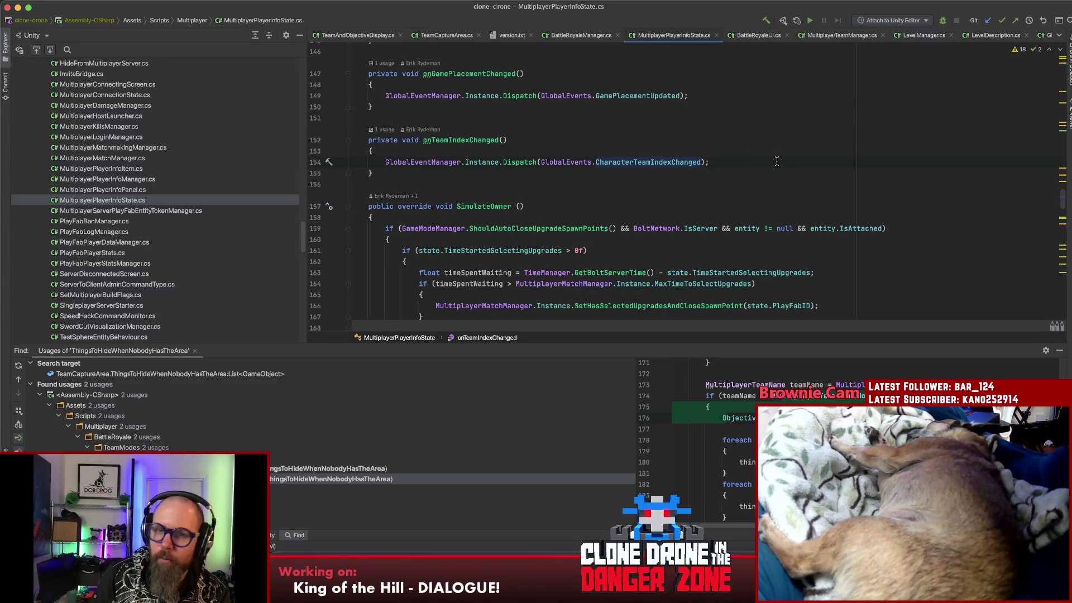
pyautogui.tripleClick(737, 159)
pyautogui.click(738, 153)
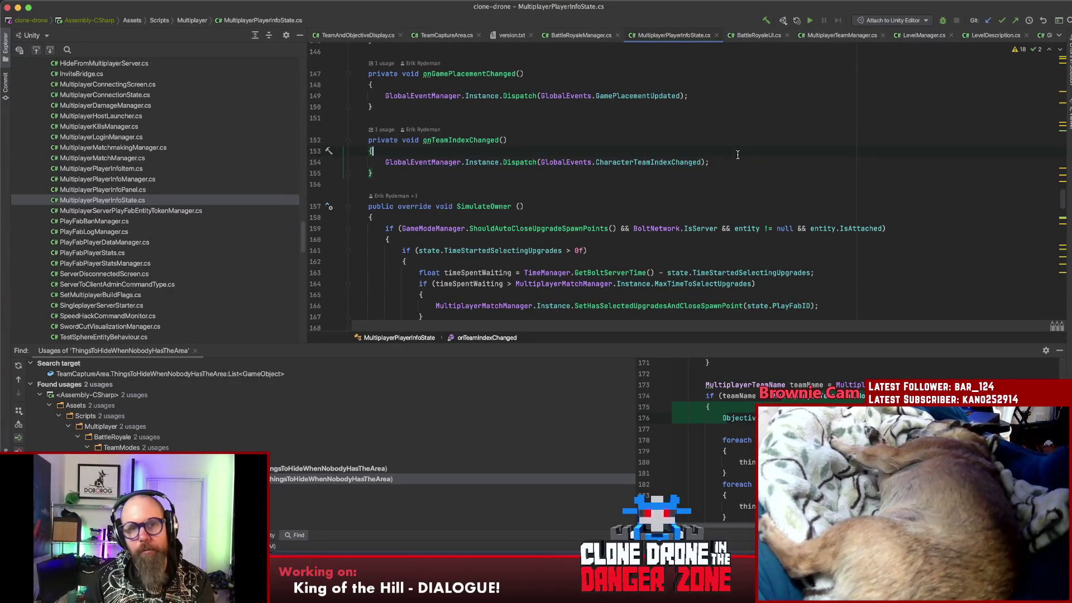
# - Start an if condition above the Dispatch call beginning with state.PlayFabID
pyautogui.press('Return')
pyautogui.press('Return')
pyautogui.press('Return')
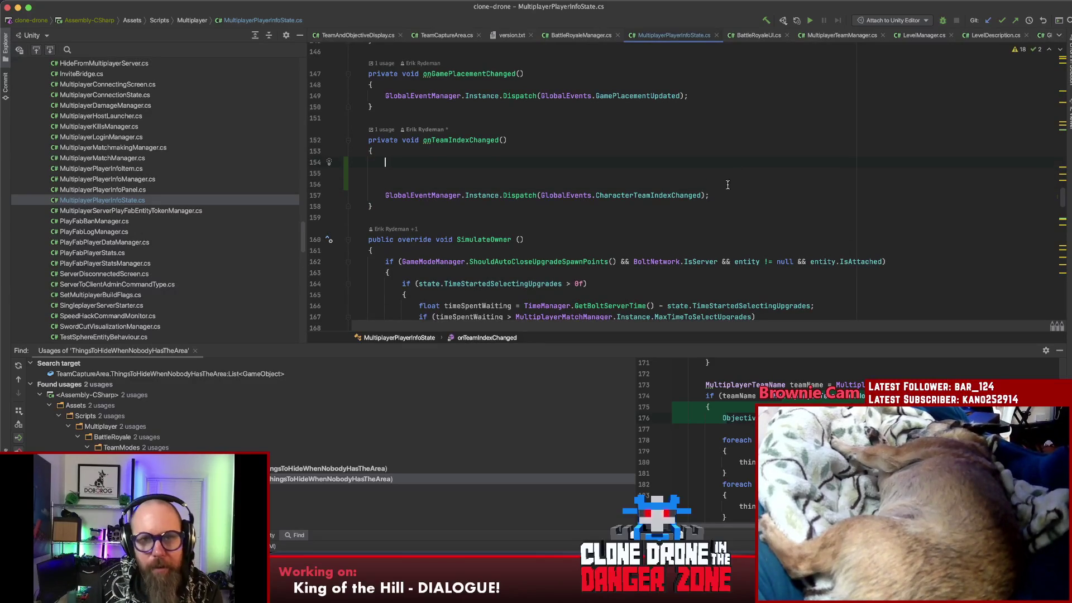
pyautogui.press('BackSpace')
pyautogui.press('BackSpace')
pyautogui.scroll(10, 735, 191)
pyautogui.scroll(15, 691, 193)
pyautogui.scroll(-1, 691, 193)
pyautogui.scroll(-3, 691, 194)
pyautogui.scroll(-3, 692, 196)
pyautogui.scroll(-3, 692, 199)
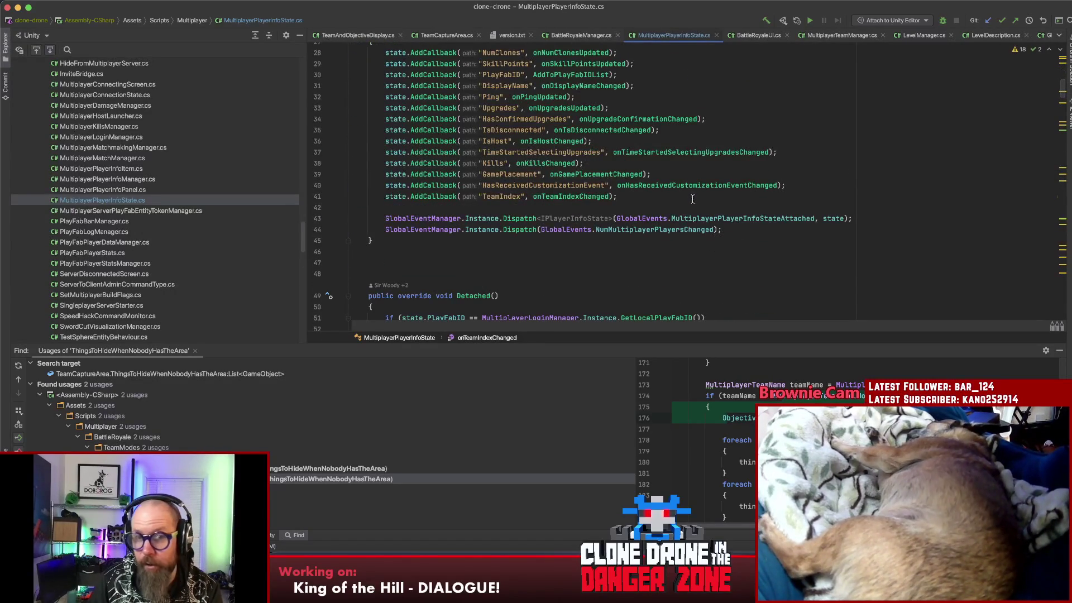
pyautogui.write('if(st')
pyautogui.press('Return')
pyautogui.write('if(state,')
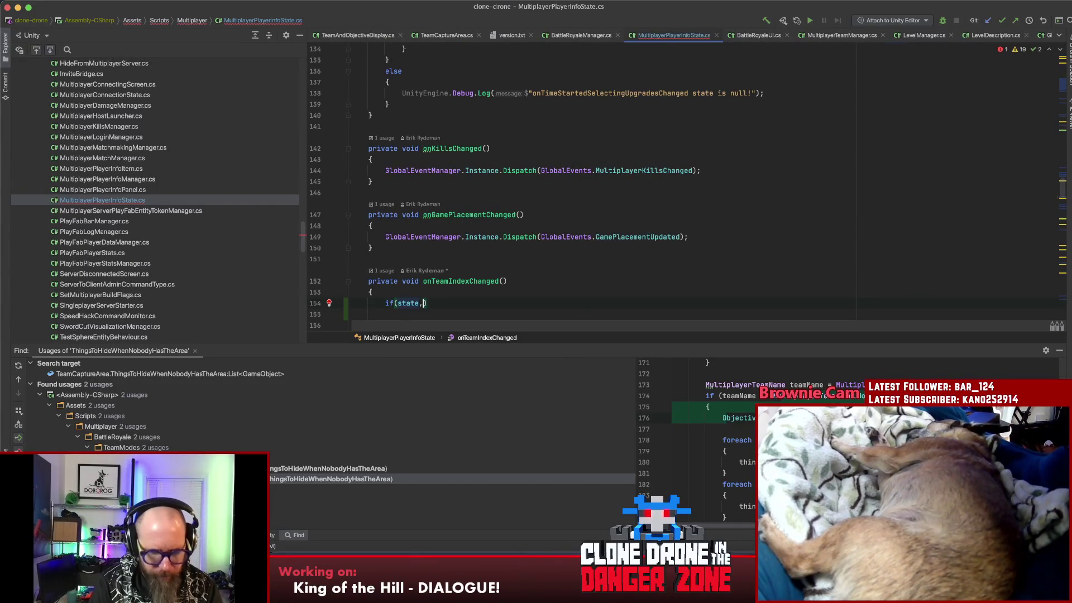
pyautogui.write('.')
pyautogui.press('BackSpace')
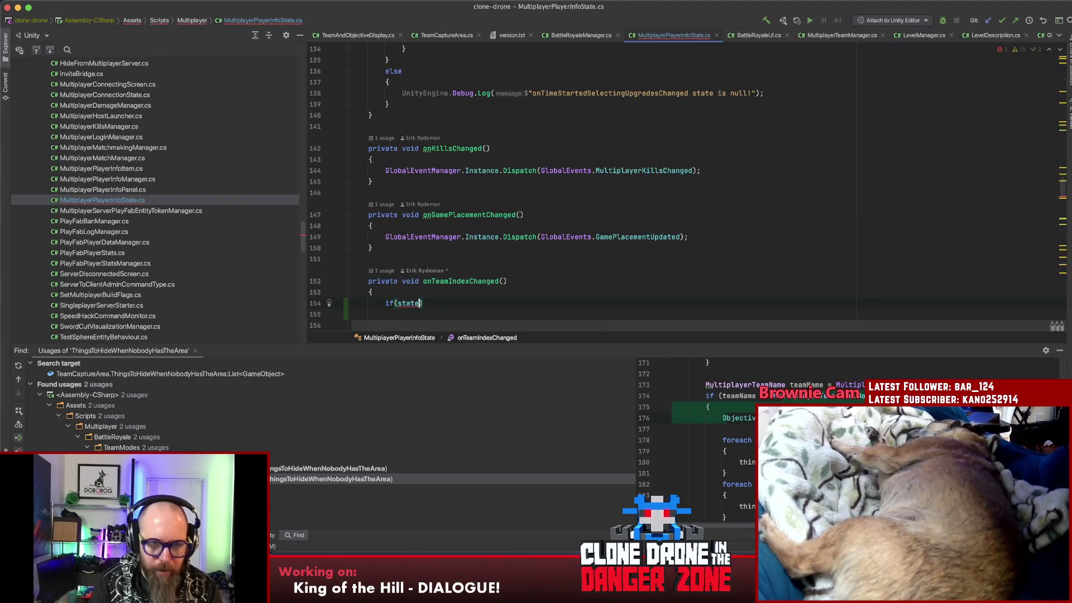
pyautogui.write('.P')
pyautogui.press('Down')
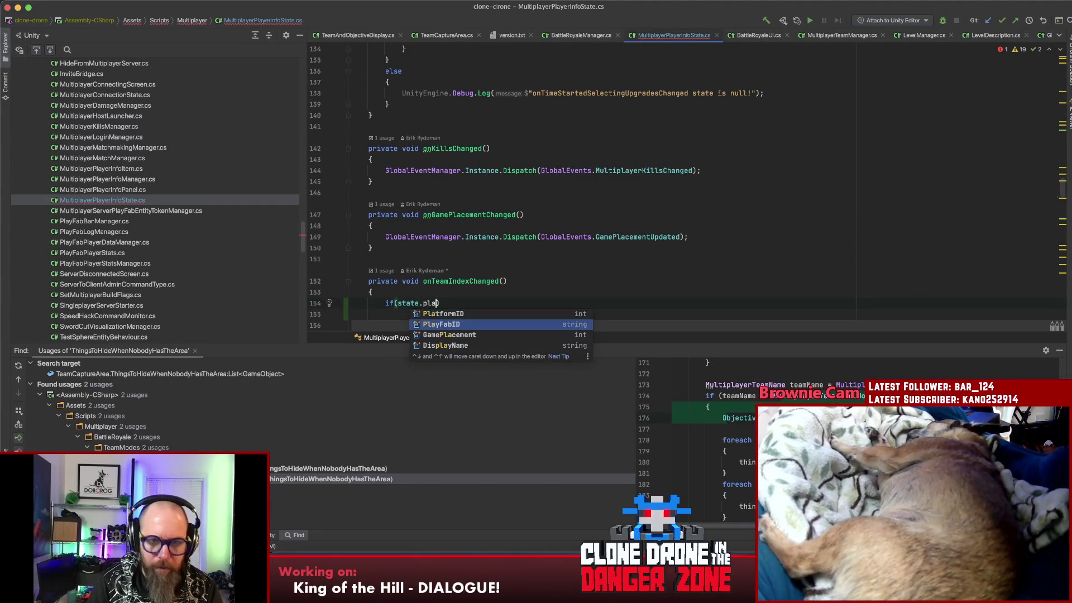
pyautogui.press('Return')
# - Prepend a MultiplayerPlayerInfoManager.Instance.GetLocalPlayerInfoState() comparison to the condition
pyautogui.click(397, 303)
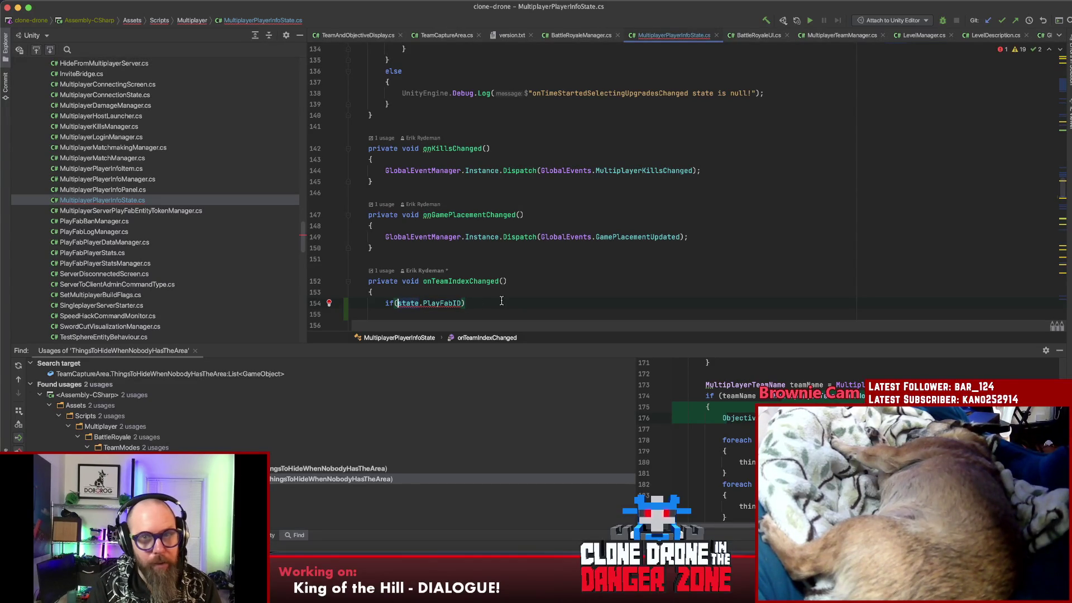
pyautogui.write('Multiplayerinfo')
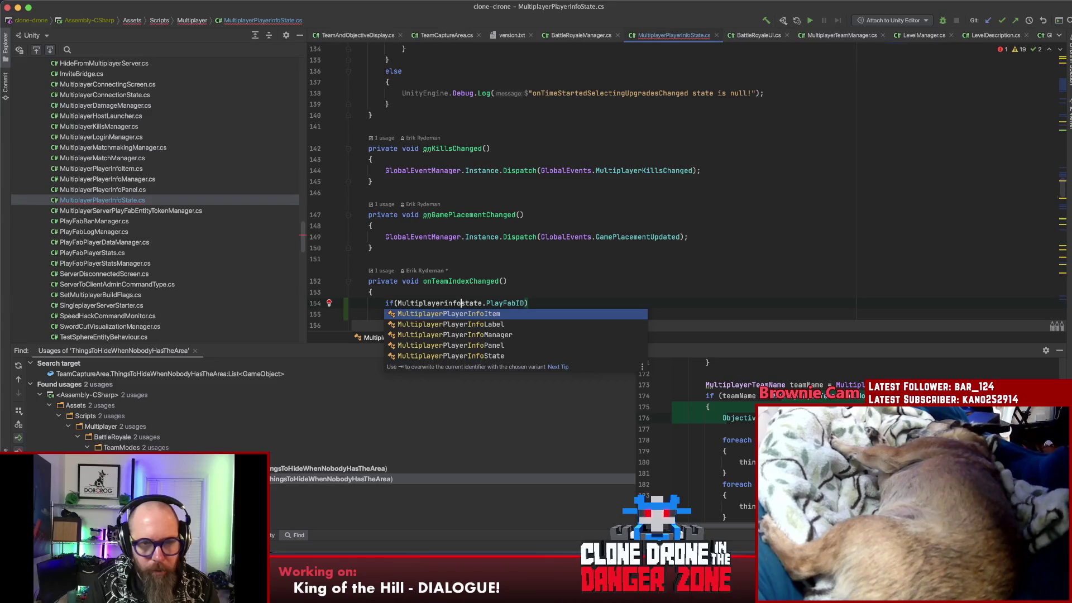
pyautogui.press('Down')
pyautogui.press('Down')
pyautogui.press('Return')
pyautogui.write('.')
pyautogui.press('Return')
pyautogui.write('.Is')
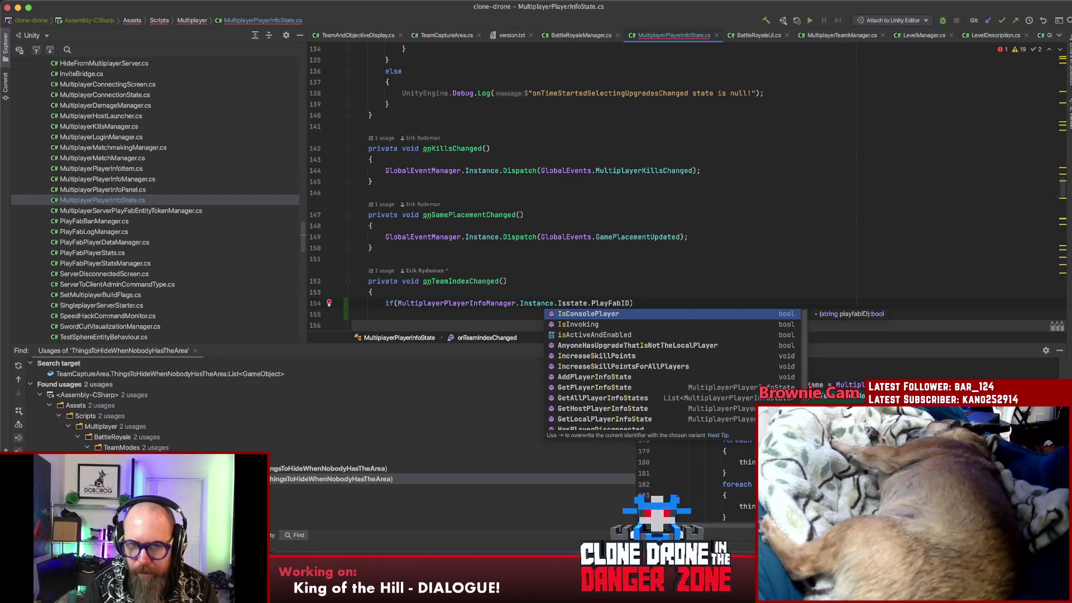
pyautogui.press('BackSpace')
pyautogui.press('BackSpace')
pyautogui.write('GetLoca')
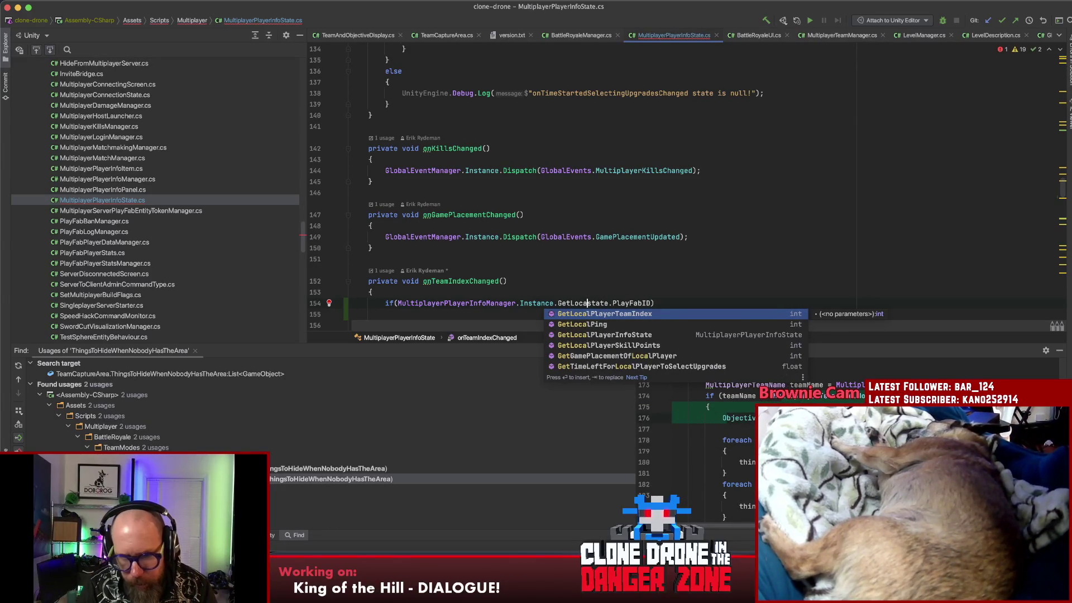
pyautogui.press('Down')
pyautogui.press('Down')
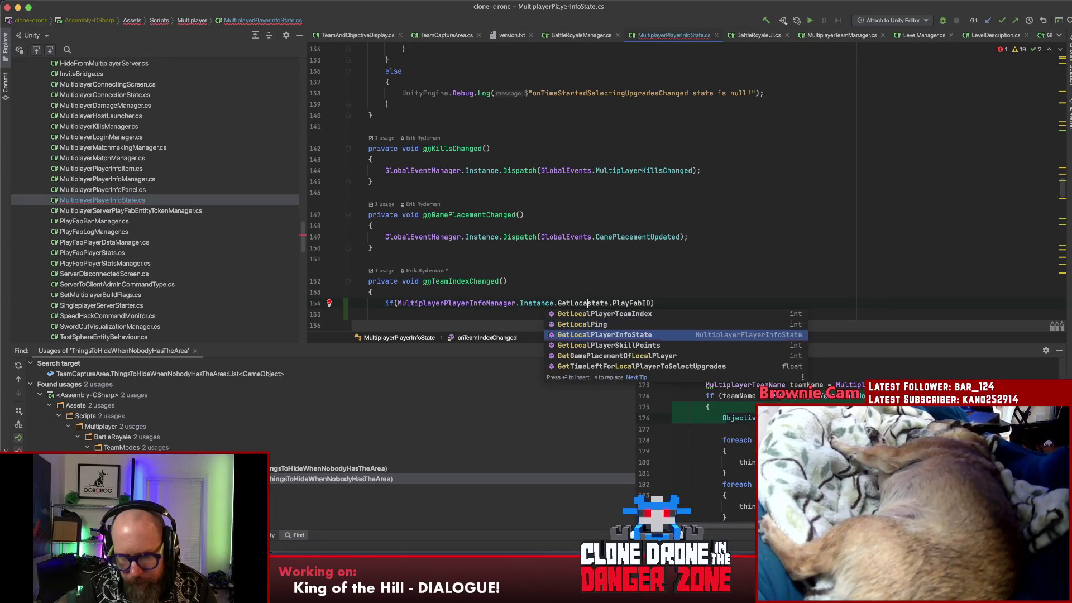
pyautogui.press('Return')
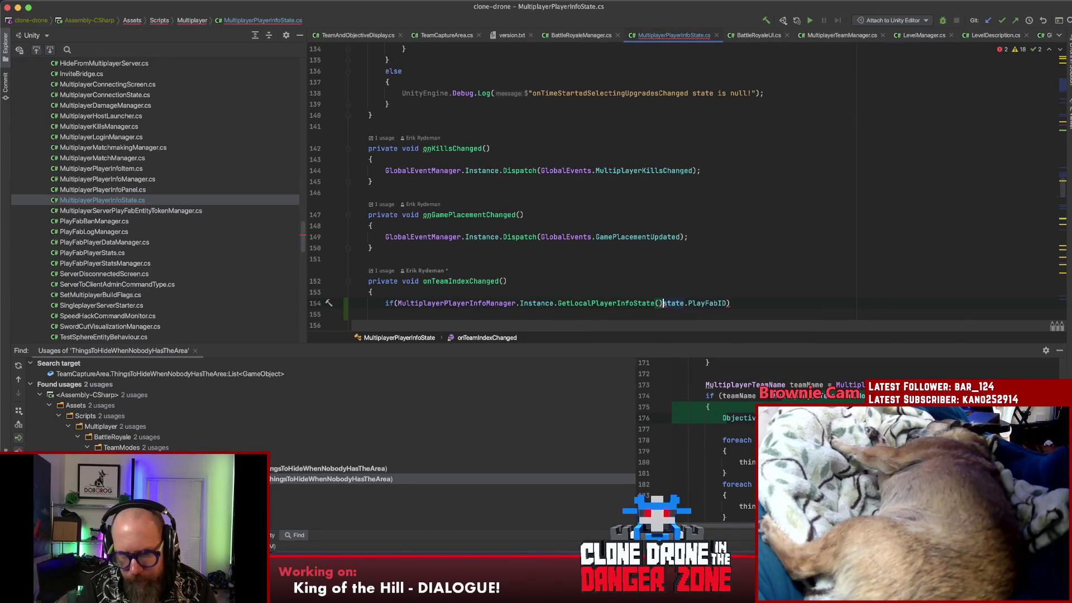
# - Inspect GetLocalPlayerInfoState, then compare against MultiplayerLoginManager.Instance.GetLocalPlayFabID() instead and add an empty block
pyautogui.press('super+b')
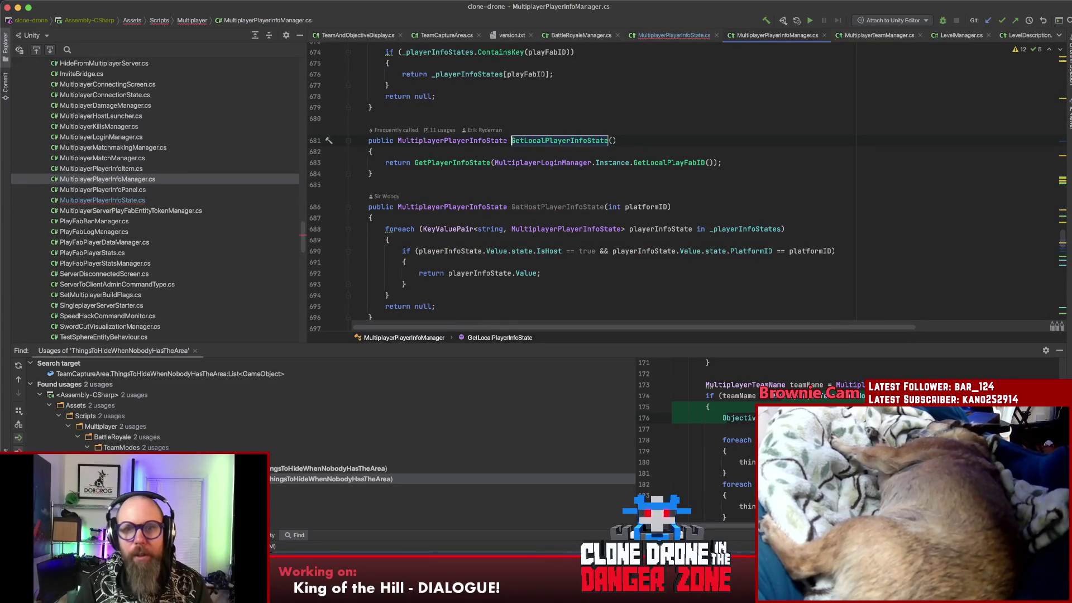
pyautogui.click(497, 162)
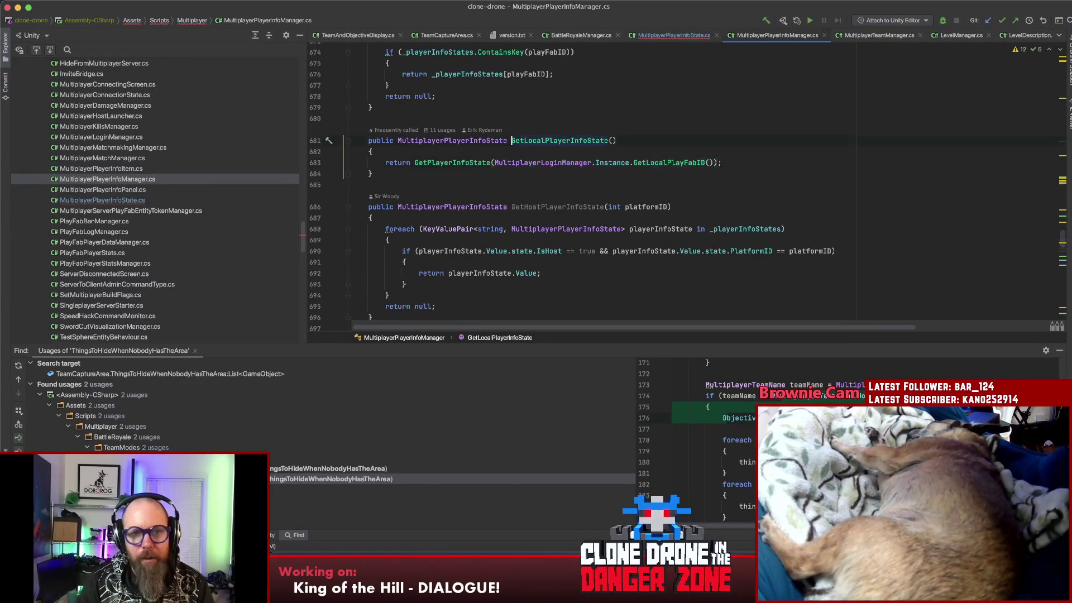
pyautogui.press('super+bracketleft')
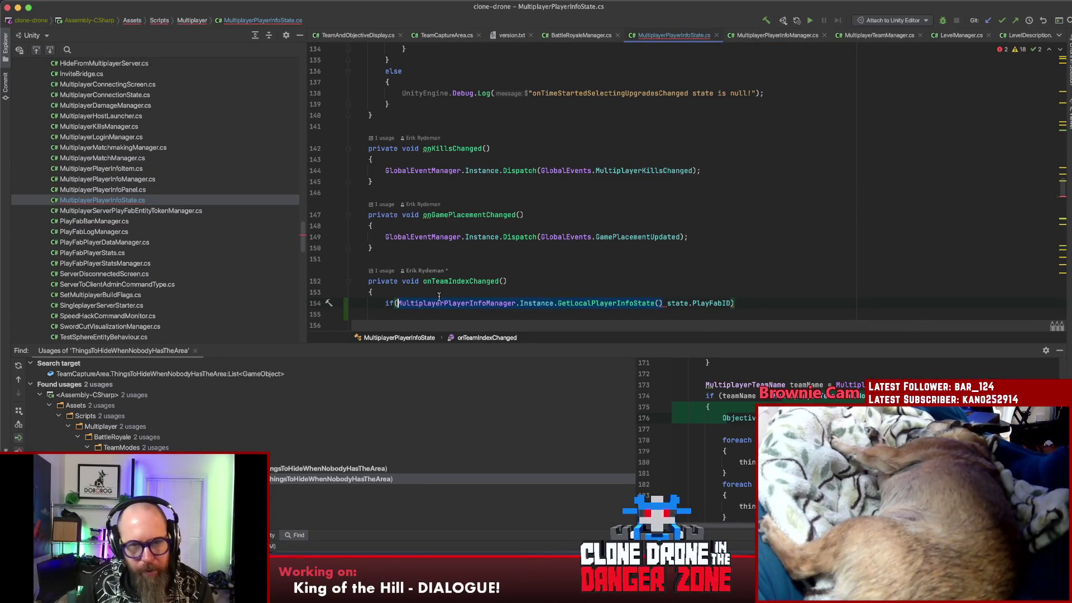
pyautogui.press('BackSpace')
pyautogui.write('== MultiplayerLoginManager.Instance.GetLocalPlayFabID()')
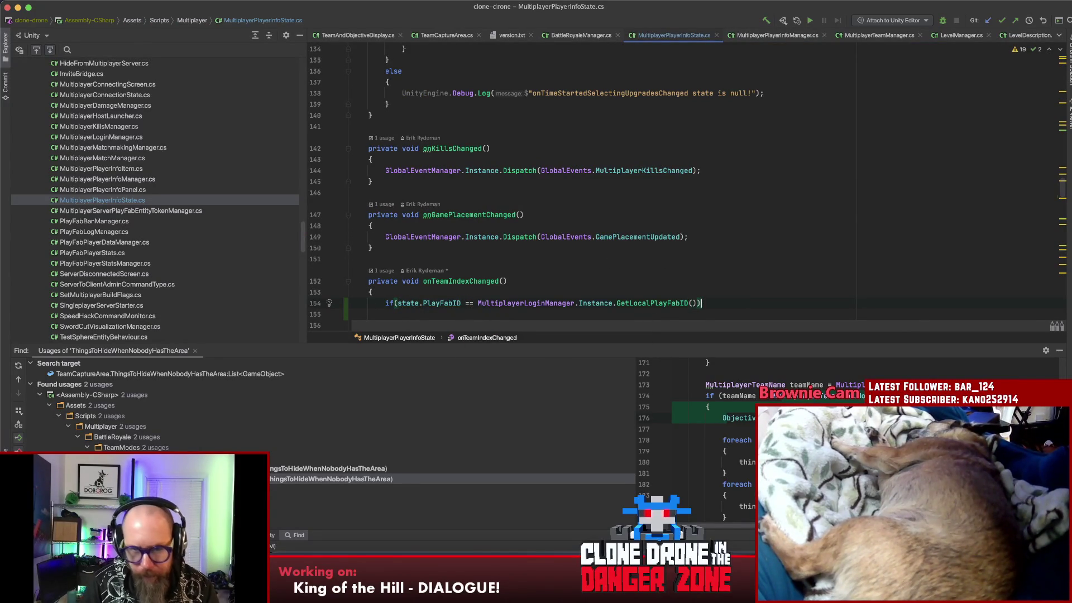
pyautogui.press('Return')
pyautogui.write('{')
pyautogui.press('Return')
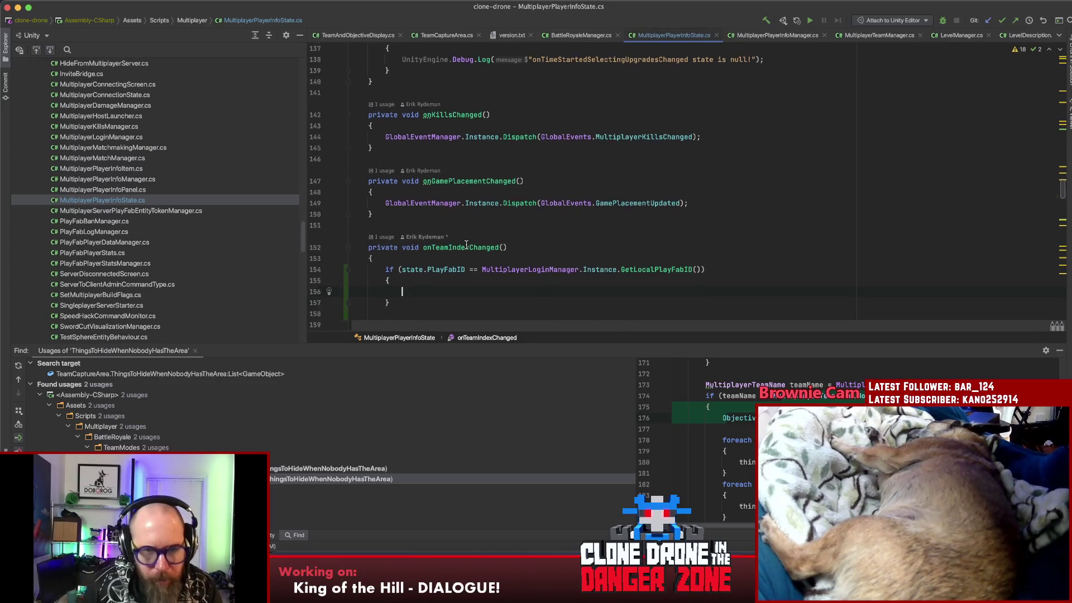
pyautogui.scroll(-3, 466, 245)
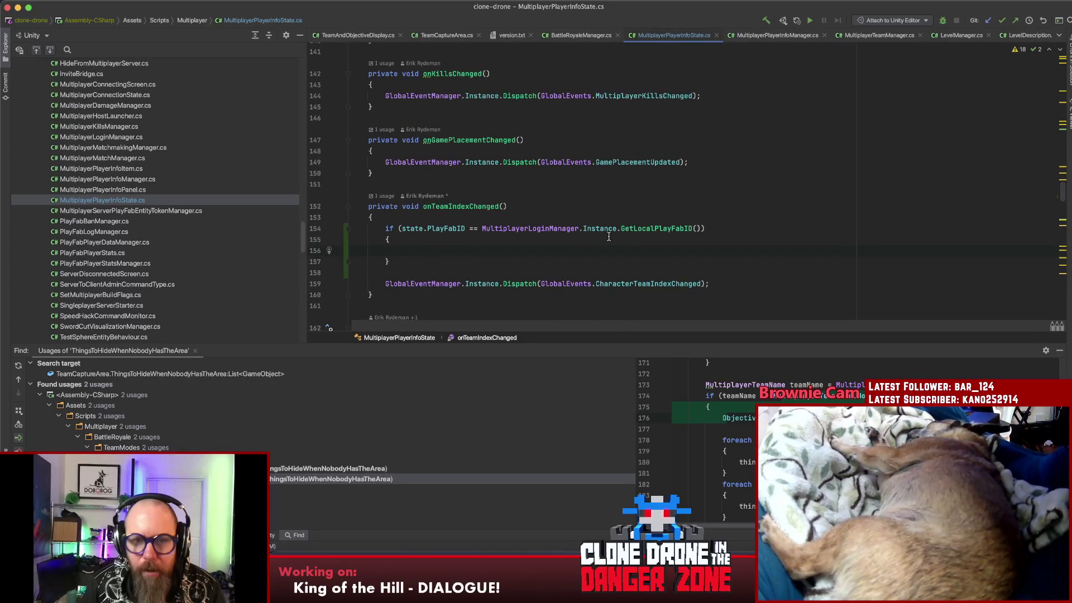
# - Duplicate the dispatch line into the if block as a LocalPlayerTeamIndexChanged global event
pyautogui.moveTo(710, 284); pyautogui.dragTo(380, 288)
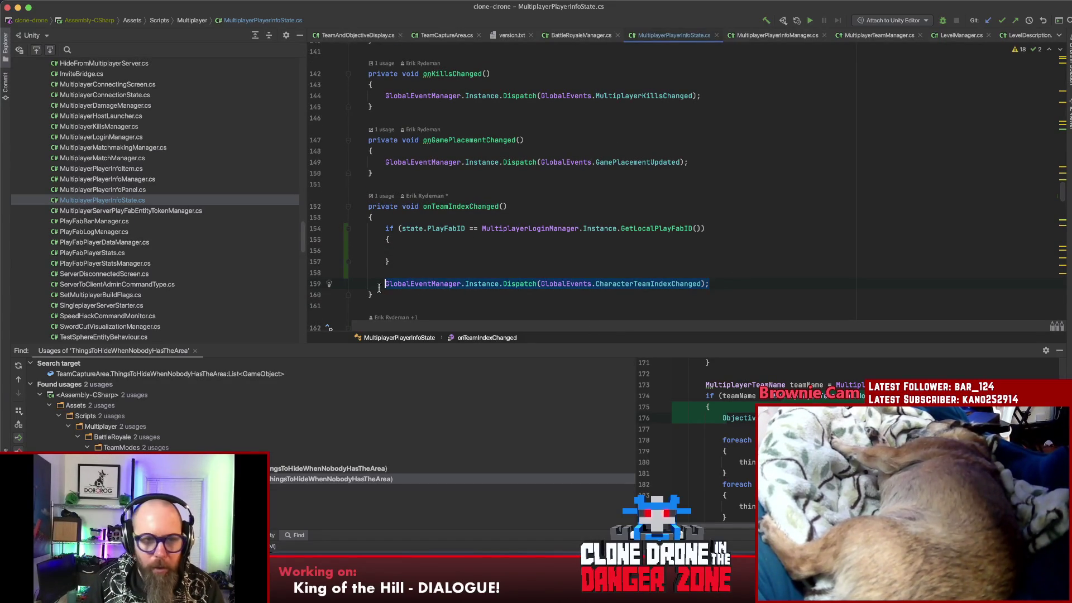
pyautogui.write('GlobalEventManager.Instance.Dispatch(GlobalEvents.CharacterTeamIndexChanged);')
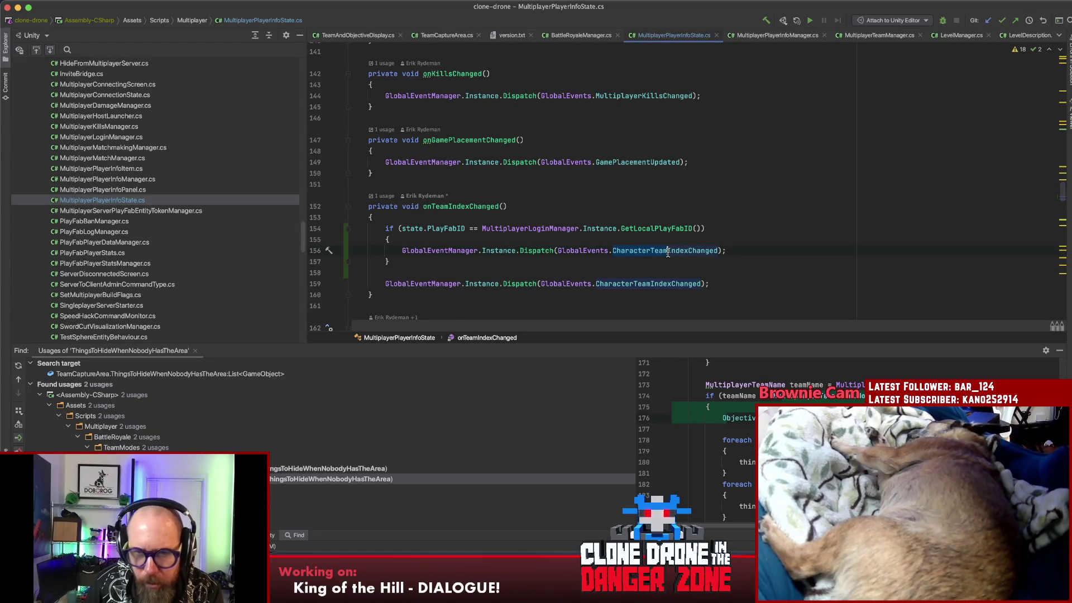
pyautogui.write('LocalPlayer')
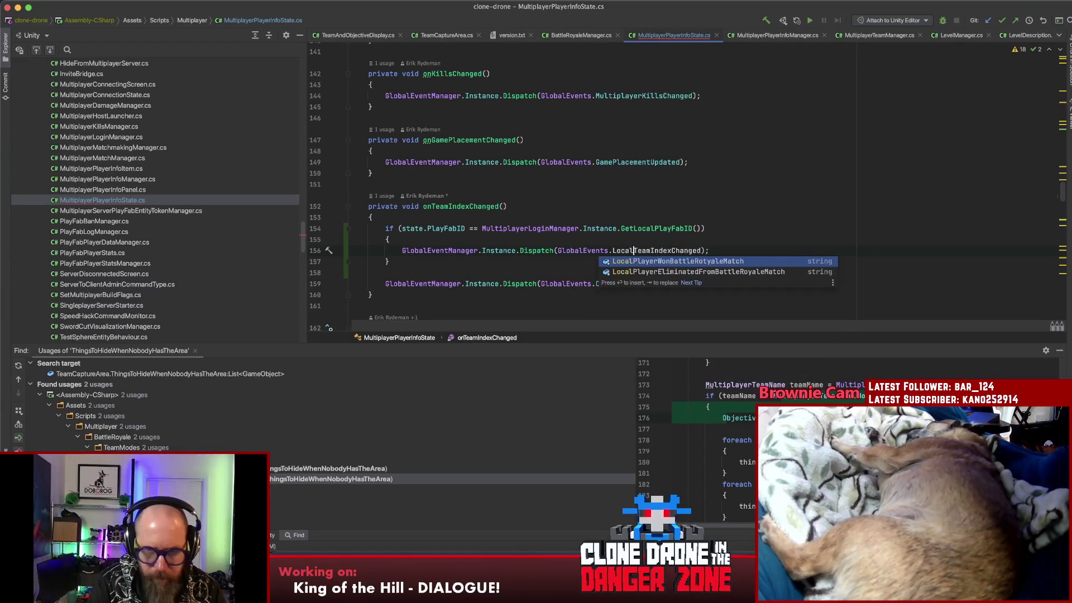
pyautogui.press('Escape')
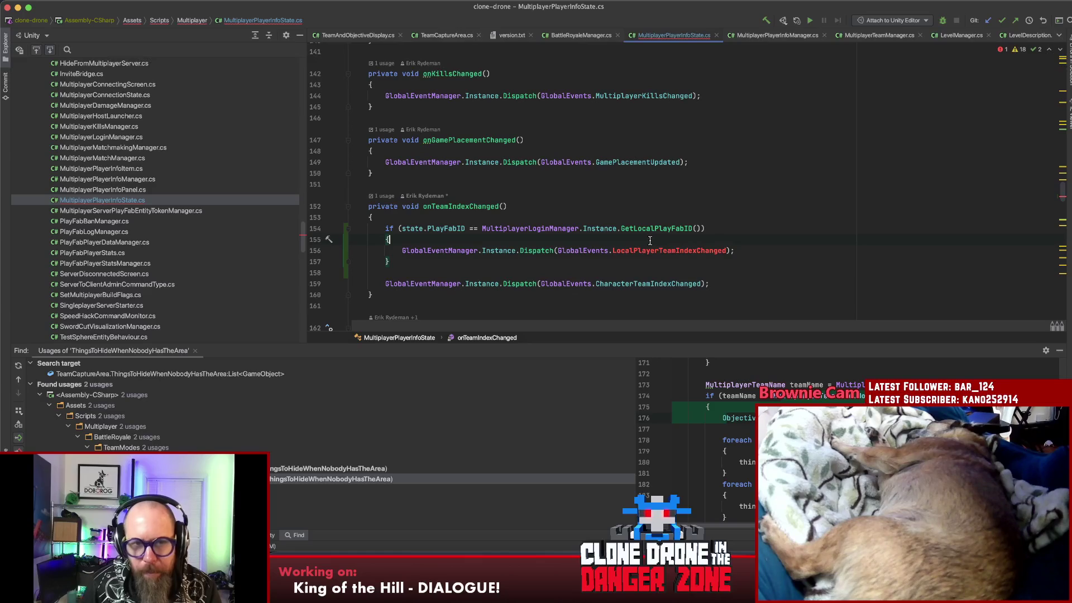
# - Search the file for onTeamIndexChanged to reach where it is registered as a callback
pyautogui.doubleClick(485, 207)
pyautogui.press('super+f')
pyautogui.press('Return')
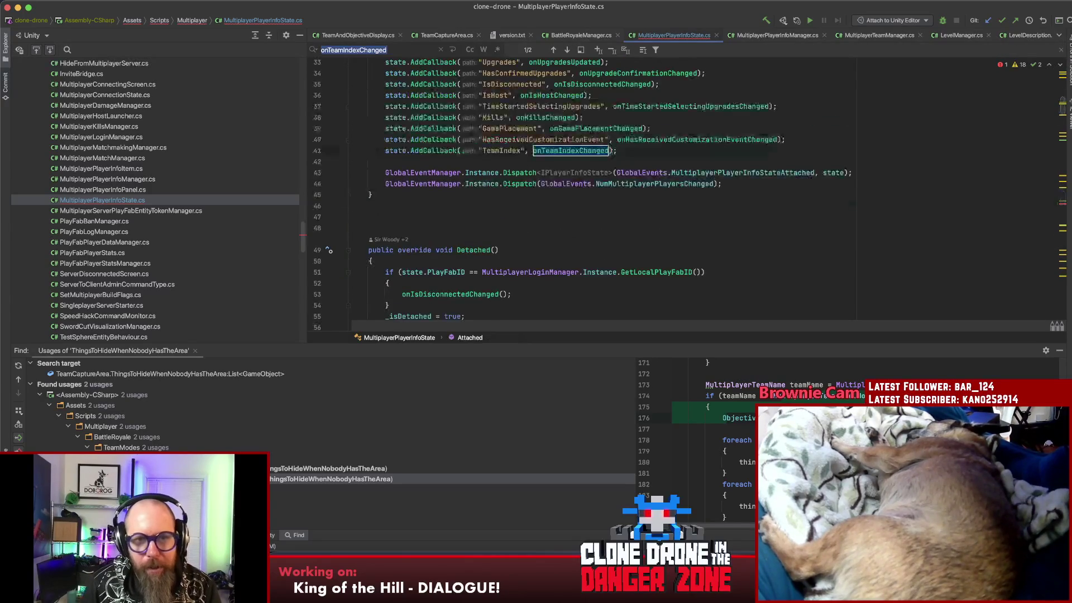
pyautogui.scroll(-1, 628, 201)
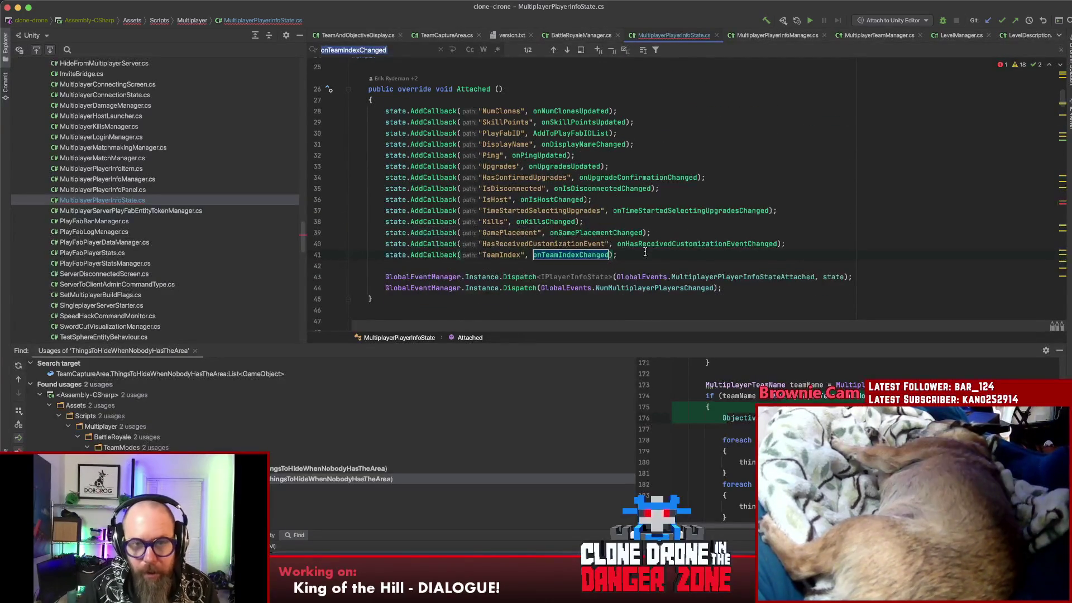
# - Check GetLocalPlayFabID's definition in MultiplayerLoginManager and return to MultiplayerPlayerInfoState
pyautogui.press('super+b')
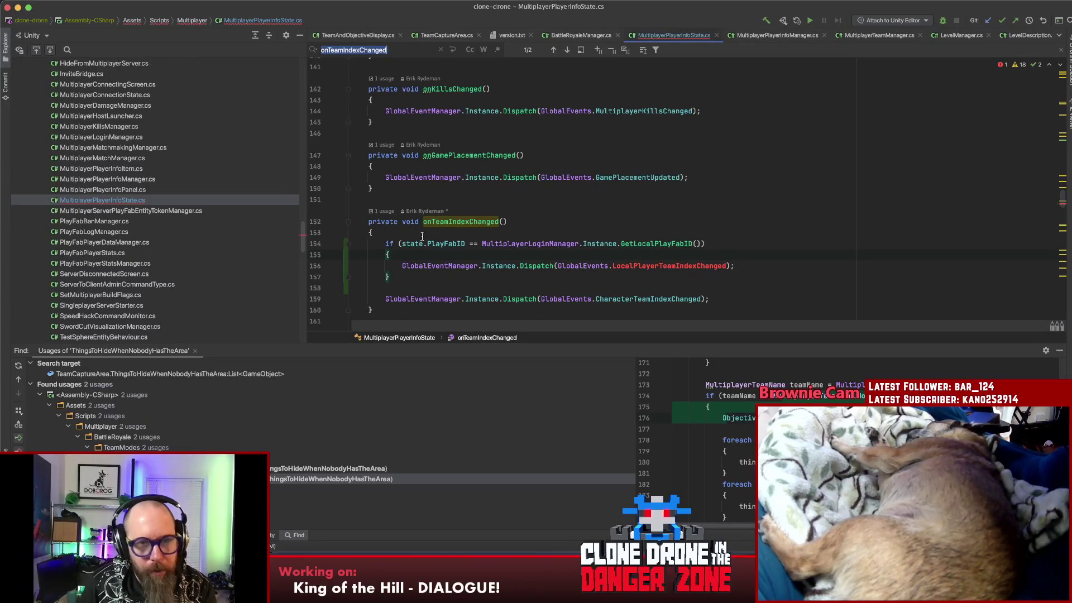
pyautogui.keyDown('super'); pyautogui.click(644, 244); pyautogui.keyUp('super')
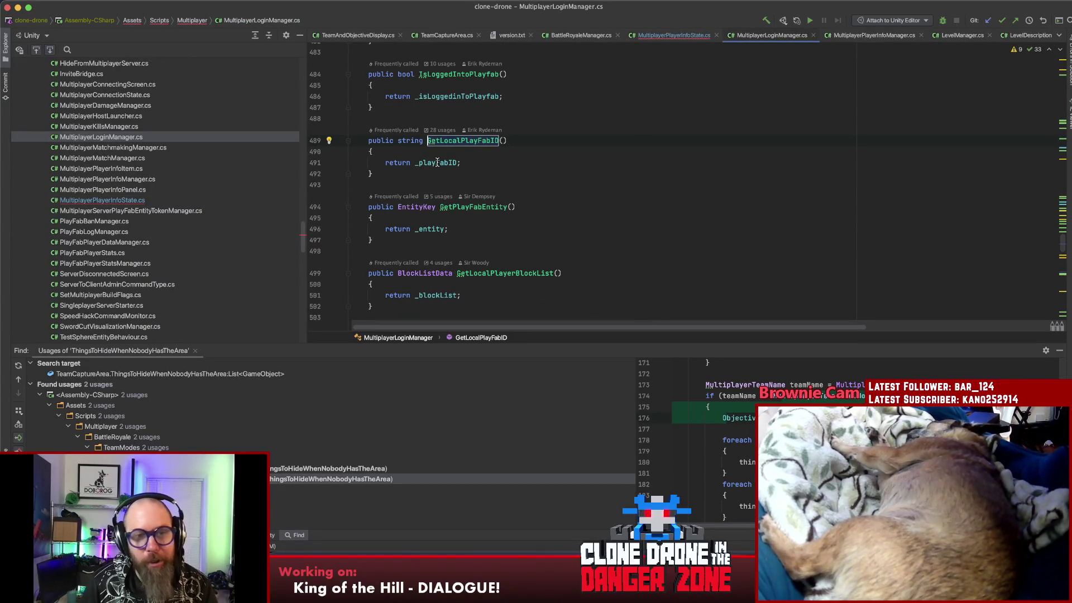
pyautogui.press('super+bracketleft')
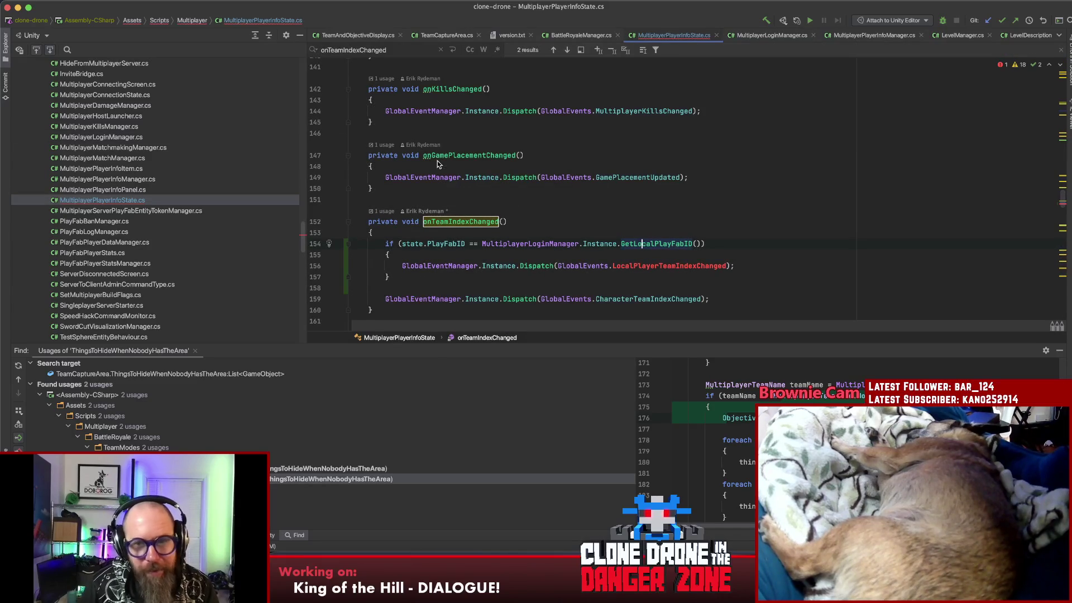
# - Wrap the state.PlayFabID check in !string.IsNullOrEmpty(...) within the onTeamIndexChanged condition
pyautogui.moveTo(465, 243); pyautogui.dragTo(401, 244)
pyautogui.press('Left')
pyautogui.write('!string.')
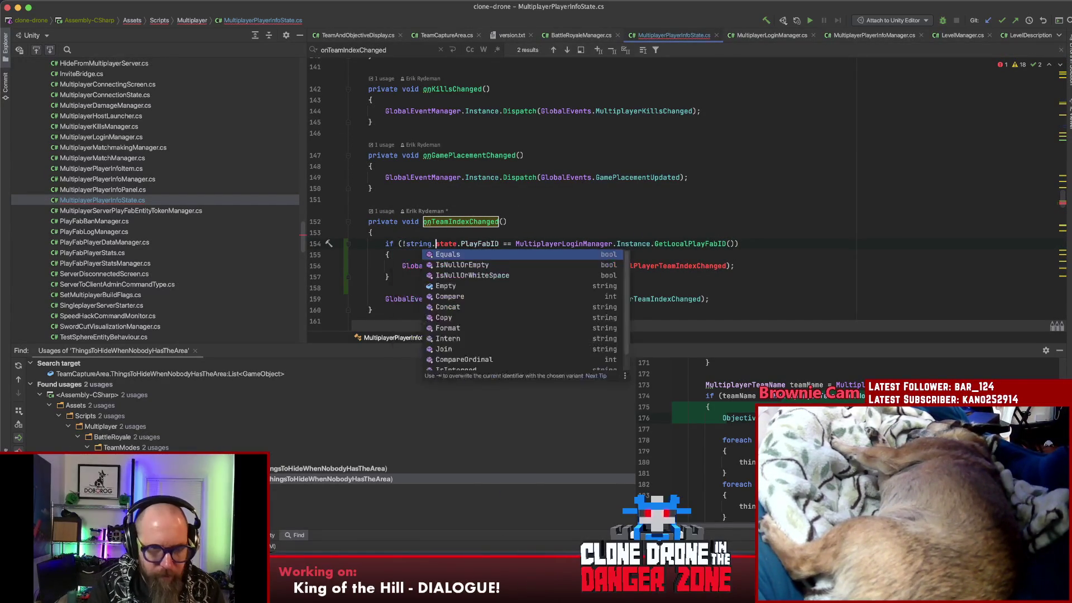
pyautogui.write('IsNu')
pyautogui.press('Return')
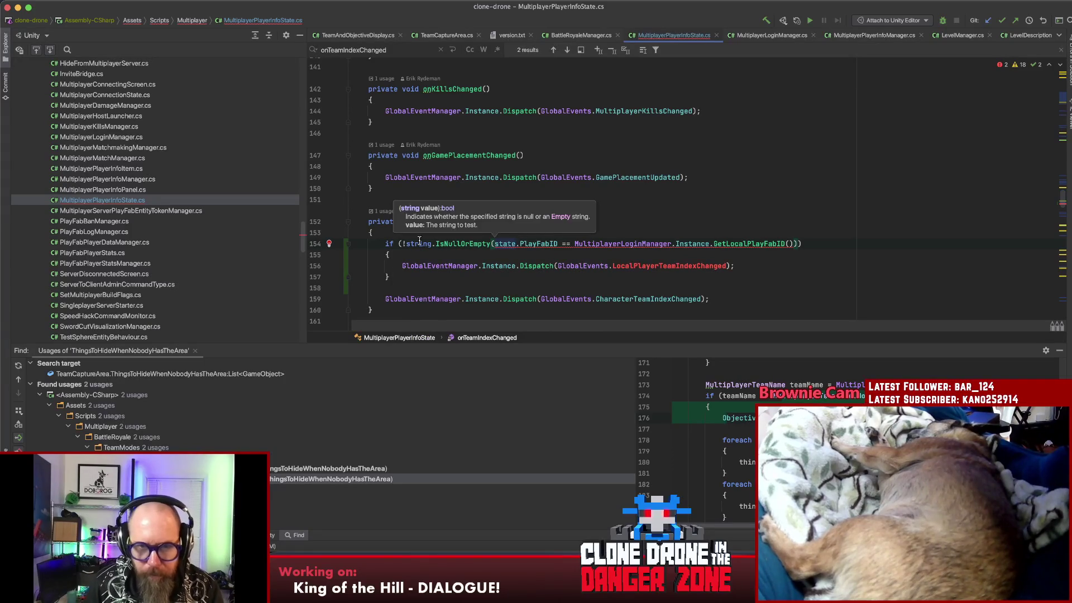
pyautogui.write(')')
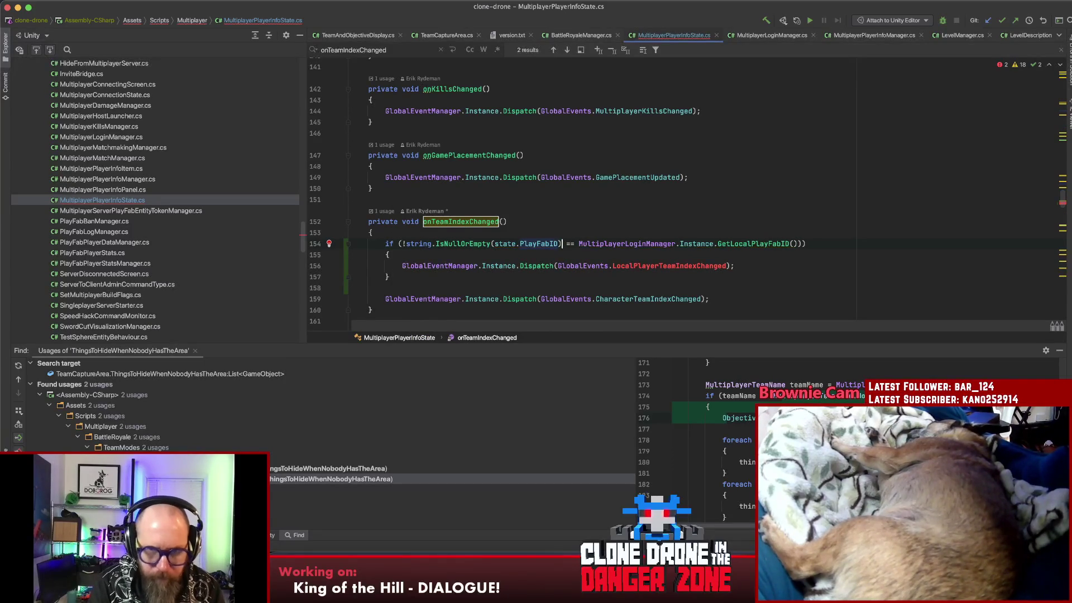
pyautogui.write(' && state.PlayFabID')
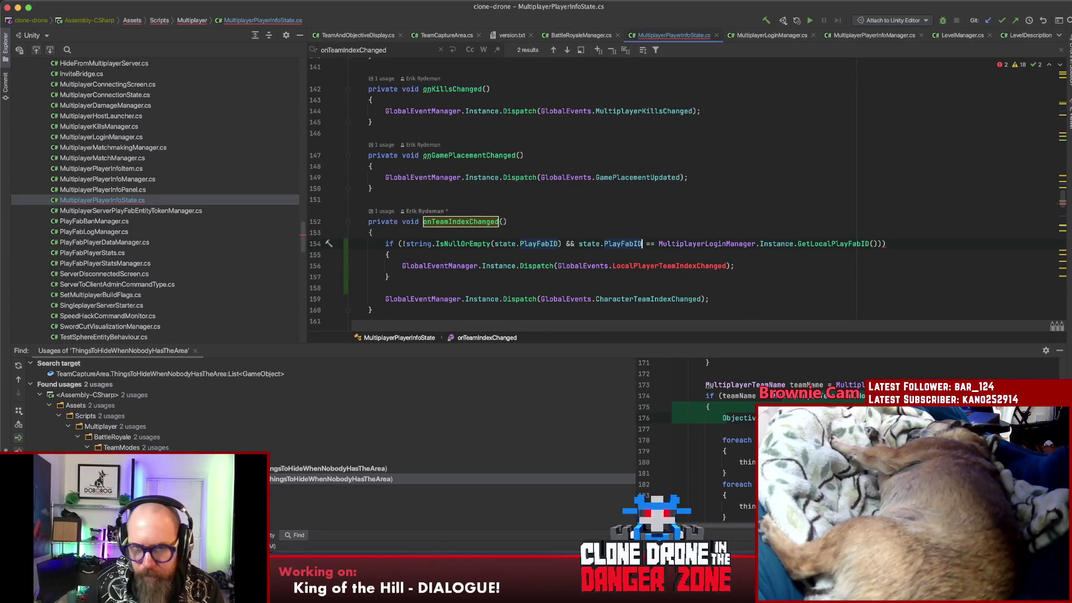
pyautogui.click(971, 244)
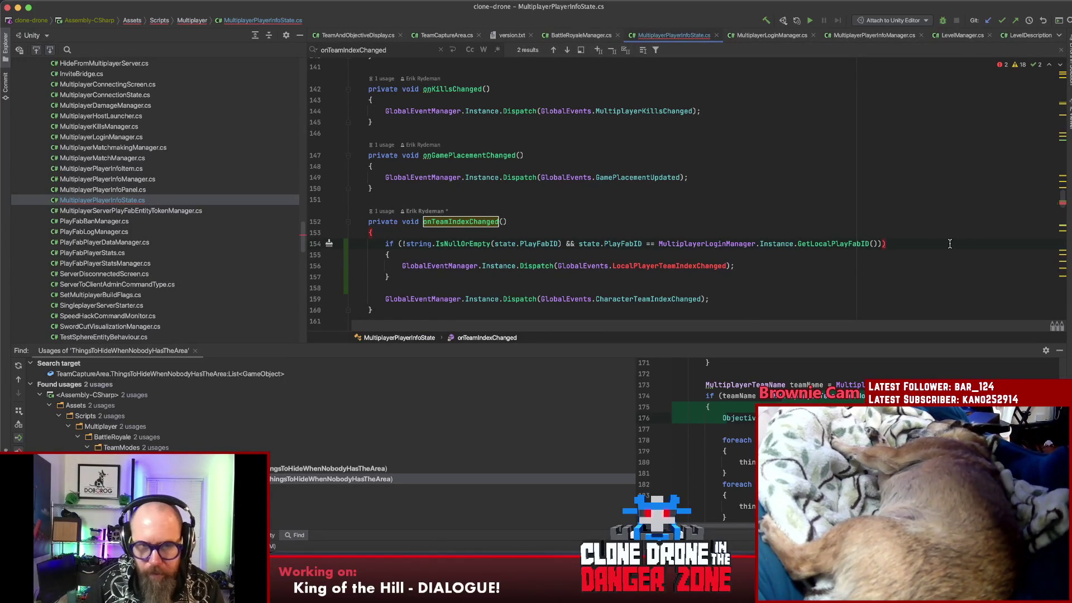
pyautogui.doubleClick(672, 266)
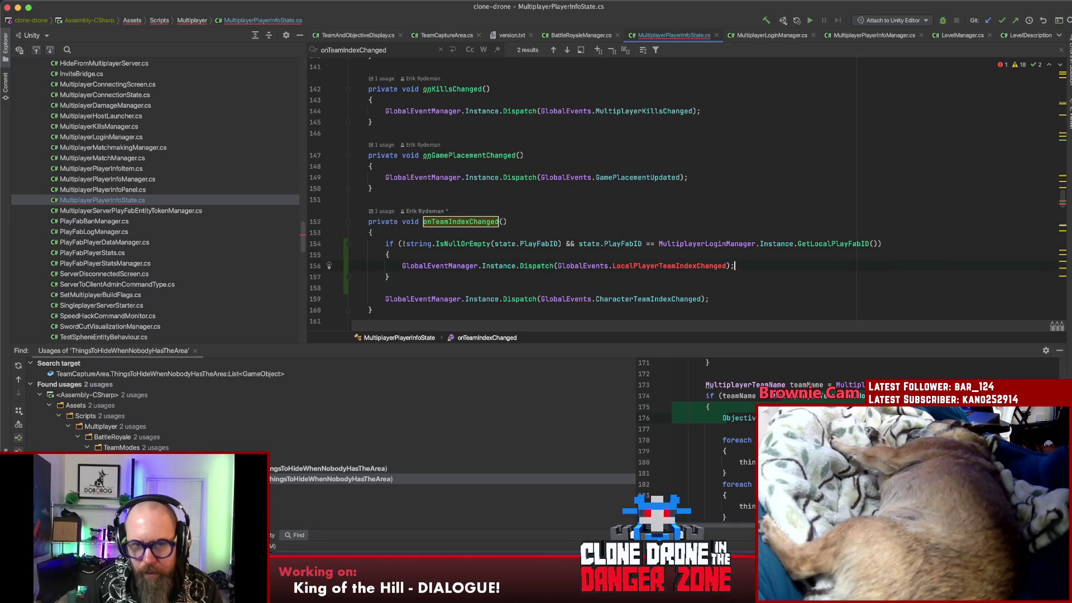
pyautogui.click(590, 266)
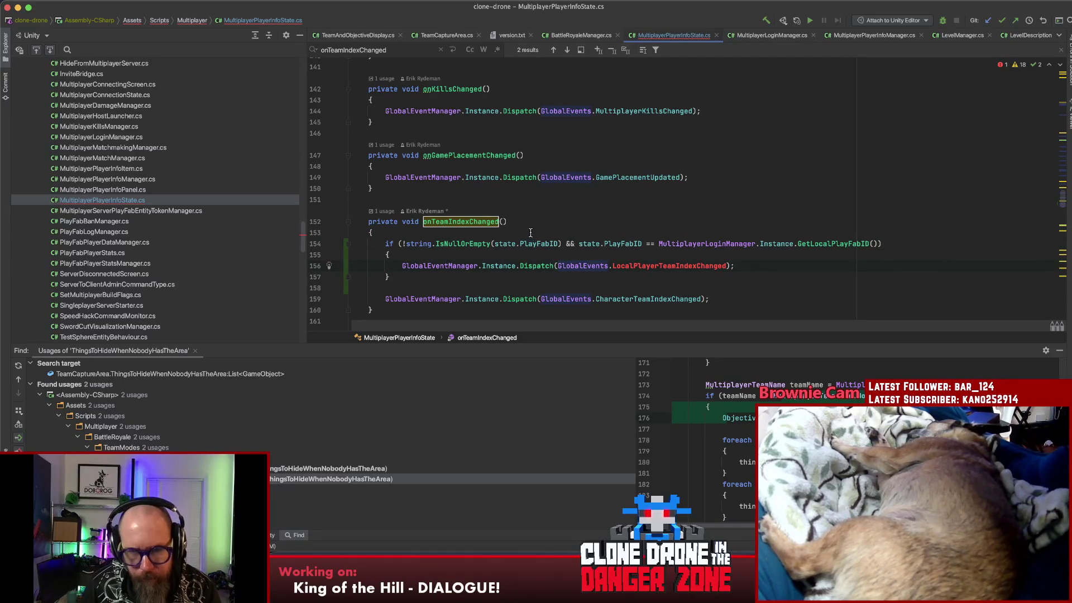
# - Prefix the condition with BoltNetwork.IsClient && and navigate to the GlobalEvents class declaration
pyautogui.click(402, 243)
pyautogui.press('BackSpace')
pyautogui.write('Bol')
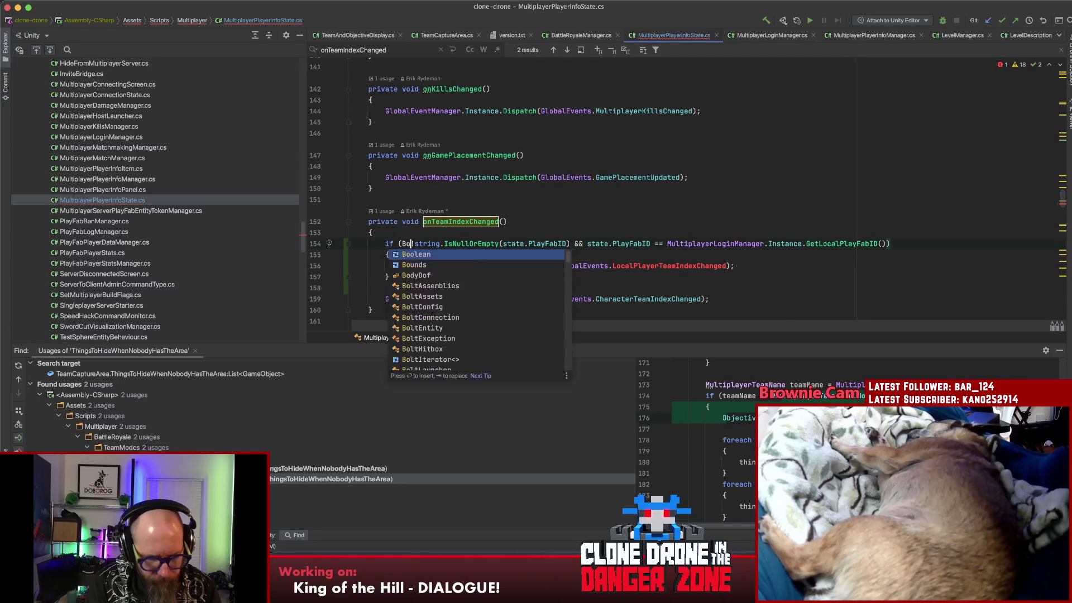
pyautogui.write('tN')
pyautogui.press('Return')
pyautogui.write('.iscl')
pyautogui.press('Return')
pyautogui.write('&&')
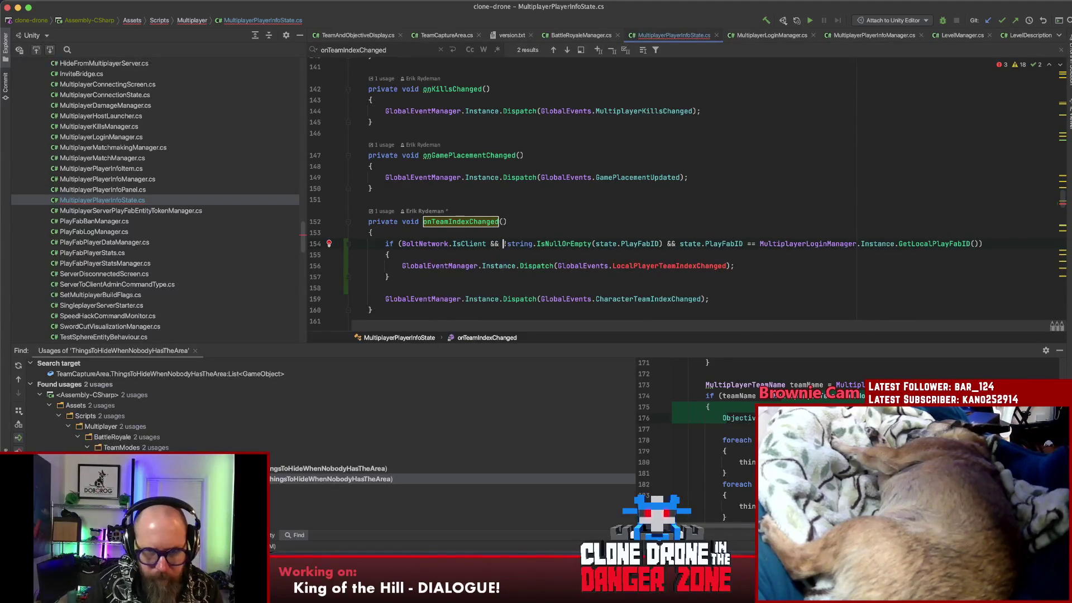
pyautogui.click(645, 266)
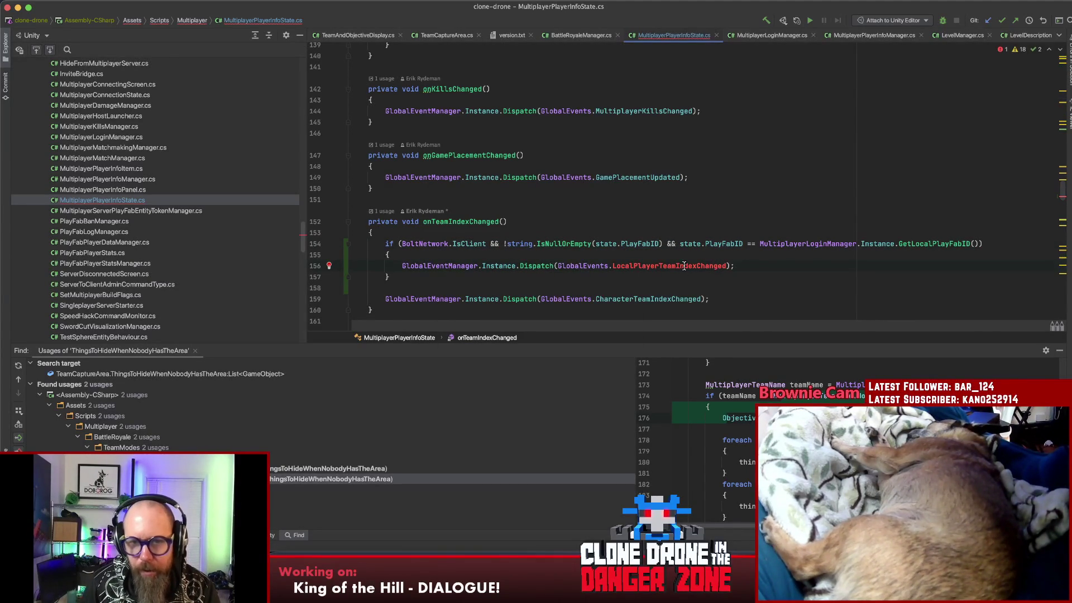
pyautogui.keyDown('super'); pyautogui.click(586, 266); pyautogui.keyUp('super')
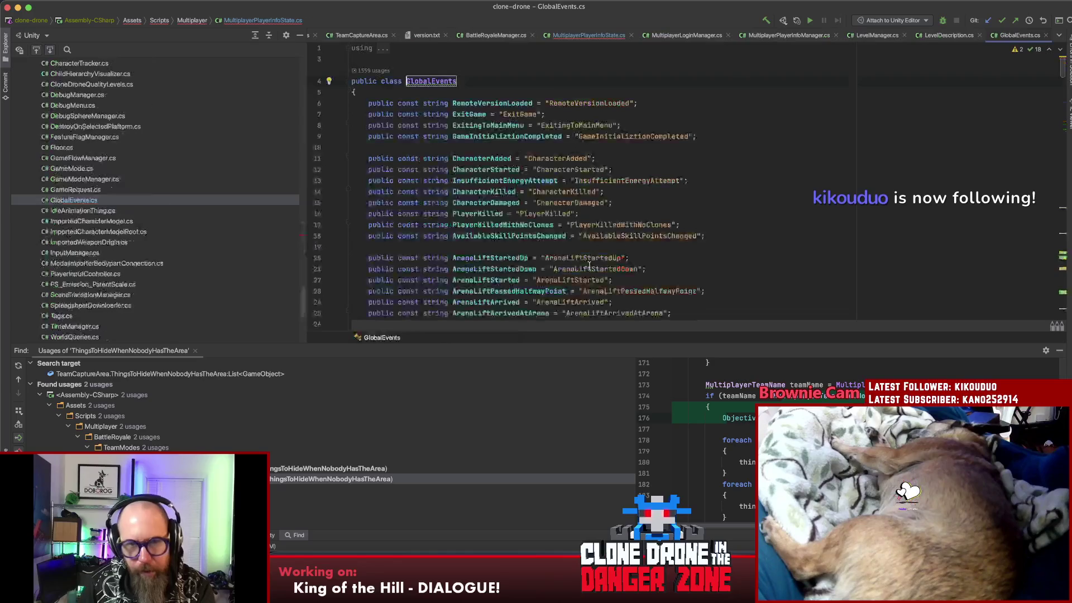
pyautogui.scroll(-15, 589, 265)
pyautogui.scroll(-15, 621, 235)
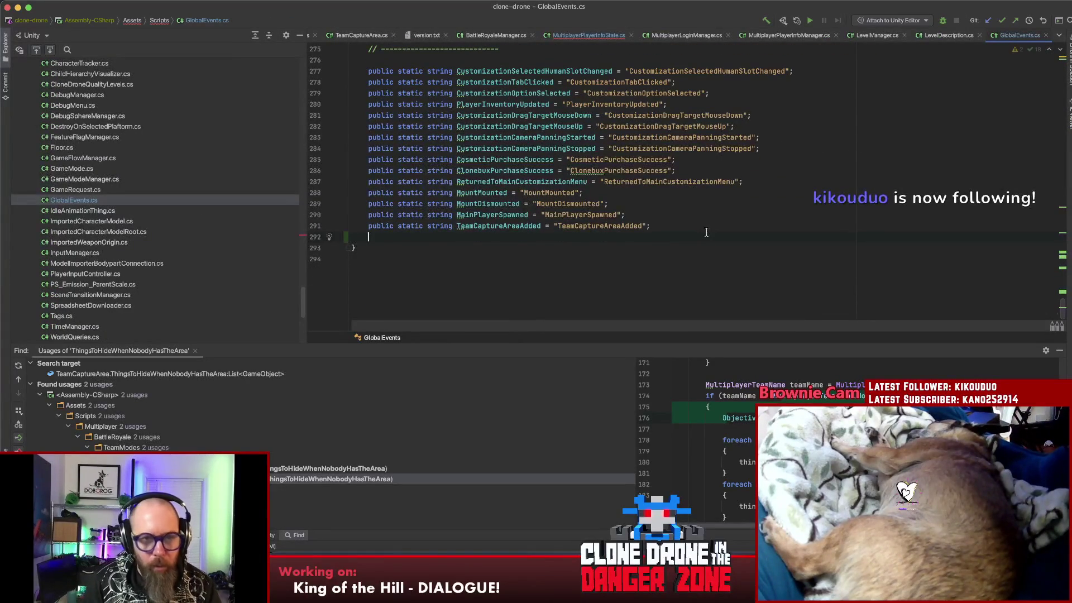
pyautogui.write('public')
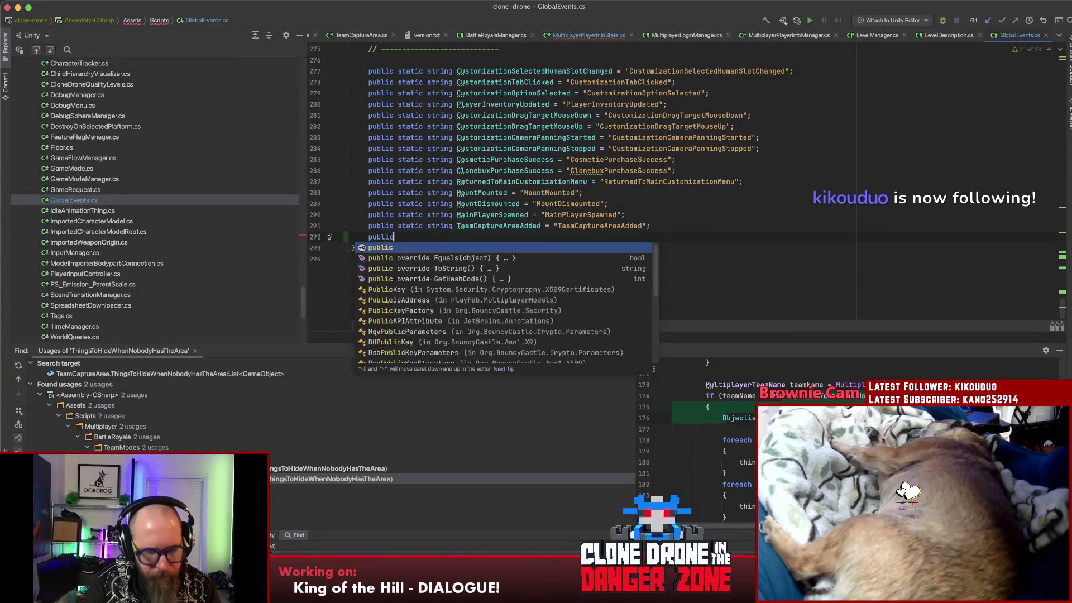
pyautogui.write(' static')
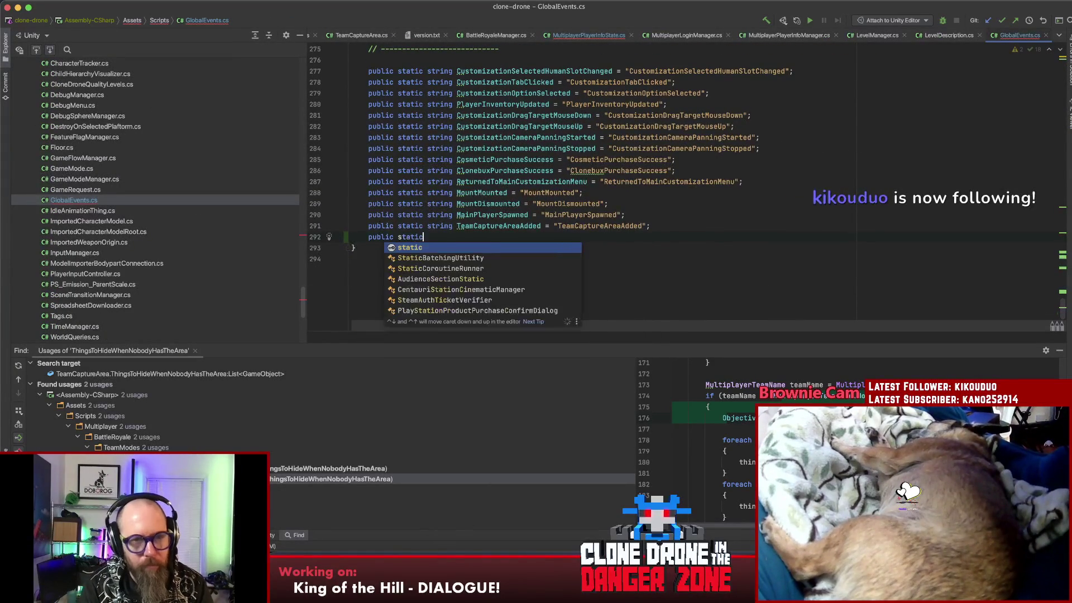
pyautogui.write(' string LocalPlayerTeamIndexChanged')
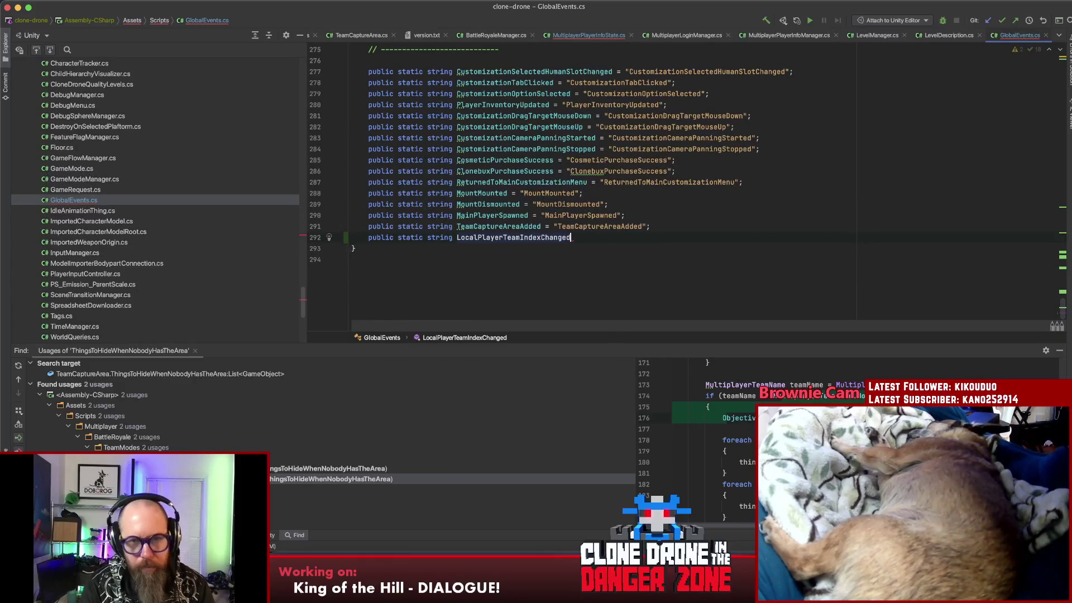
pyautogui.write(' = "LocalPlayerTeamIndexChanged"')
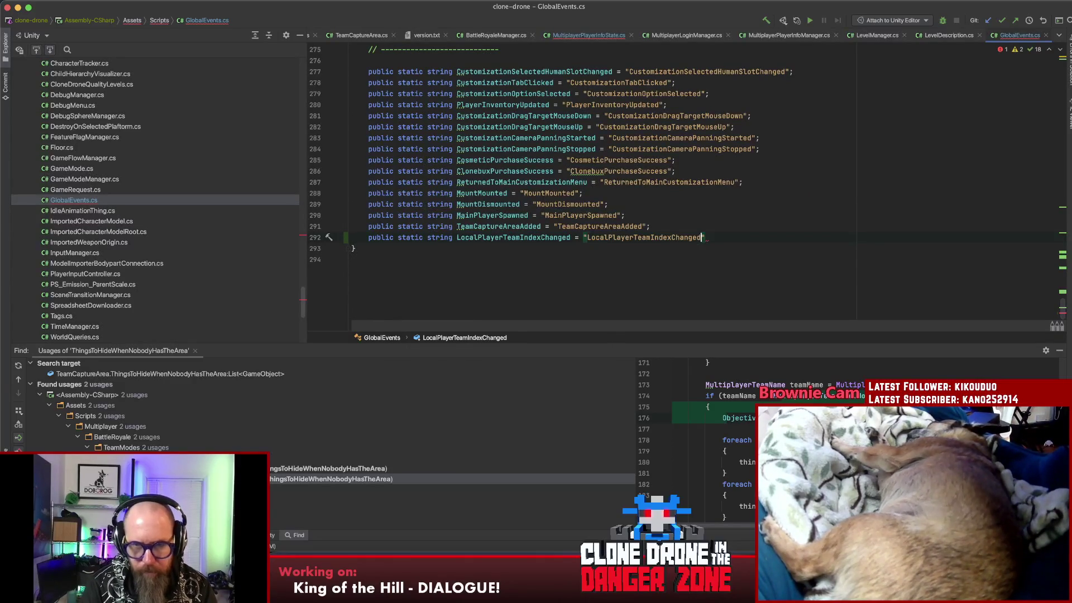
pyautogui.write(';')
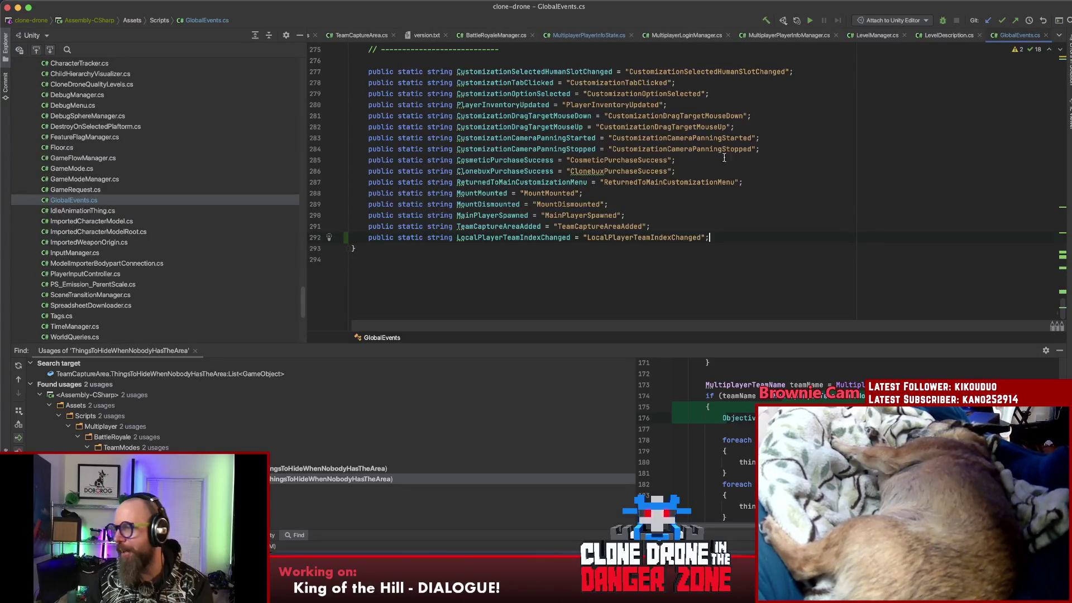
# - Check the new LocalPlayerTeamIndexChanged constant in GlobalEvents.cs and switch to LevelDescription.cs via Recent Files
pyautogui.click(863, 129)
pyautogui.click(753, 245)
pyautogui.click(750, 240)
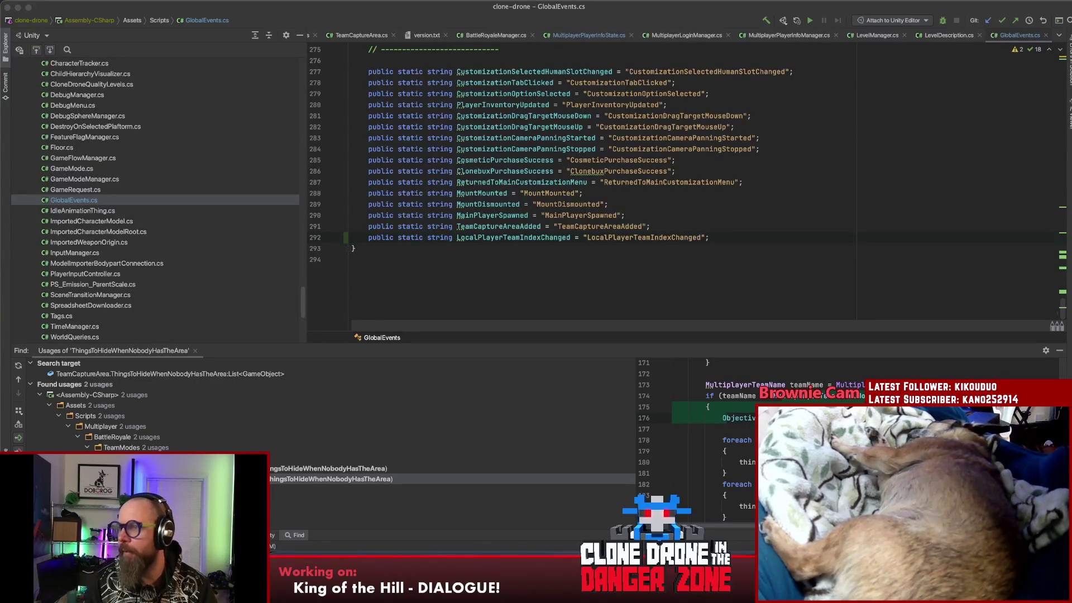
pyautogui.click(738, 244)
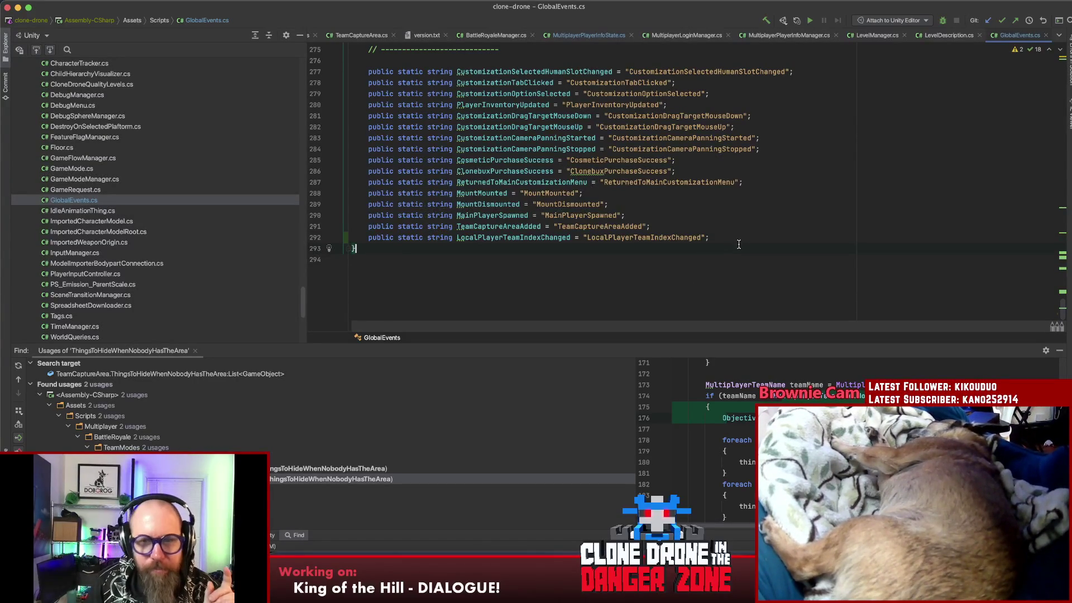
pyautogui.hotkey('ctrl', 'Tab')
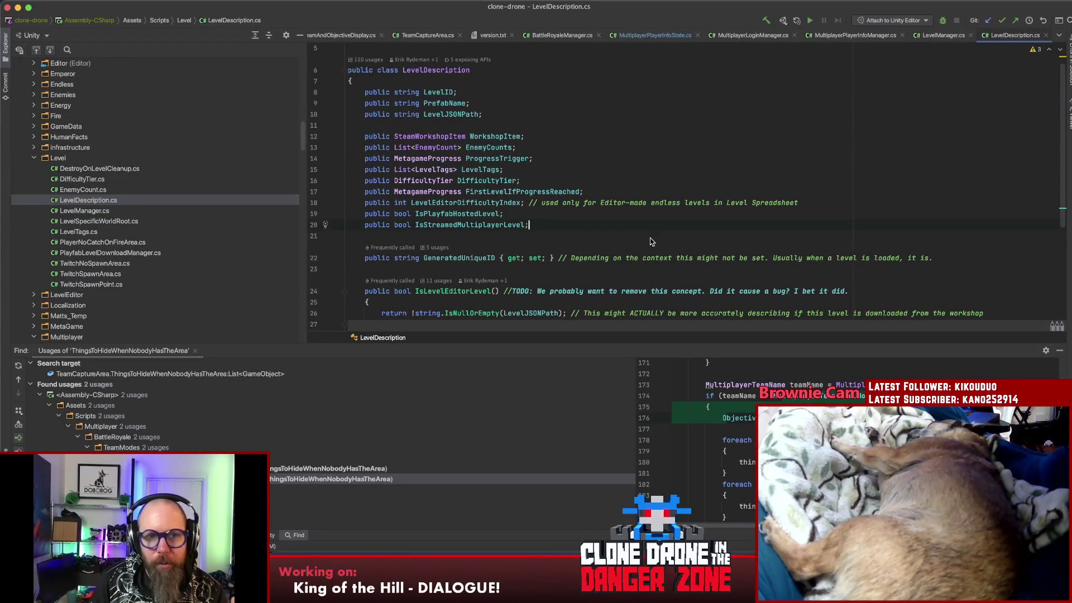
# - Look through LevelDescription's fields and IsLevelEditorLevel method, then return to MultiplayerPlayerInfoState.cs
pyautogui.click(600, 225)
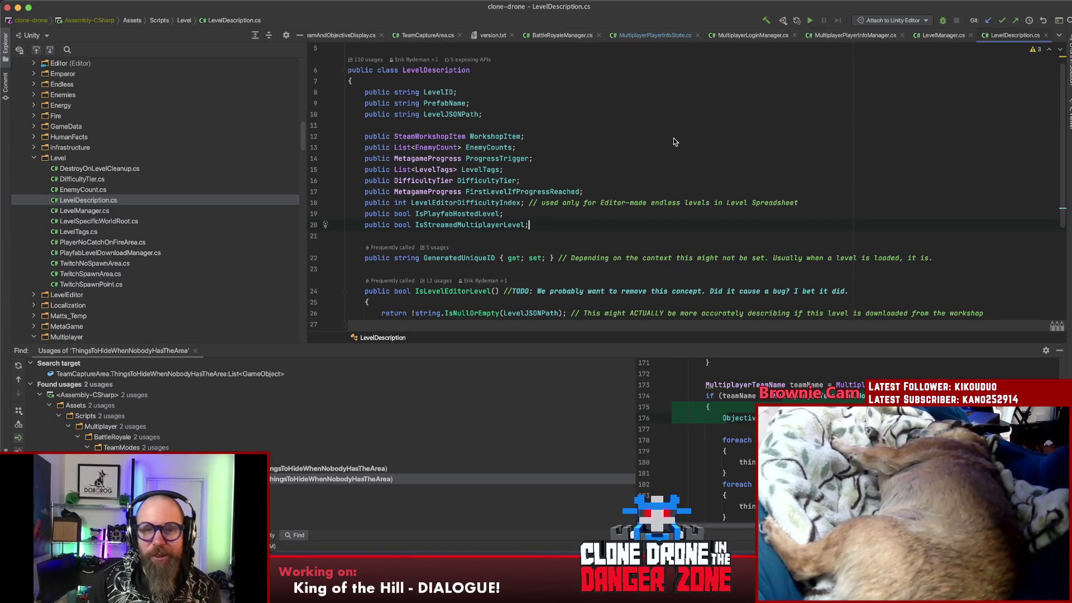
pyautogui.click(666, 136)
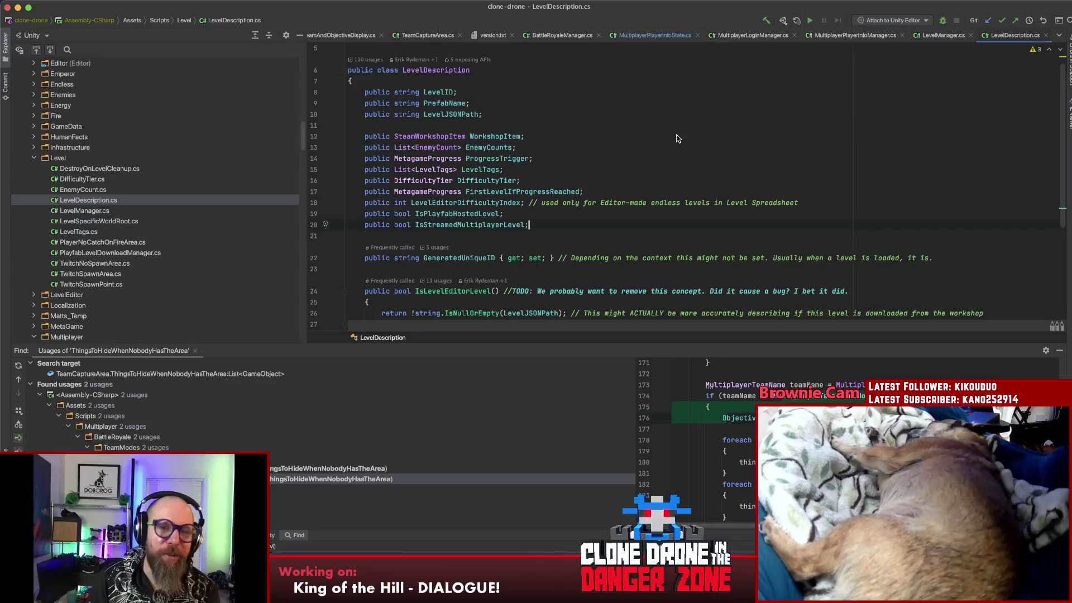
pyautogui.click(688, 171)
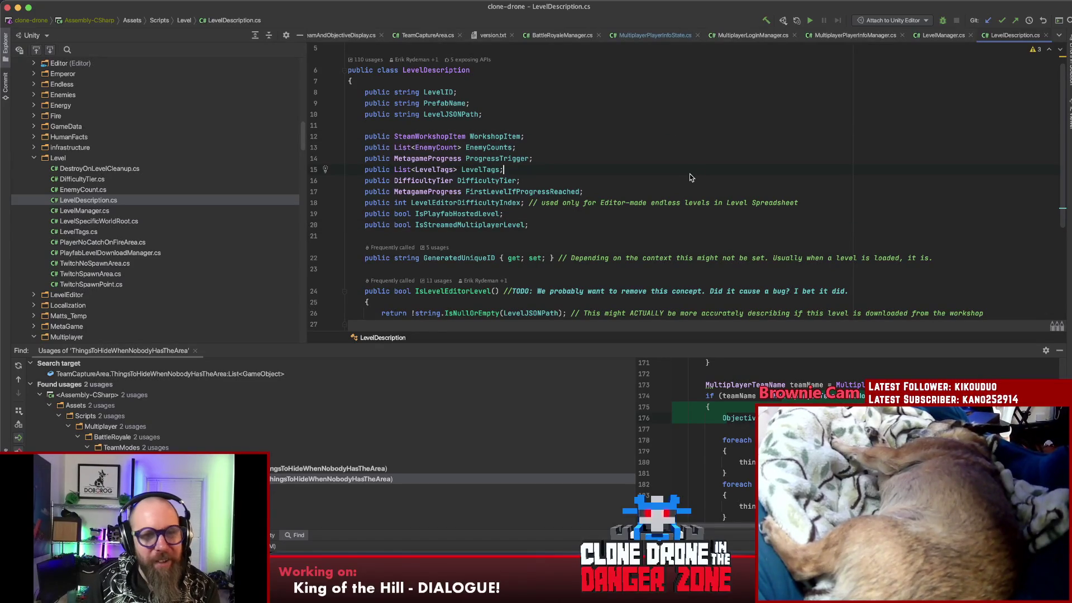
pyautogui.scroll(-5, 684, 184)
pyautogui.click(683, 184)
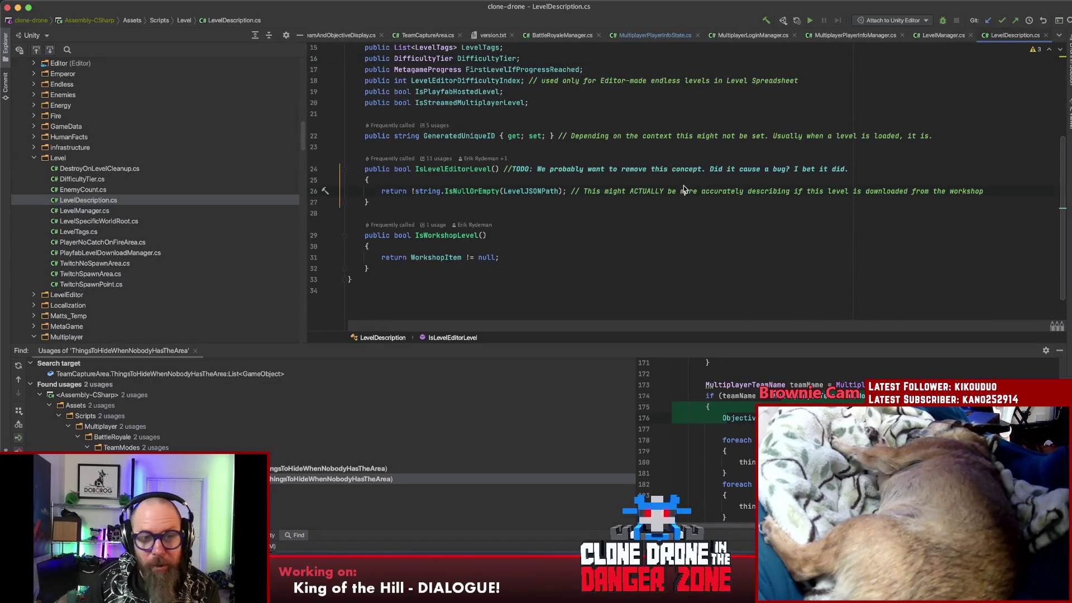
pyautogui.scroll(2, 674, 187)
pyautogui.scroll(2, 673, 186)
pyautogui.click(642, 225)
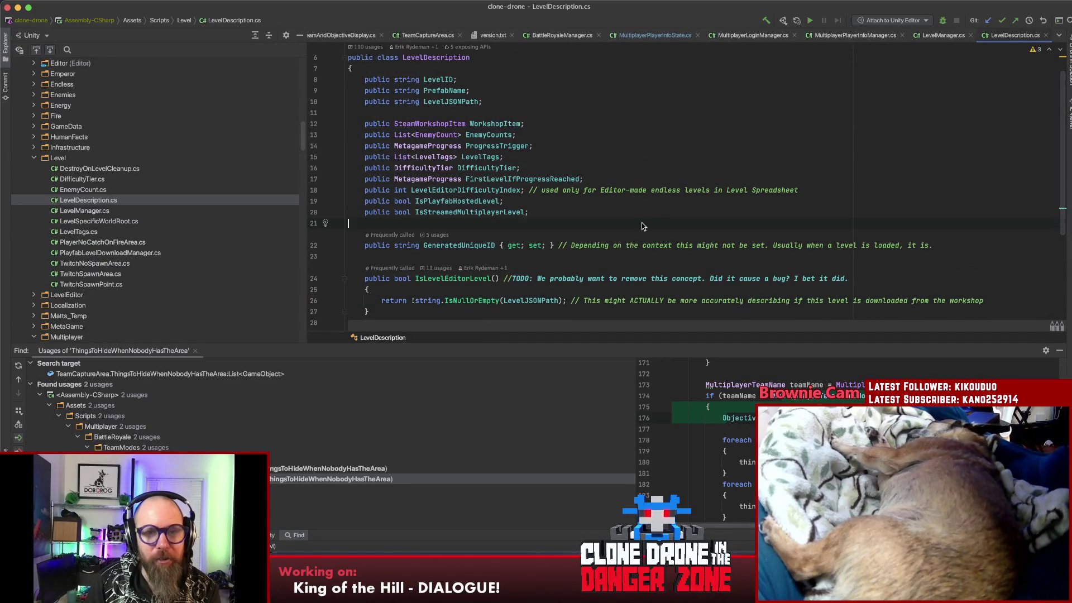
pyautogui.click(642, 38)
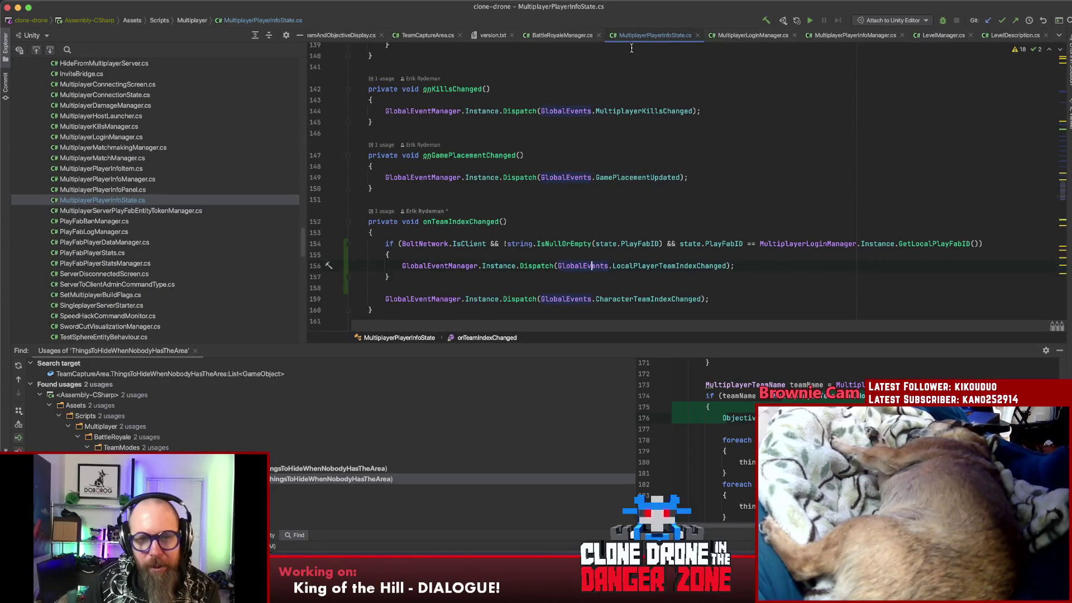
pyautogui.click(756, 265)
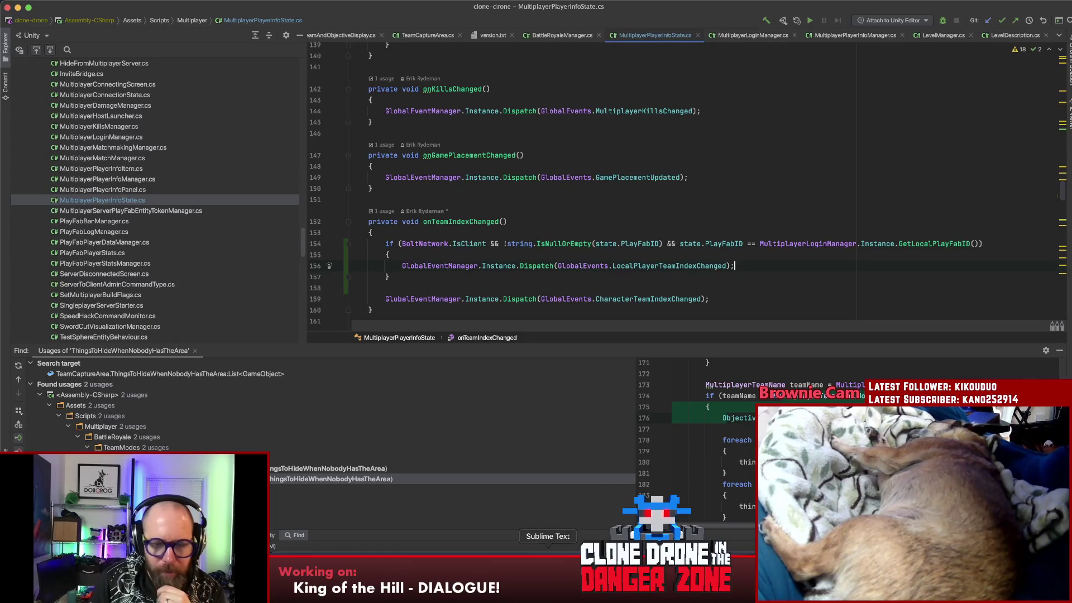
pyautogui.click(547, 569)
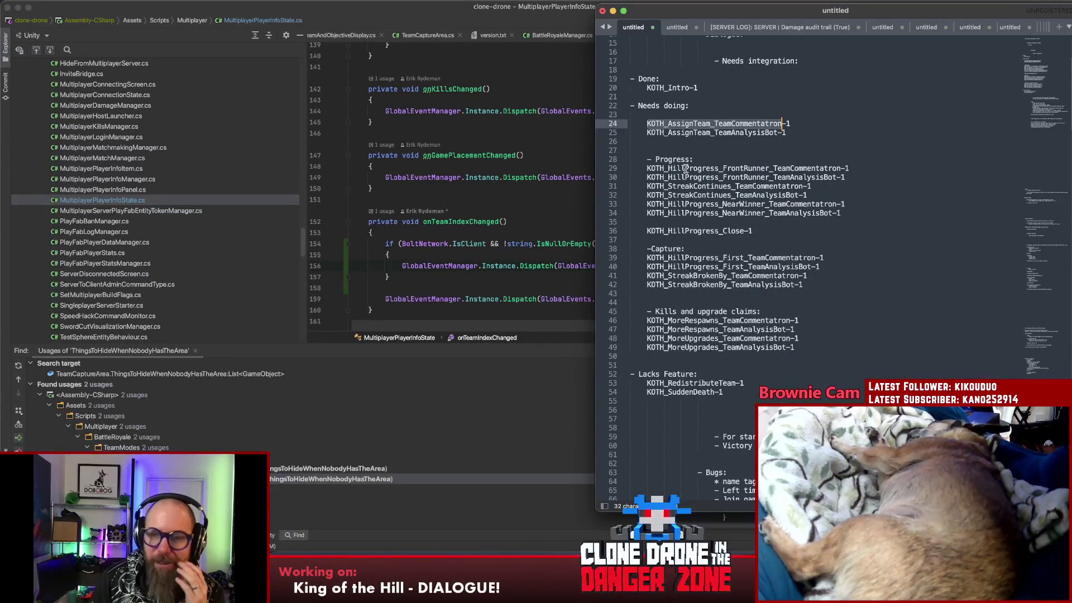
pyautogui.click(890, 213)
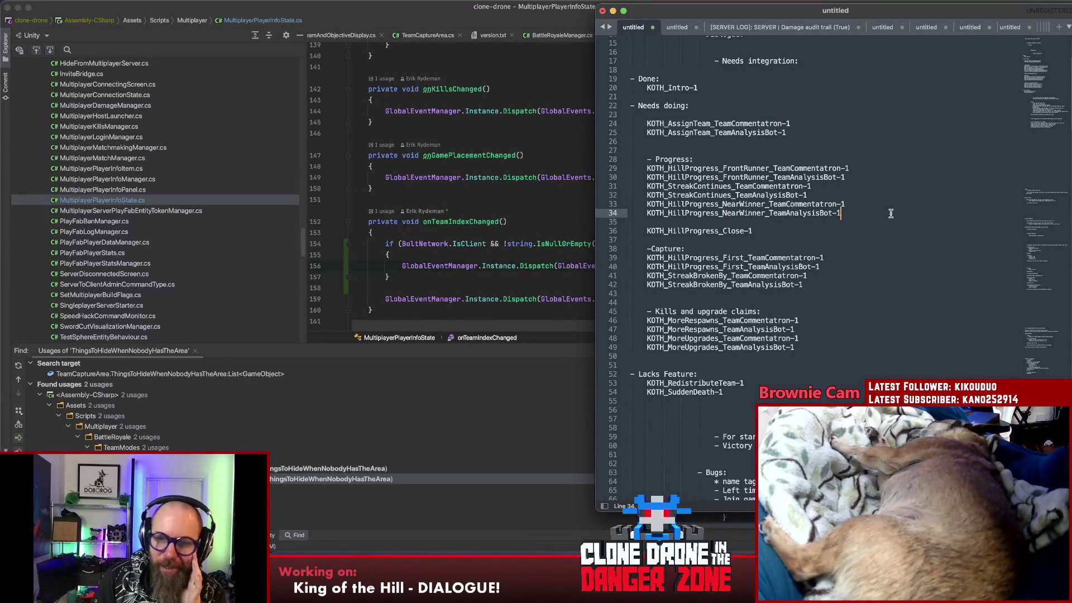
pyautogui.press('super+Tab')
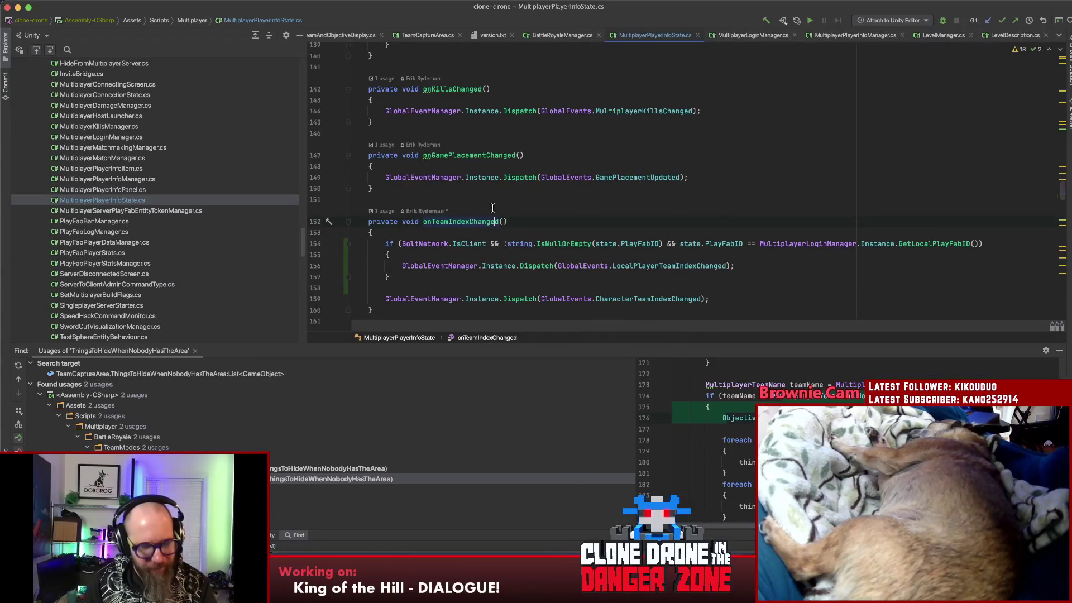
# - Use Search Everywhere to find and open BattleRoyaleDialogueManager.cs at its kill commentary settings
pyautogui.press('shift')
pyautogui.press('shift')
pyautogui.write('battlero')
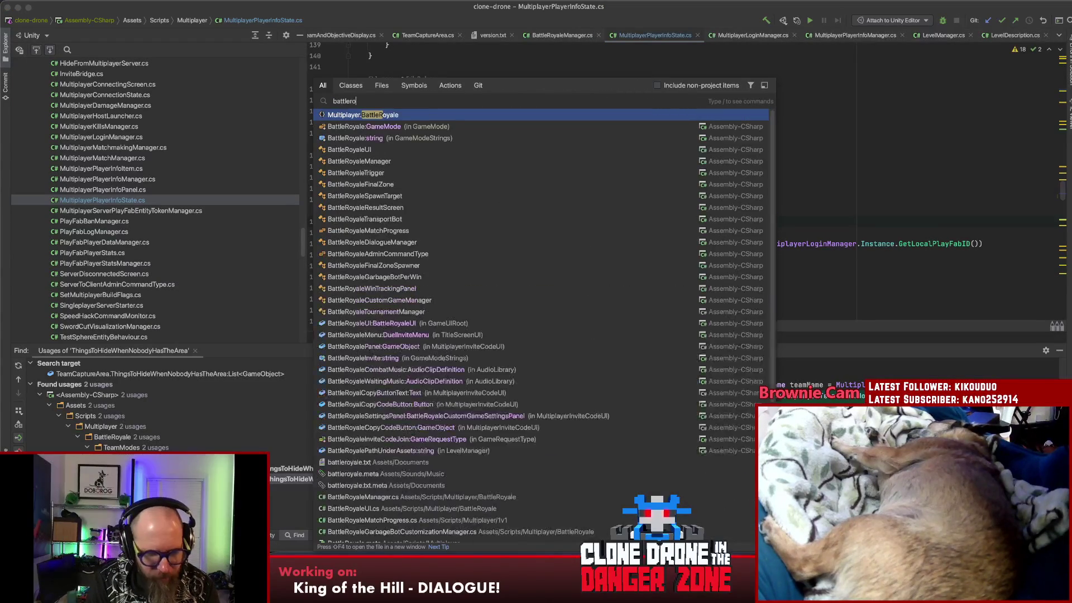
pyautogui.write('yalefinal')
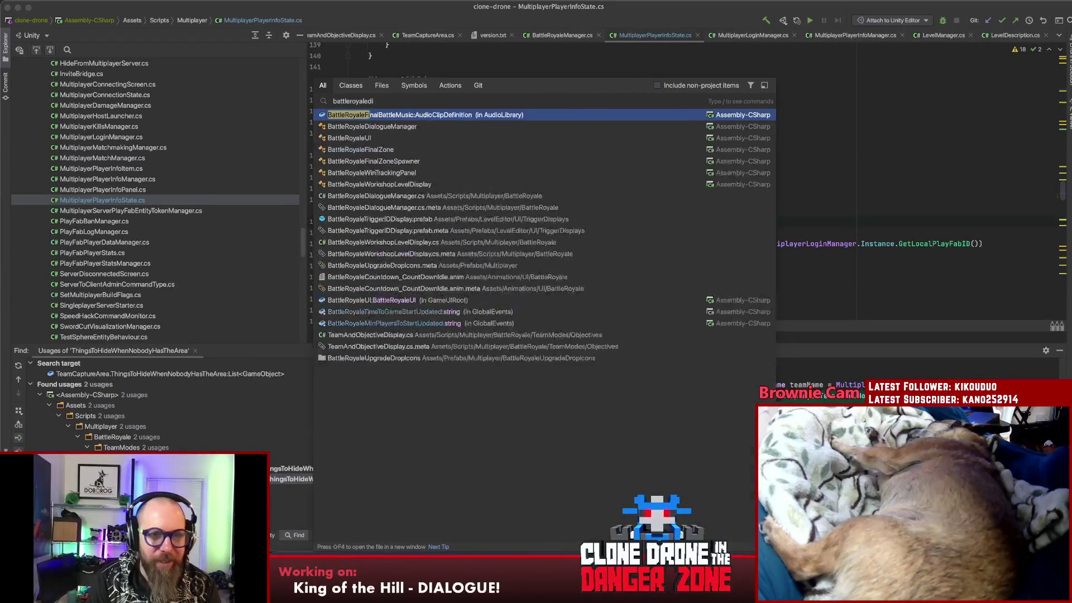
pyautogui.press('Return')
pyautogui.press('shift')
pyautogui.press('shift')
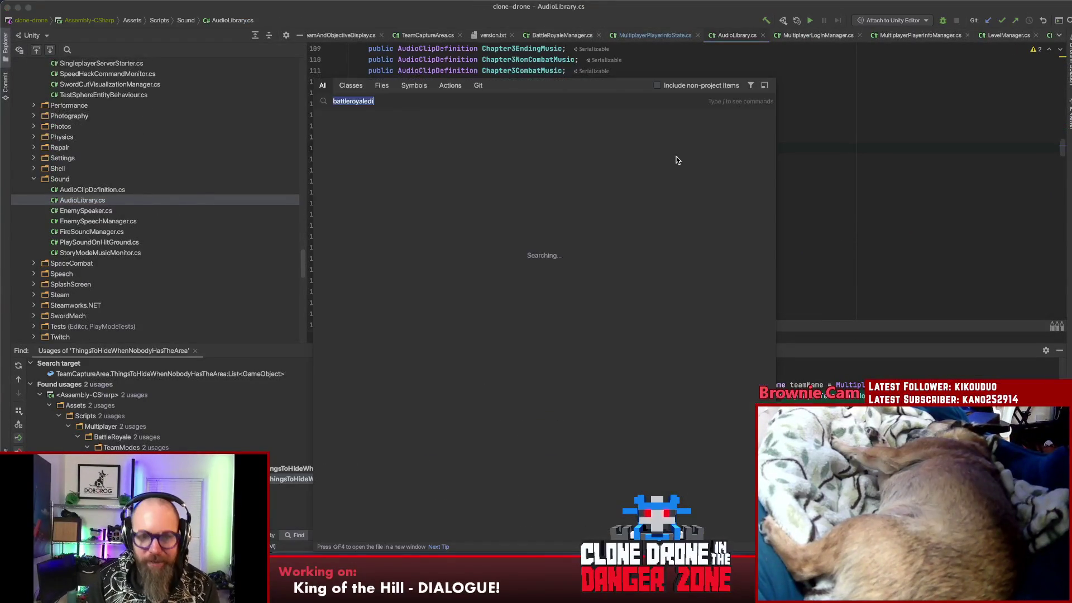
pyautogui.write('bat')
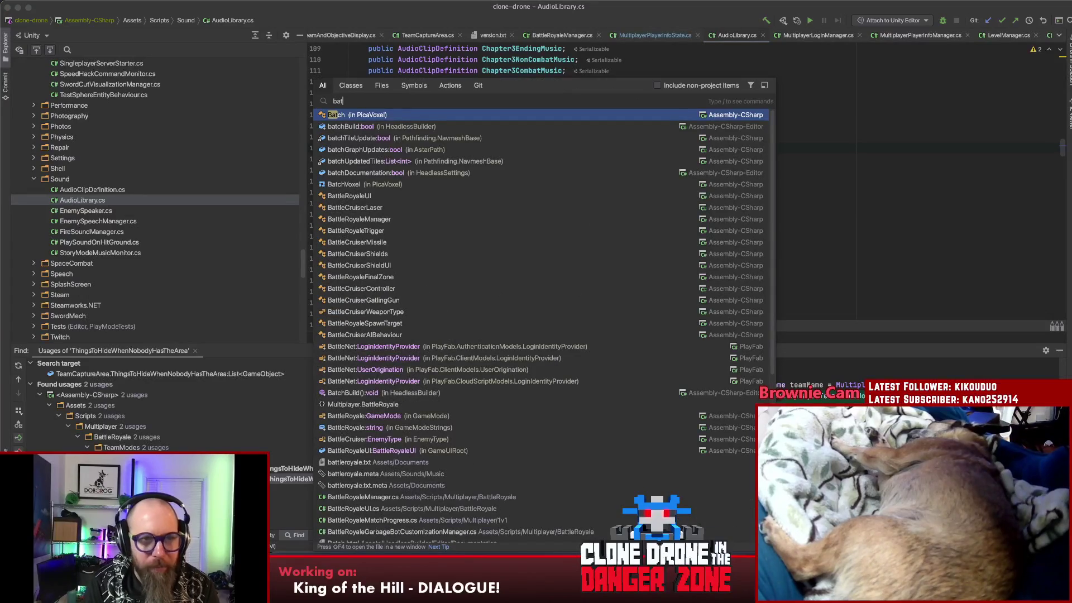
pyautogui.write('roy')
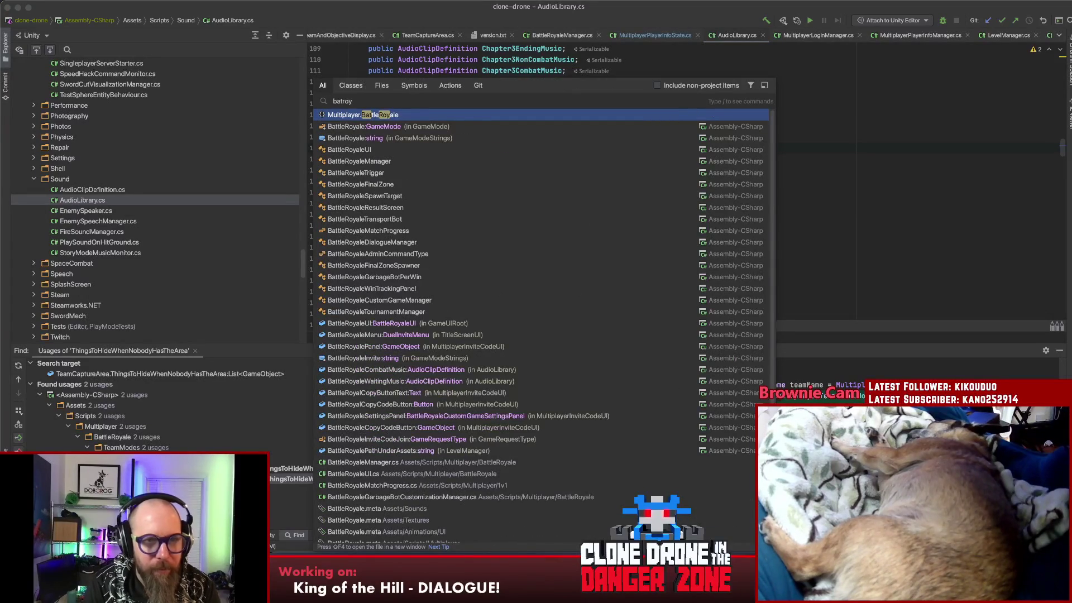
pyautogui.write('dia')
pyautogui.press('Return')
pyautogui.click(727, 138)
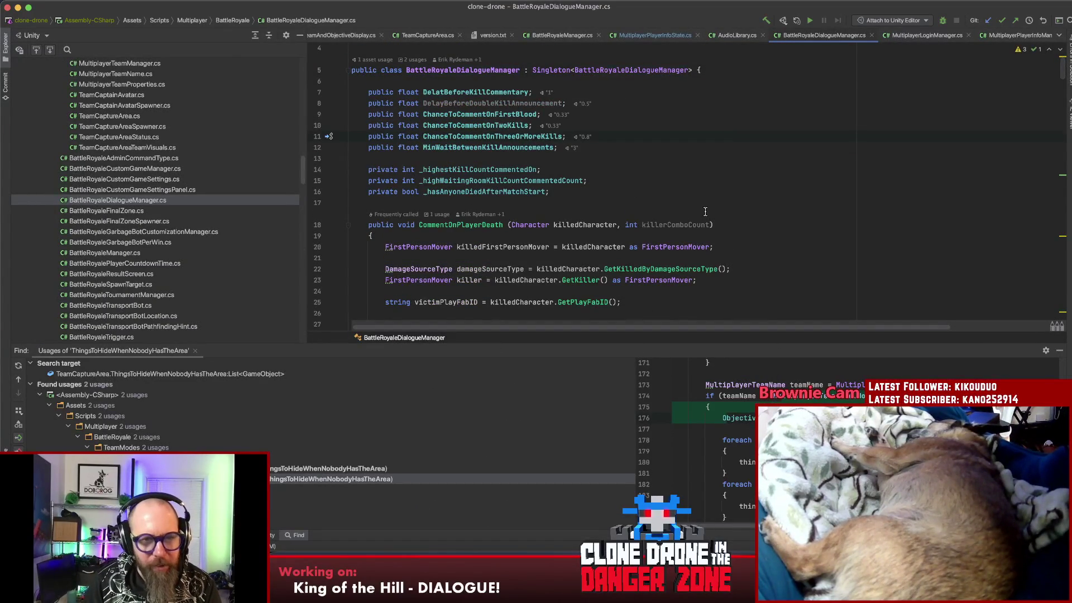
pyautogui.scroll(-5, 705, 211)
pyautogui.scroll(-5, 706, 216)
pyautogui.scroll(-5, 708, 222)
pyautogui.scroll(-5, 712, 229)
pyautogui.scroll(5, 713, 234)
pyautogui.scroll(5, 714, 235)
pyautogui.scroll(5, 713, 235)
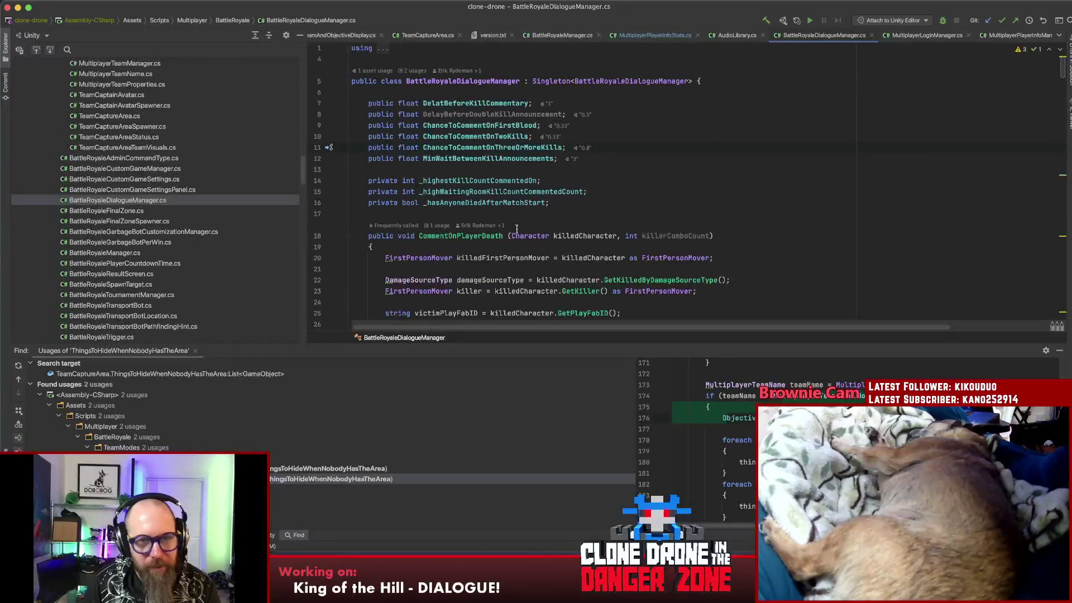
# - Jump from CommentOnPlayerDeath to its caller in MultiplayerKillsManager's onCharacterKilled
pyautogui.click(440, 235)
pyautogui.press('super+b')
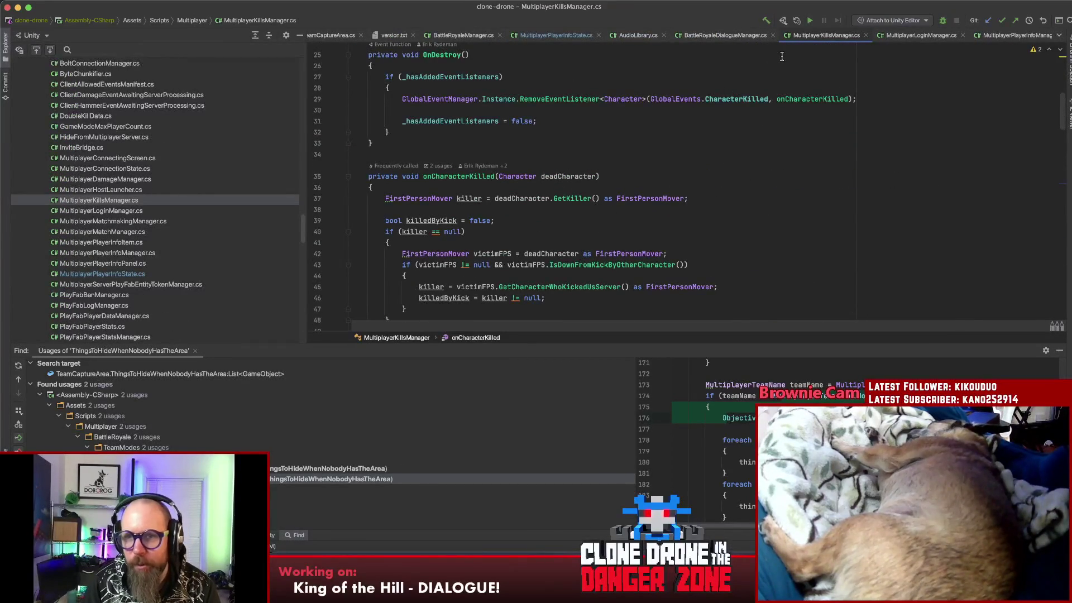
pyautogui.scroll(-5, 670, 168)
pyautogui.scroll(5, 626, 209)
pyautogui.scroll(2, 624, 209)
pyautogui.scroll(-1, 624, 210)
pyautogui.scroll(-1, 624, 210)
pyautogui.scroll(-1, 624, 209)
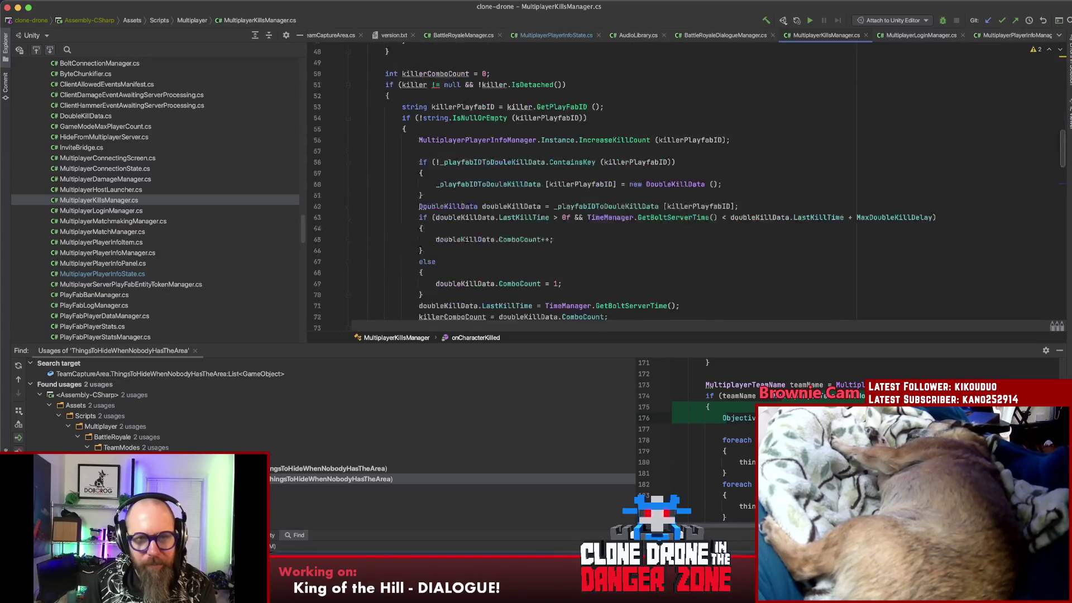
pyautogui.scroll(-8, 624, 209)
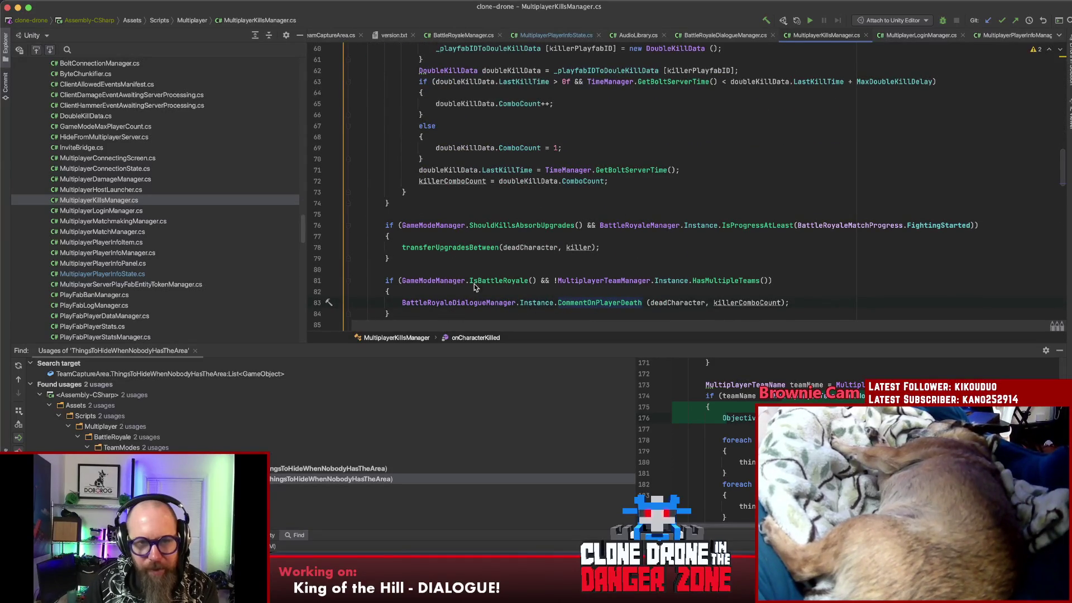
pyautogui.scroll(-3, 502, 276)
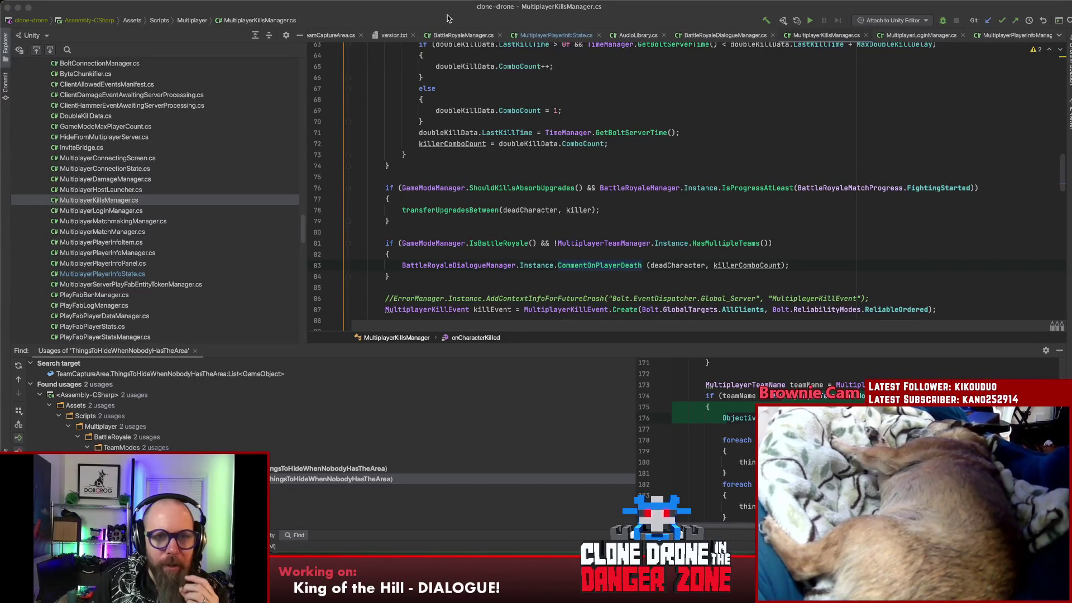
# - Switch from Rider to the Unity editor so it imports the edited scripts
pyautogui.press('super+Tab')
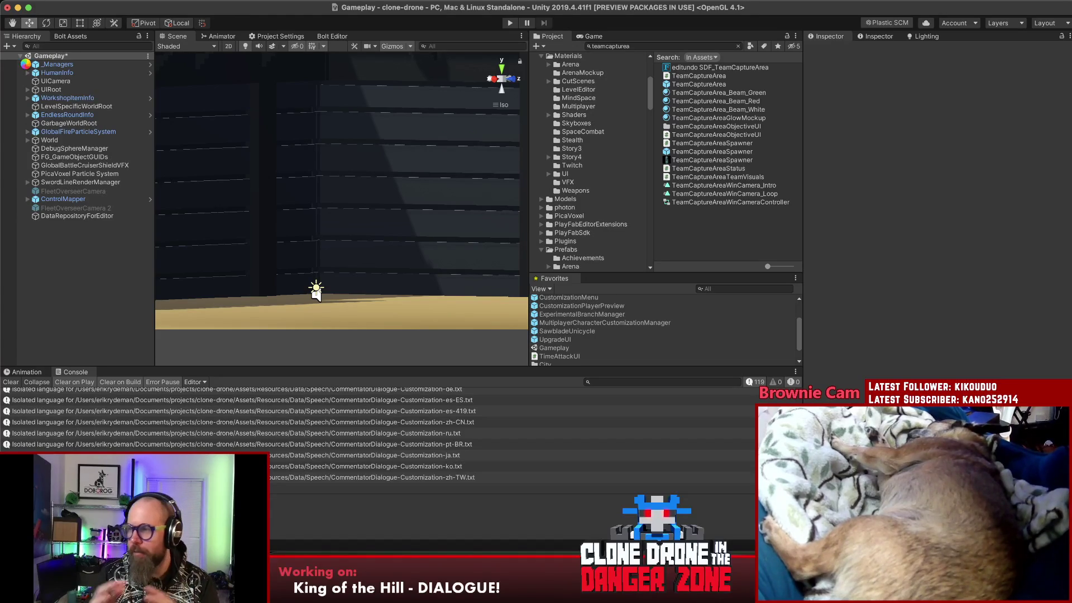
# - Expand the _Managers and Multiplayer objects in the Gameplay scene and start a battle royale asset search
pyautogui.click(28, 65)
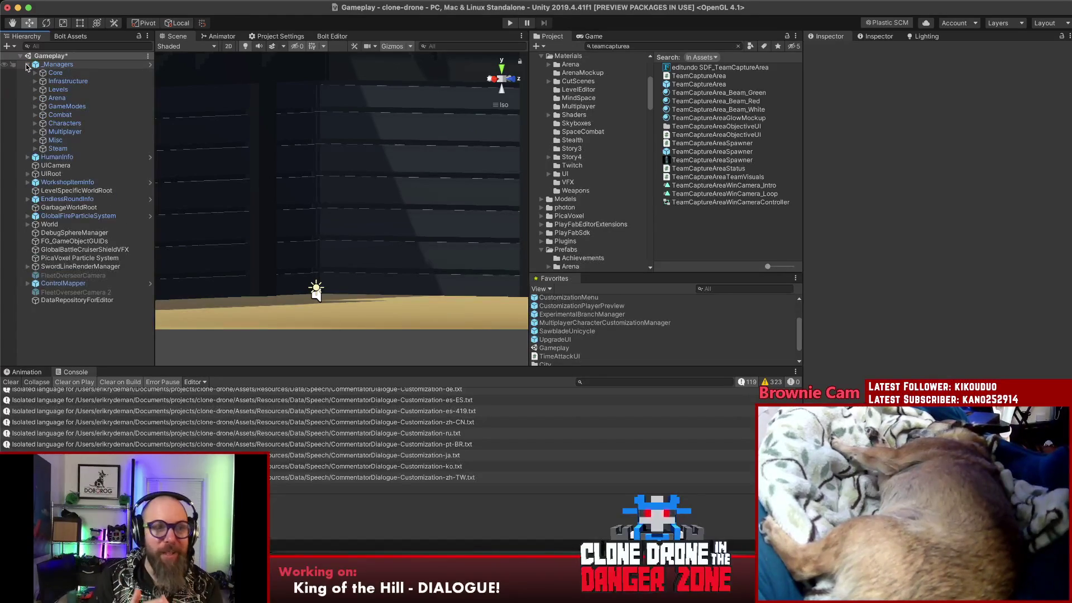
pyautogui.click(35, 132)
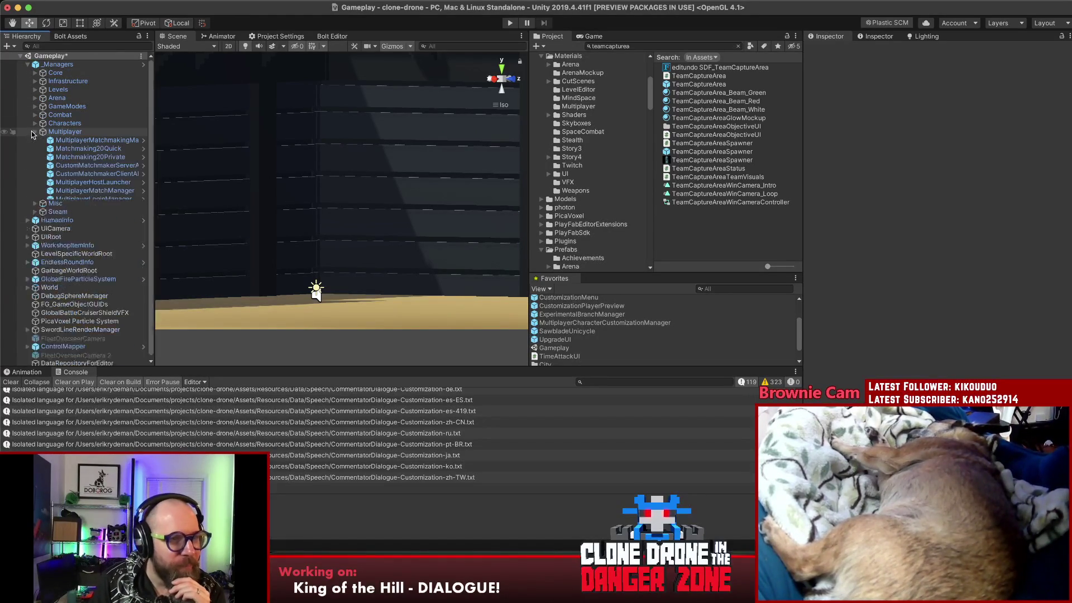
pyautogui.scroll(-3, 115, 169)
pyautogui.scroll(-2, 100, 166)
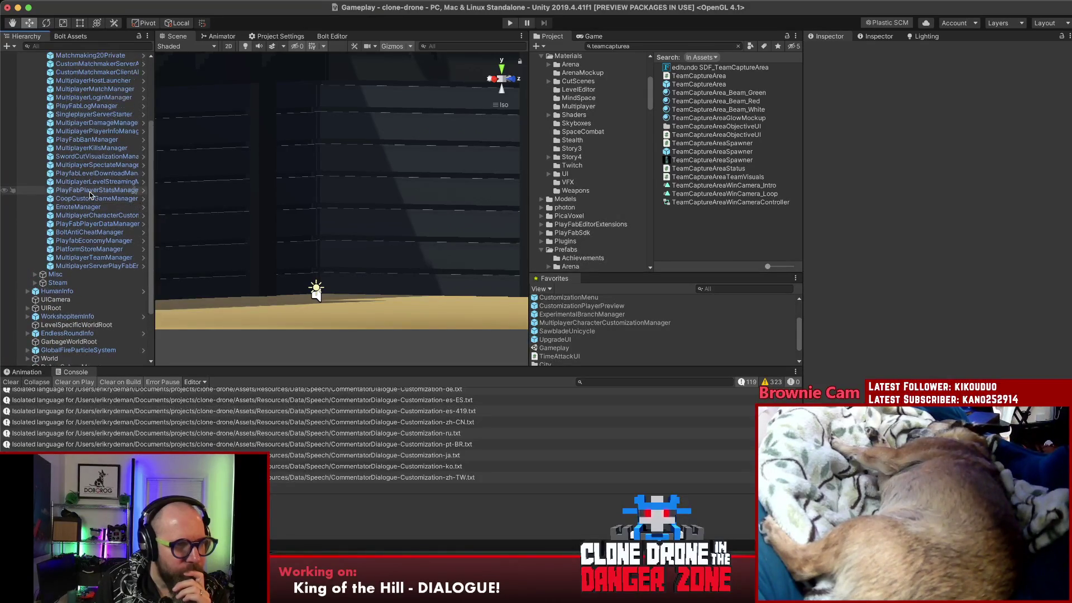
pyautogui.scroll(1, 91, 194)
pyautogui.scroll(1, 91, 195)
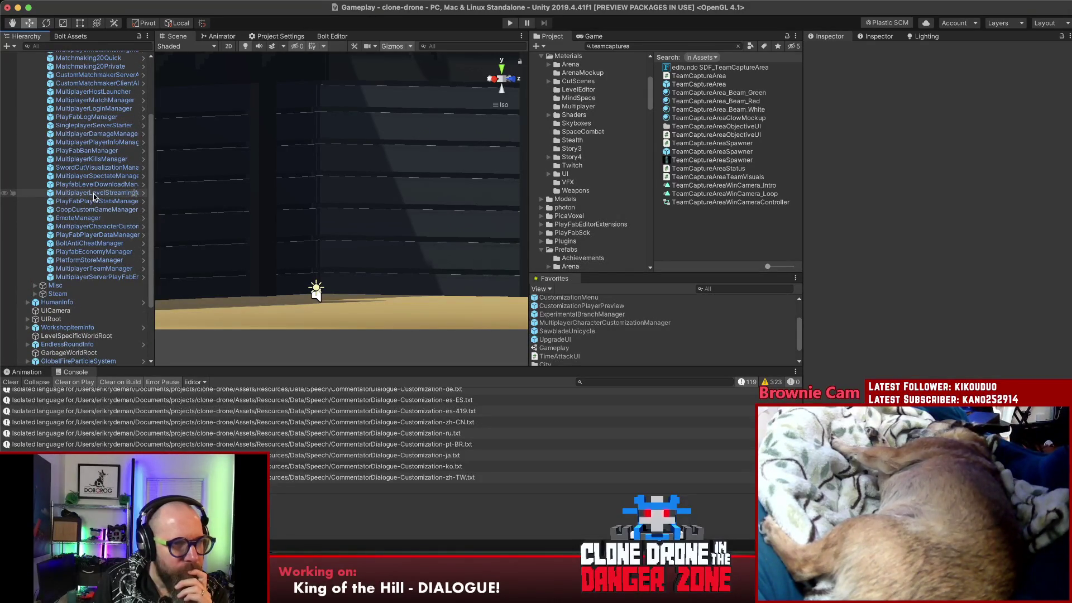
pyautogui.scroll(1, 93, 196)
pyautogui.scroll(1, 94, 198)
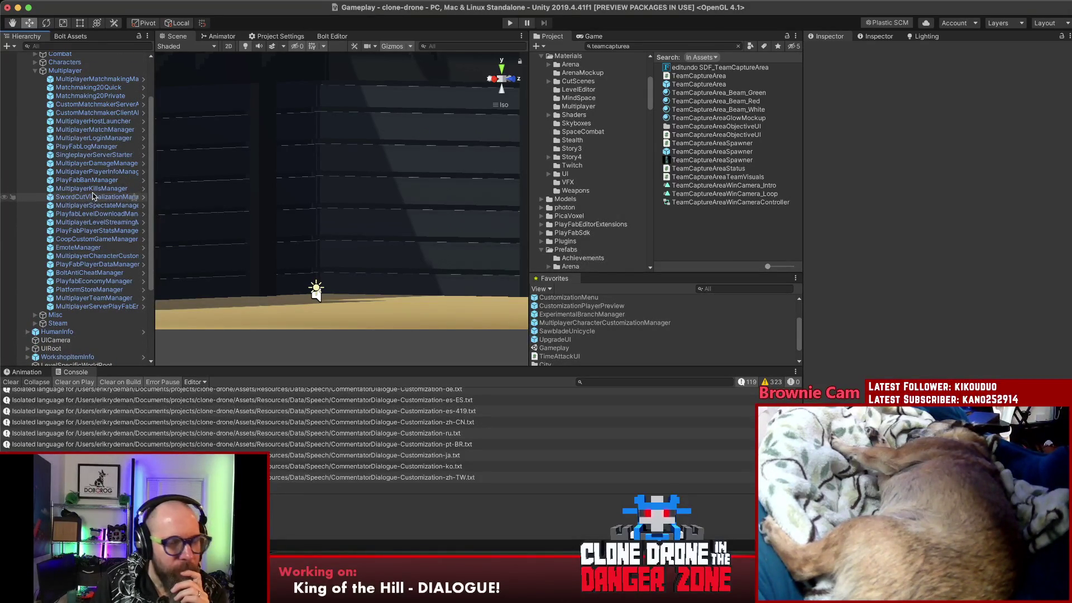
pyautogui.click(661, 46)
pyautogui.write('battlecr')
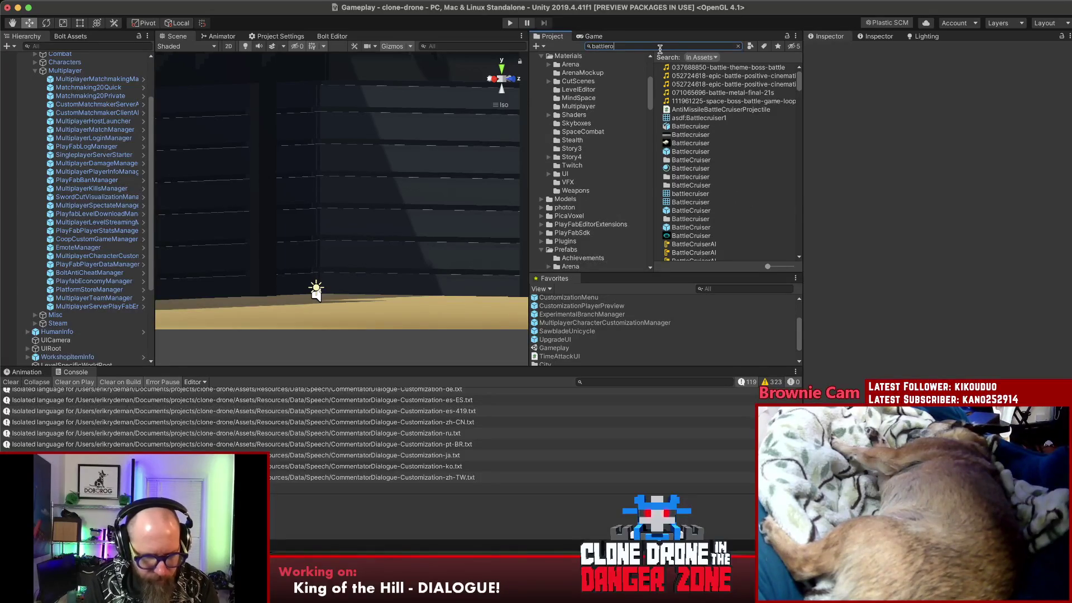
pyautogui.write('ma')
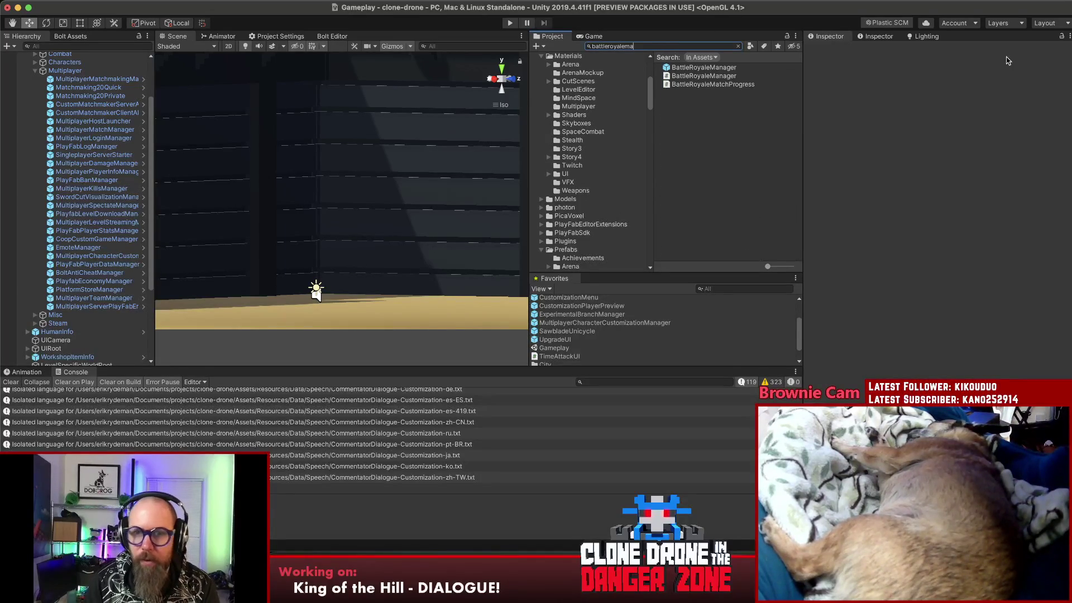
# - Inspect the BattleRoyaleManager prefab's Dialogue Manager with the Upgrade Drop Manager collapsed, then return to MultiplayerKillsManager in Rider
pyautogui.click(704, 67)
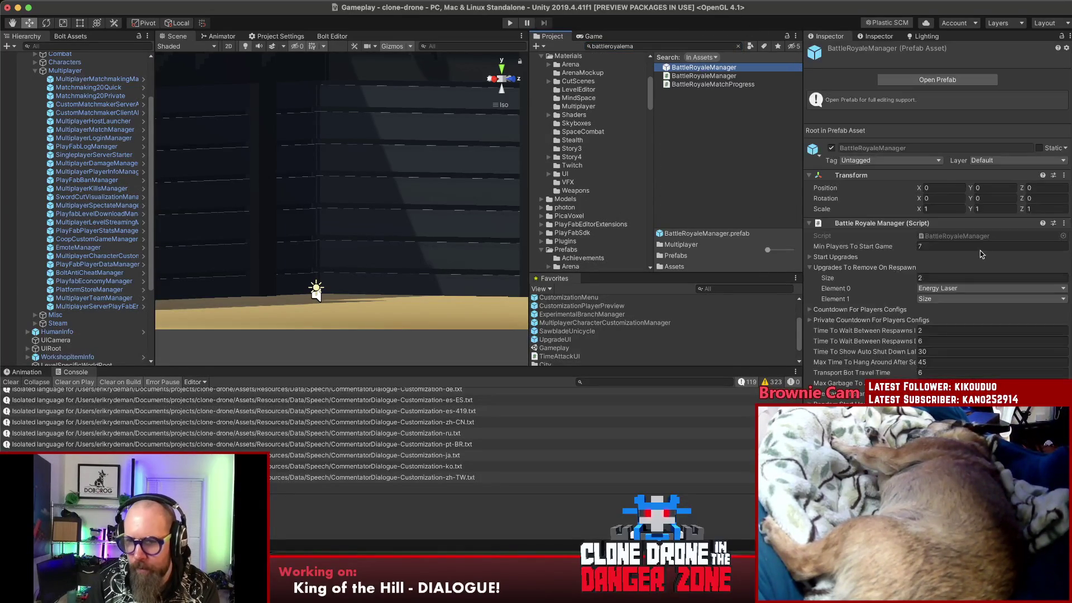
pyautogui.scroll(-5, 980, 250)
pyautogui.scroll(10, 980, 250)
pyautogui.scroll(-5, 949, 268)
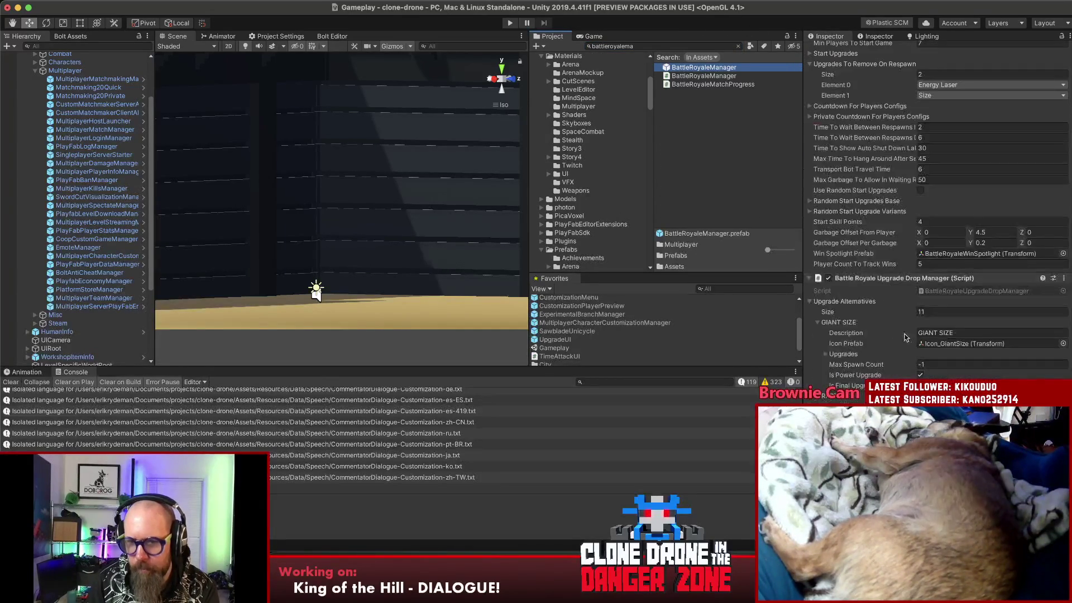
pyautogui.click(809, 282)
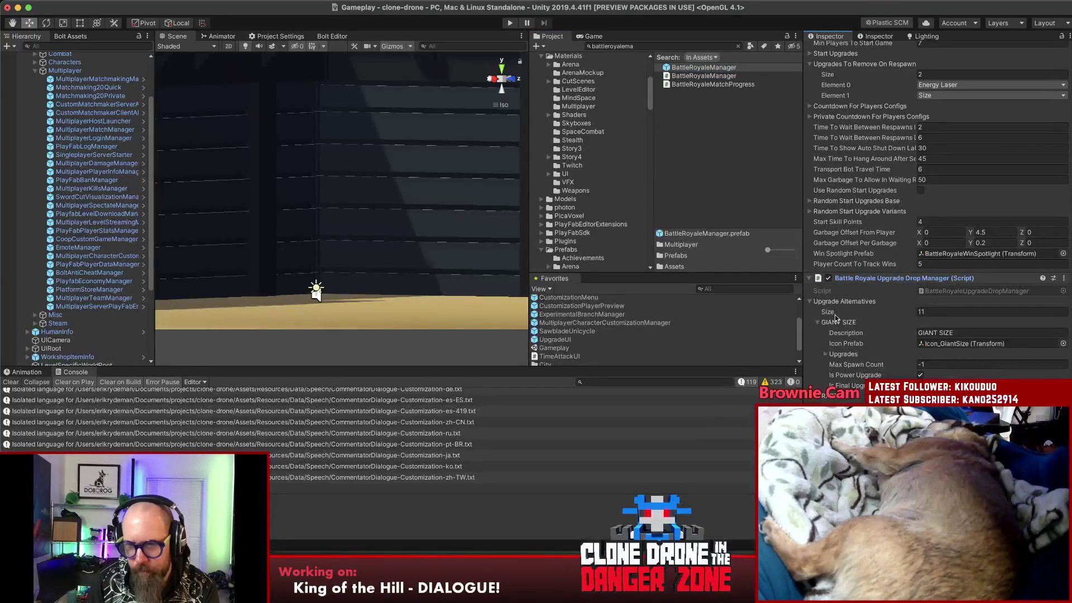
pyautogui.press('Left')
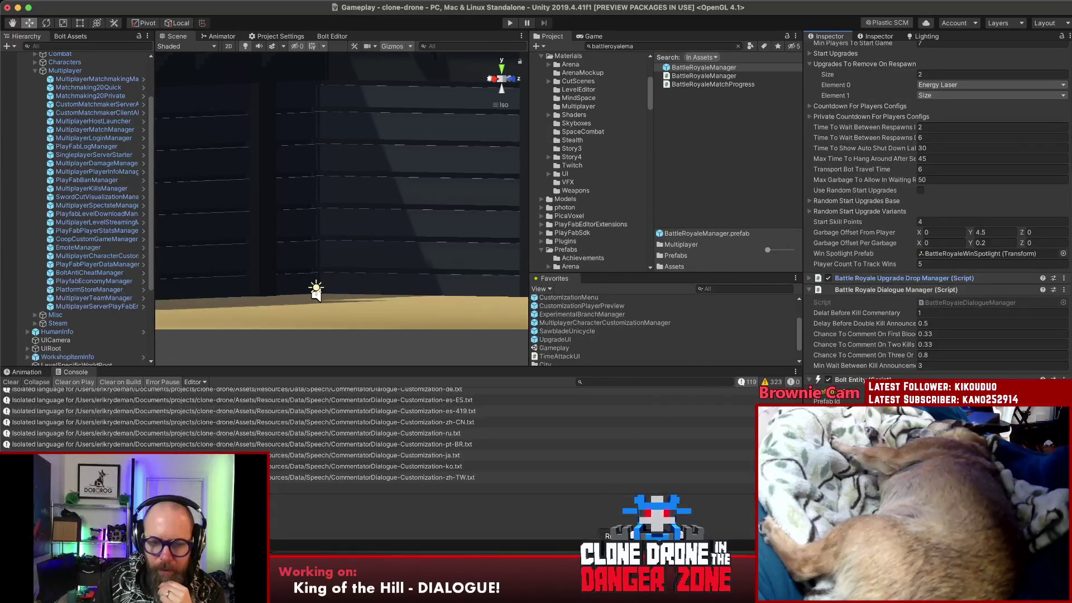
pyautogui.press('super+Tab')
pyautogui.click(596, 133)
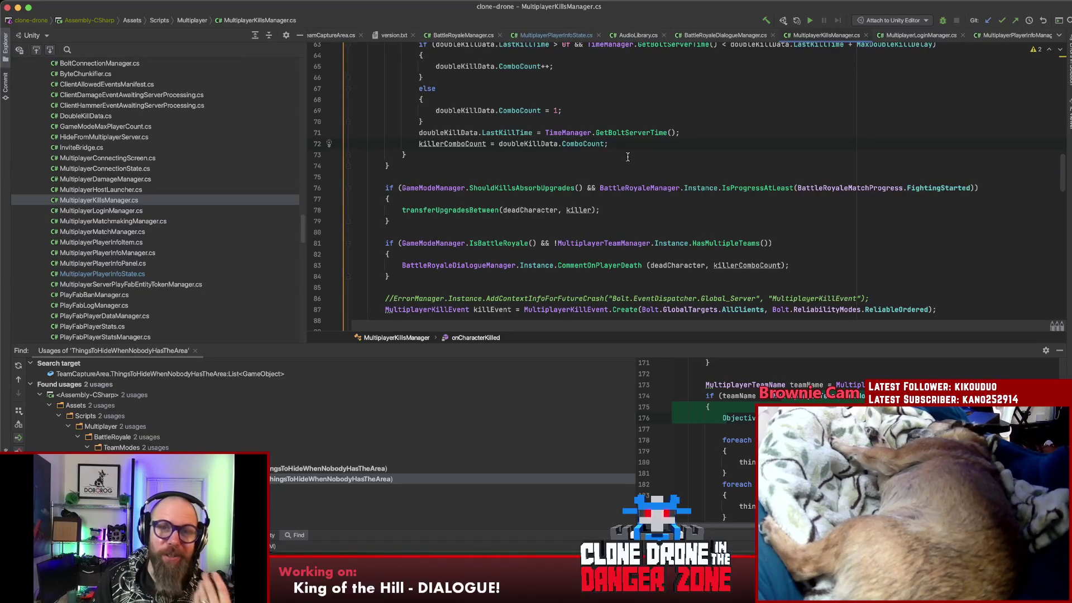
# - Open TeamCaptureArea.cs at onTeamIndexInControlChanged and close the Find usages results window
pyautogui.click(348, 35)
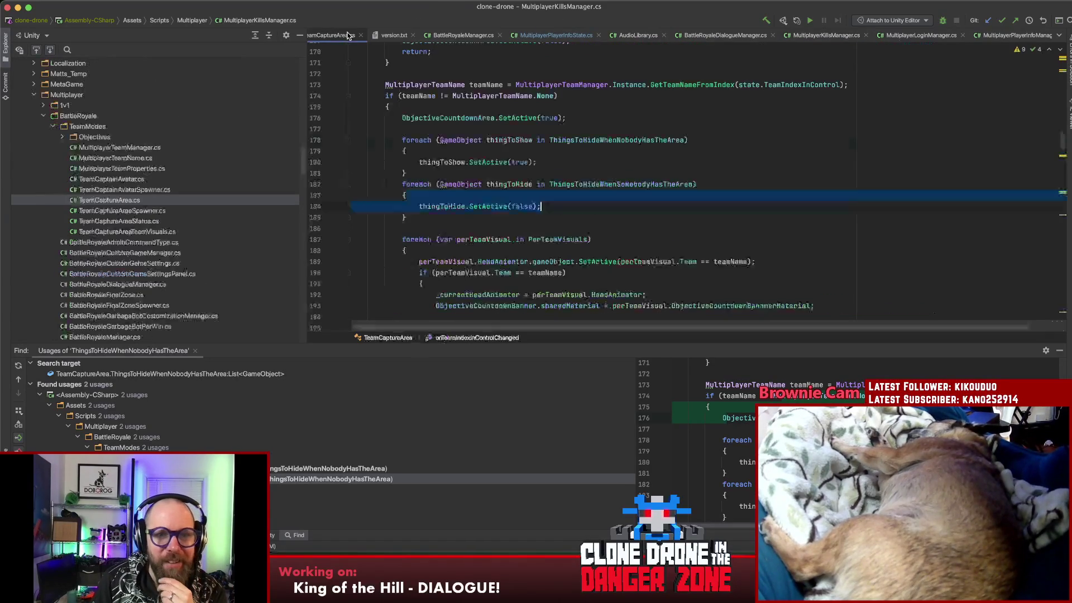
pyautogui.click(586, 94)
pyautogui.scroll(-3, 587, 95)
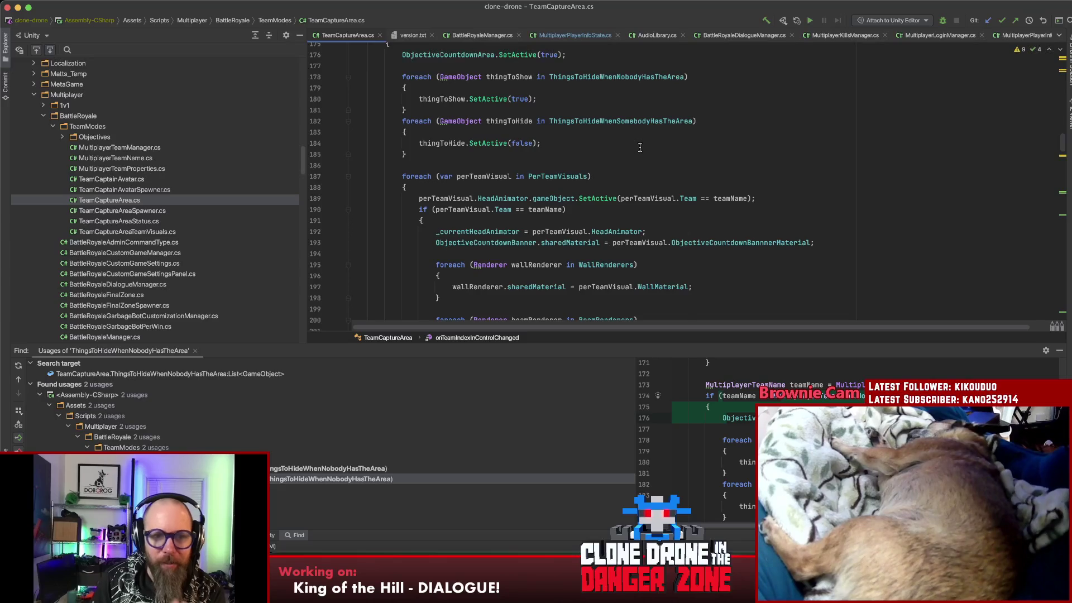
pyautogui.scroll(5, 639, 147)
pyautogui.scroll(5, 639, 148)
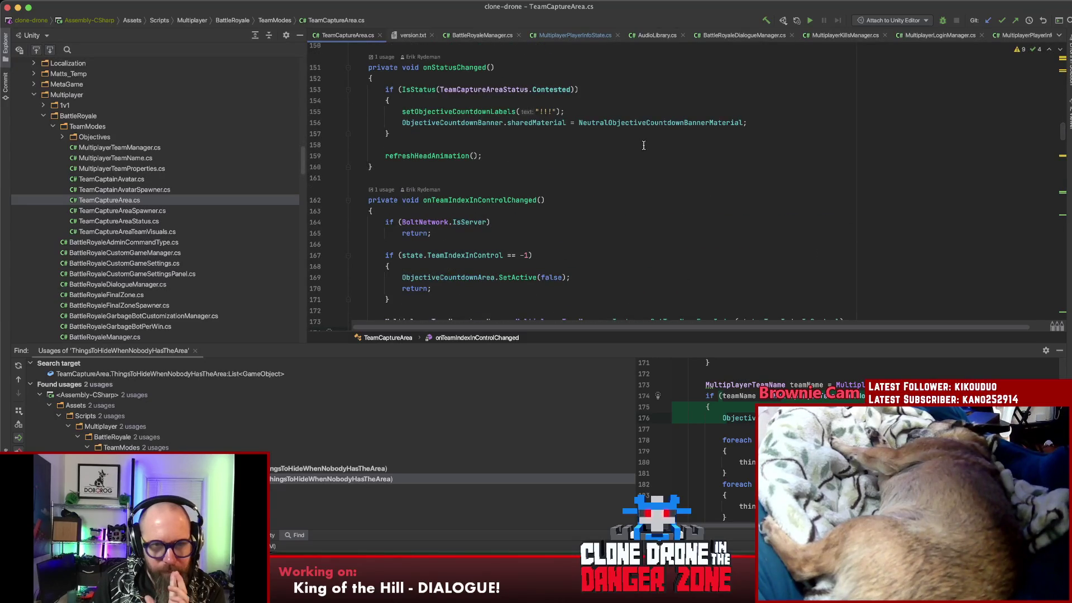
pyautogui.scroll(5, 644, 145)
pyautogui.scroll(5, 641, 143)
pyautogui.scroll(10, 635, 141)
pyautogui.scroll(-20, 636, 140)
pyautogui.scroll(-20, 637, 147)
pyautogui.scroll(-20, 637, 155)
pyautogui.scroll(-20, 638, 169)
pyautogui.scroll(20, 637, 169)
pyautogui.scroll(20, 637, 168)
pyautogui.scroll(20, 637, 168)
pyautogui.scroll(-3, 637, 168)
pyautogui.scroll(-5, 638, 168)
pyautogui.scroll(-5, 640, 163)
pyautogui.scroll(-2, 815, 166)
pyautogui.scroll(-2, 817, 167)
pyautogui.scroll(-2, 817, 165)
pyautogui.scroll(-3, 818, 165)
pyautogui.scroll(-3, 818, 166)
pyautogui.scroll(-3, 816, 165)
pyautogui.scroll(-3, 816, 165)
pyautogui.scroll(-3, 817, 164)
pyautogui.scroll(-2, 816, 165)
pyautogui.scroll(-2, 814, 164)
pyautogui.scroll(10, 812, 162)
pyautogui.scroll(20, 811, 161)
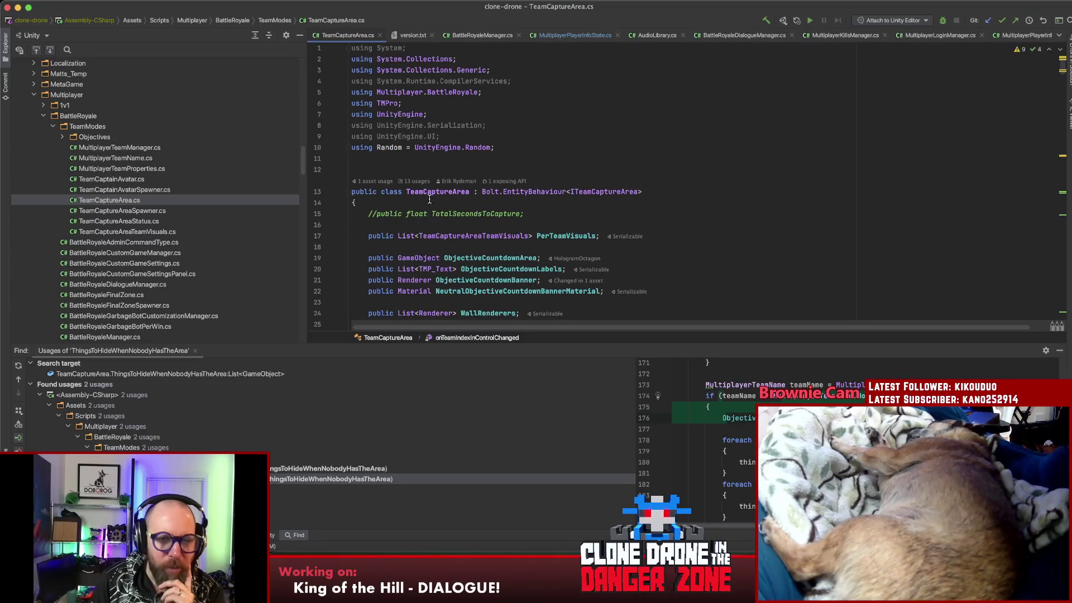
pyautogui.scroll(-5, 553, 193)
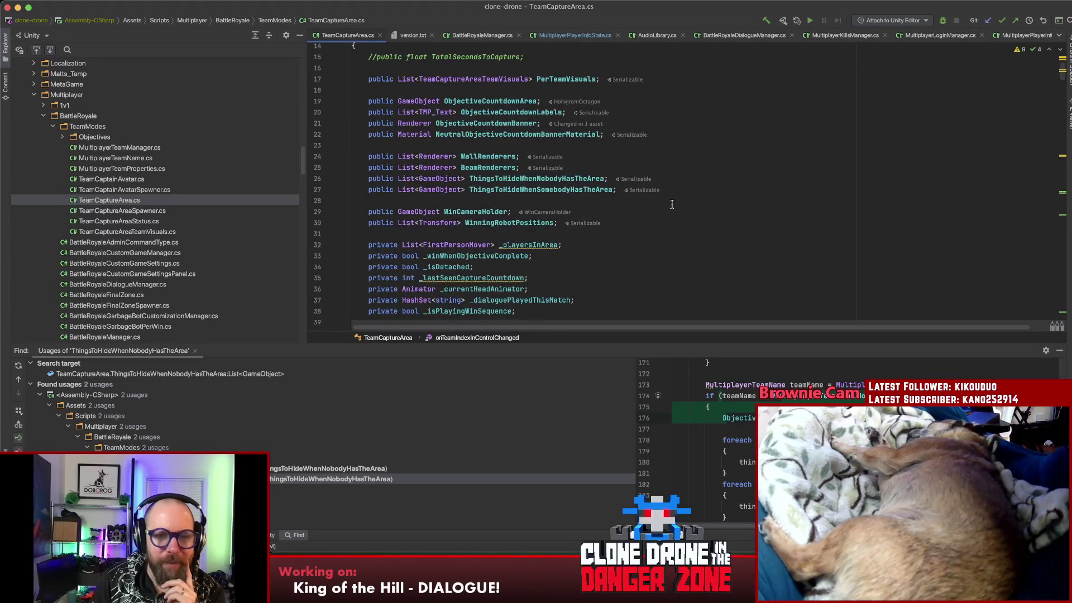
pyautogui.scroll(-5, 660, 203)
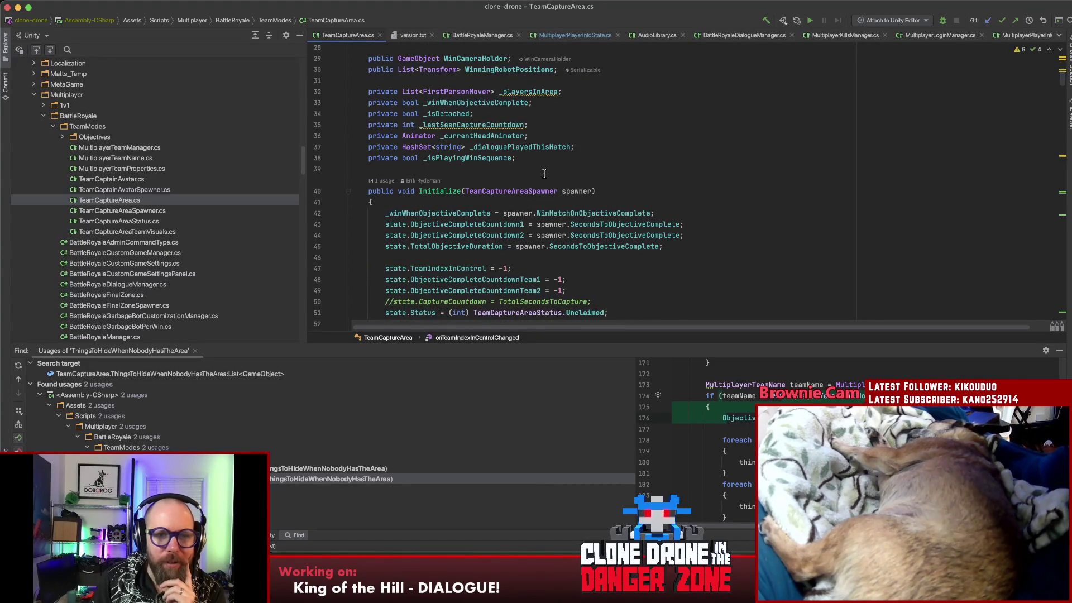
pyautogui.scroll(-10, 744, 181)
pyautogui.scroll(-10, 744, 181)
pyautogui.scroll(-10, 743, 181)
pyautogui.scroll(-10, 744, 181)
pyautogui.scroll(5, 744, 181)
pyautogui.scroll(5, 743, 181)
pyautogui.scroll(5, 744, 181)
pyautogui.scroll(5, 741, 177)
pyautogui.scroll(-3, 740, 177)
pyautogui.scroll(-3, 741, 177)
pyautogui.scroll(-1, 742, 176)
pyautogui.scroll(-2, 741, 175)
pyautogui.scroll(-1, 740, 175)
pyautogui.scroll(-1, 741, 175)
pyautogui.scroll(-1, 740, 175)
pyautogui.scroll(-5, 740, 176)
pyautogui.scroll(-5, 741, 175)
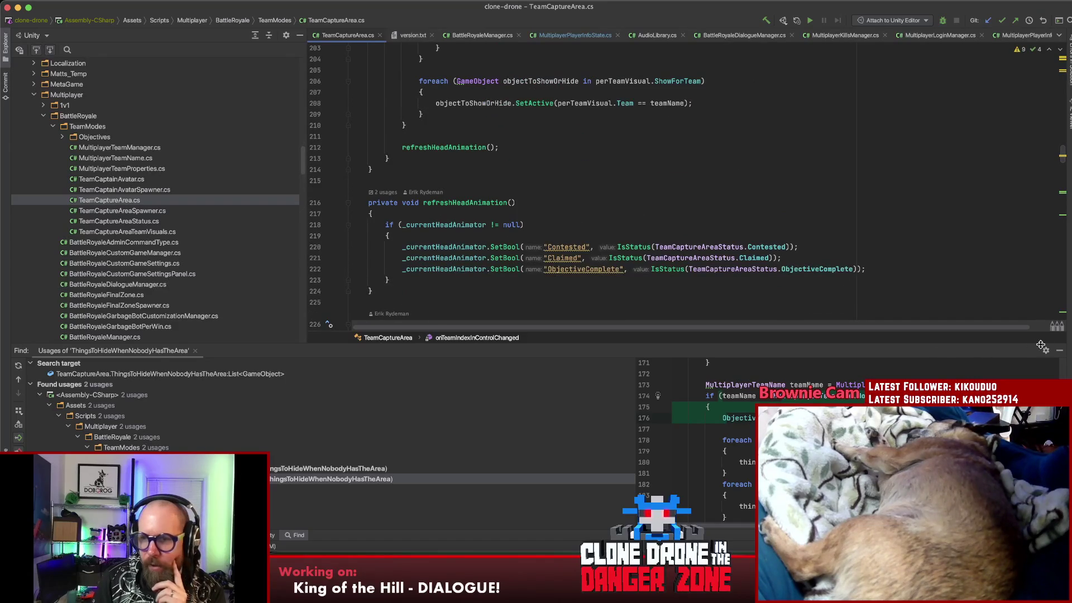
pyautogui.click(1060, 350)
pyautogui.scroll(-6, 912, 217)
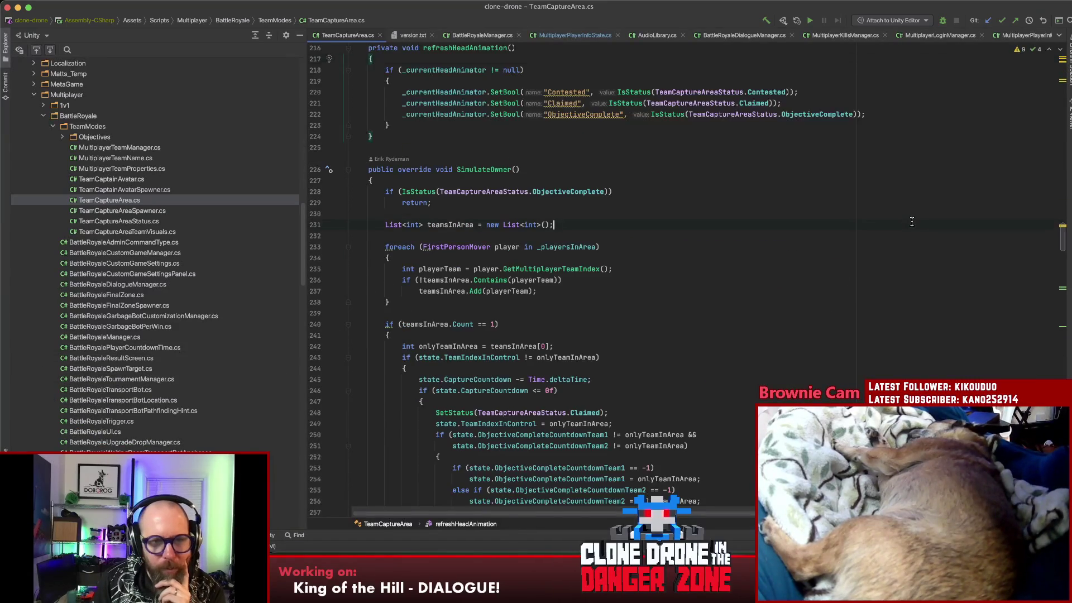
# - From SimulateOwner's CaptureCountdown handling, navigate to the tryPlayCountdownProgressDialog definition
pyautogui.click(912, 219)
pyautogui.scroll(-3, 912, 221)
pyautogui.click(473, 219)
pyautogui.scroll(-2, 483, 253)
pyautogui.scroll(-1, 484, 254)
pyautogui.scroll(-2, 572, 307)
pyautogui.click(566, 326)
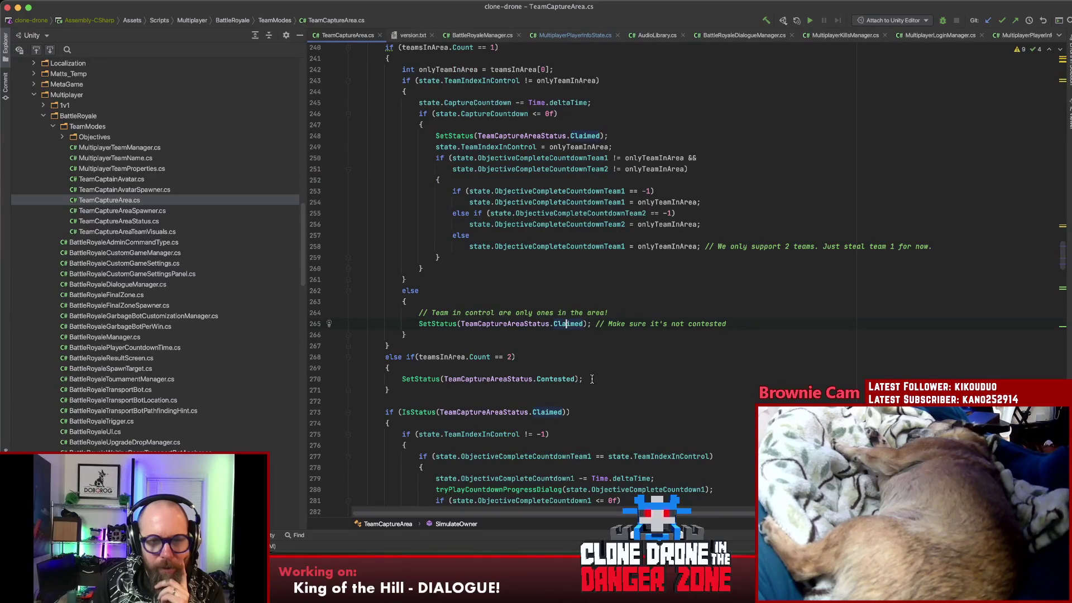
pyautogui.scroll(-5, 590, 412)
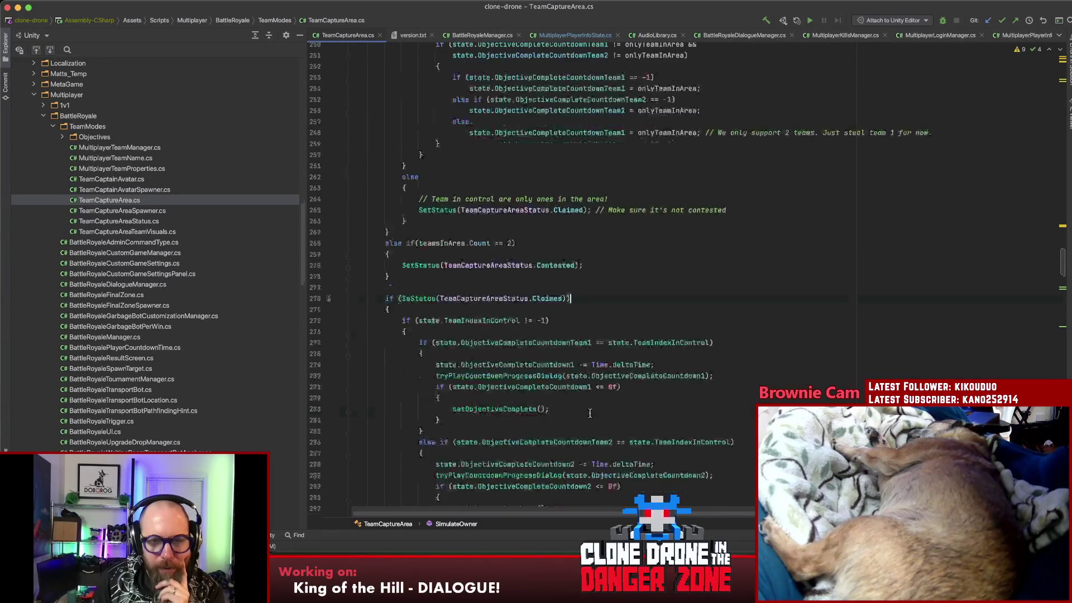
pyautogui.scroll(-6, 590, 411)
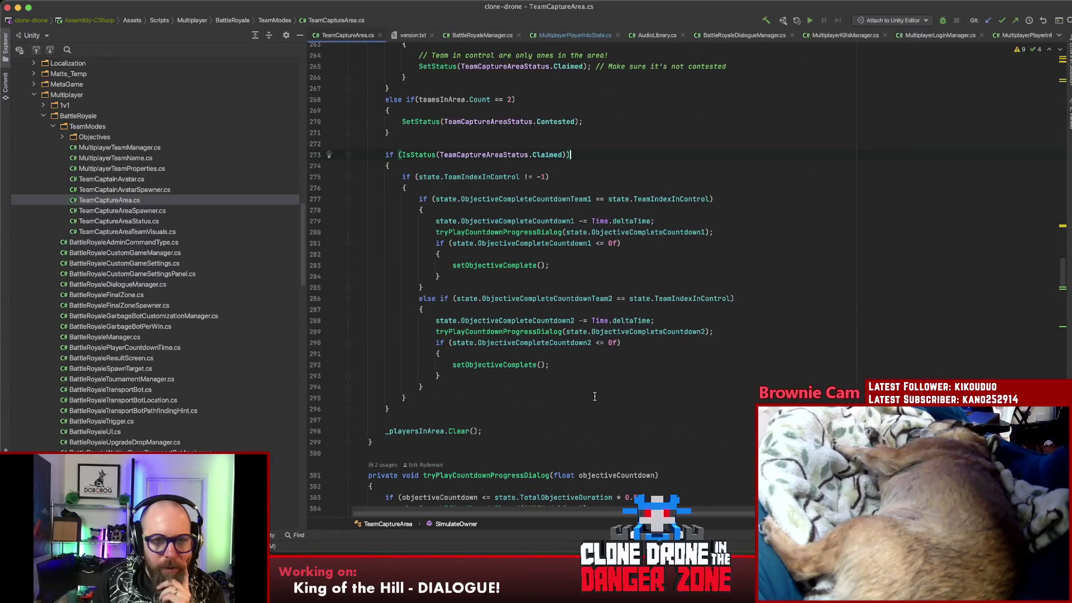
pyautogui.click(491, 234)
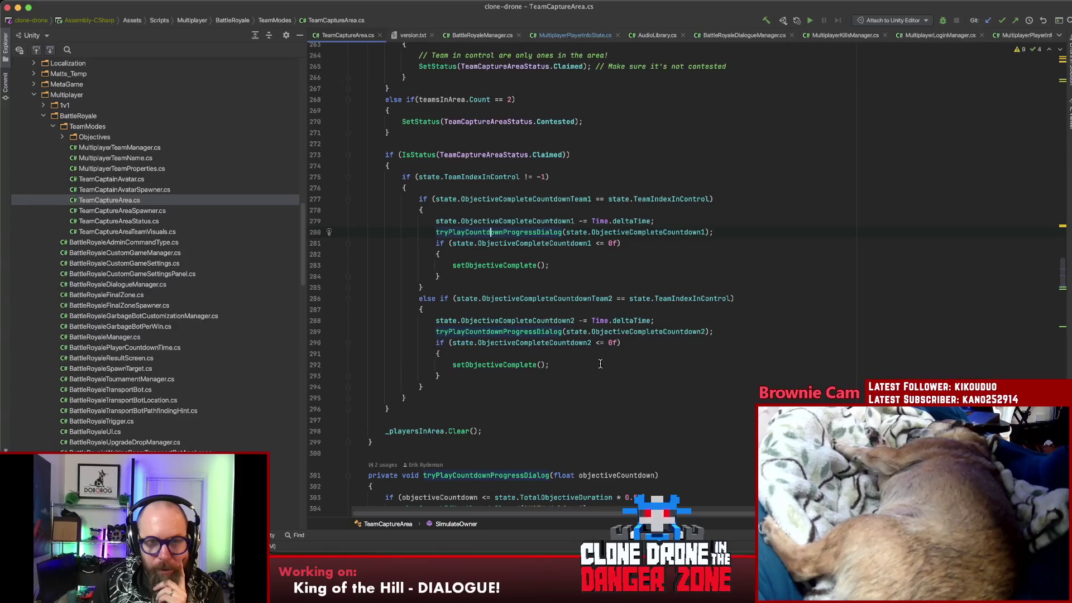
pyautogui.press('super+b')
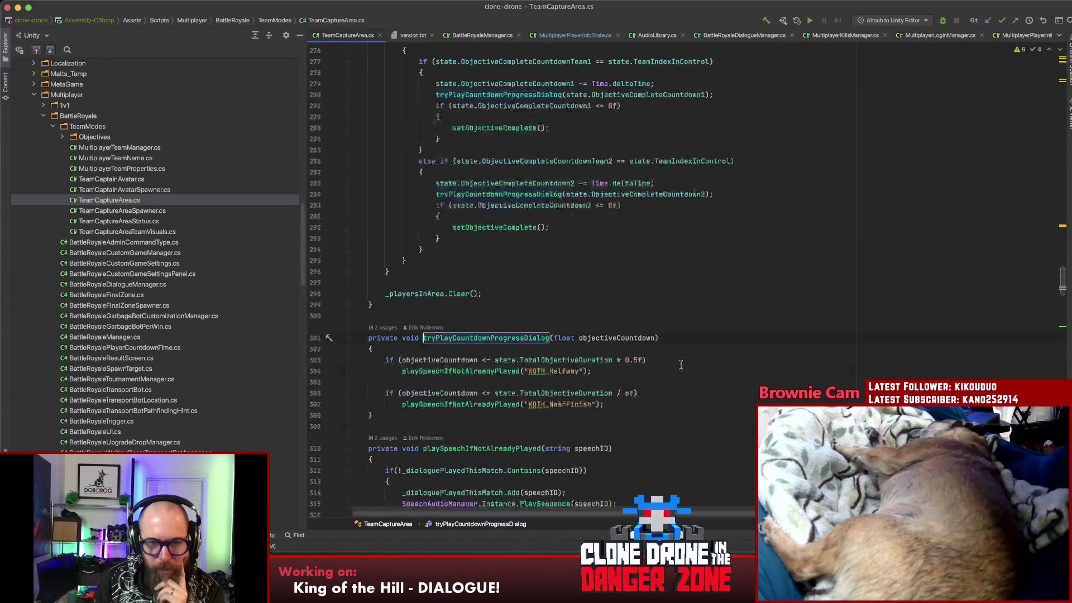
# - Review the KOTH_Halfway and KOTH_NearFinish checks, visit playSpeechIfNotAlreadyPlayed, and return
pyautogui.click(664, 404)
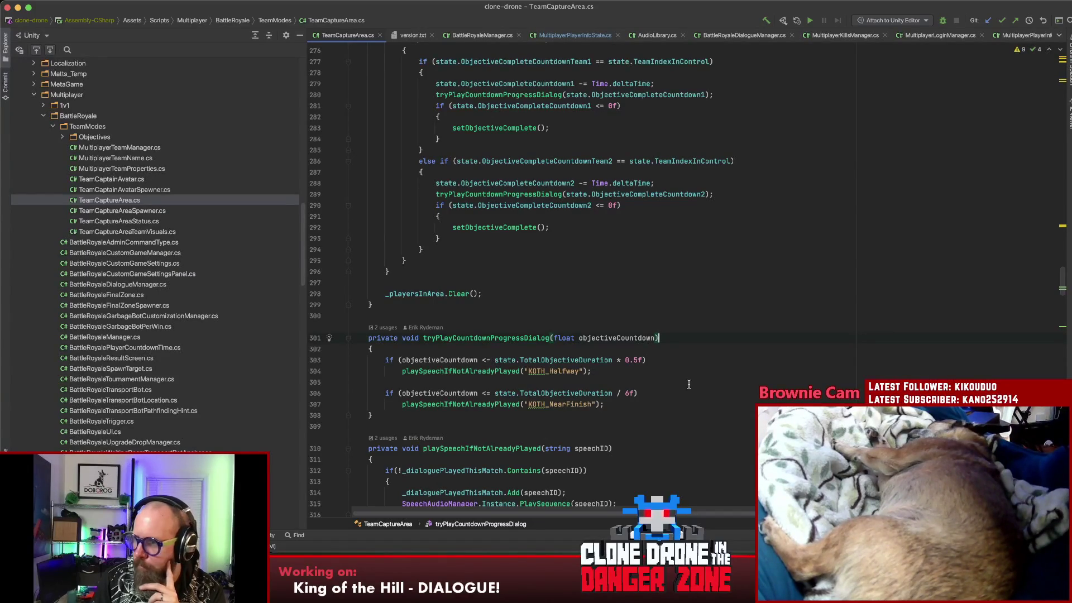
pyautogui.click(664, 359)
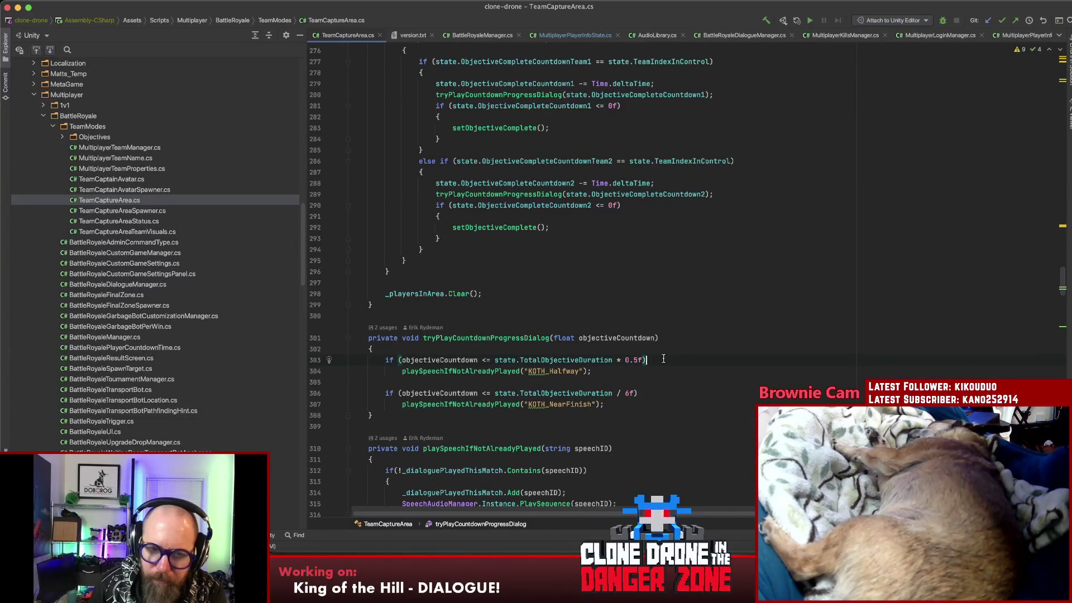
pyautogui.click(488, 370)
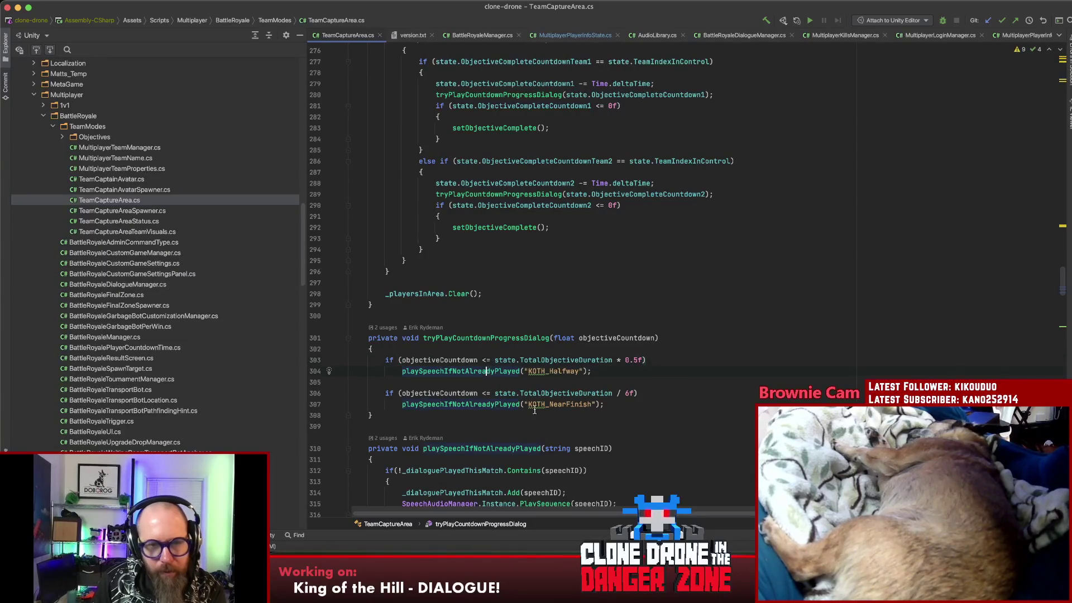
pyautogui.press('super+b')
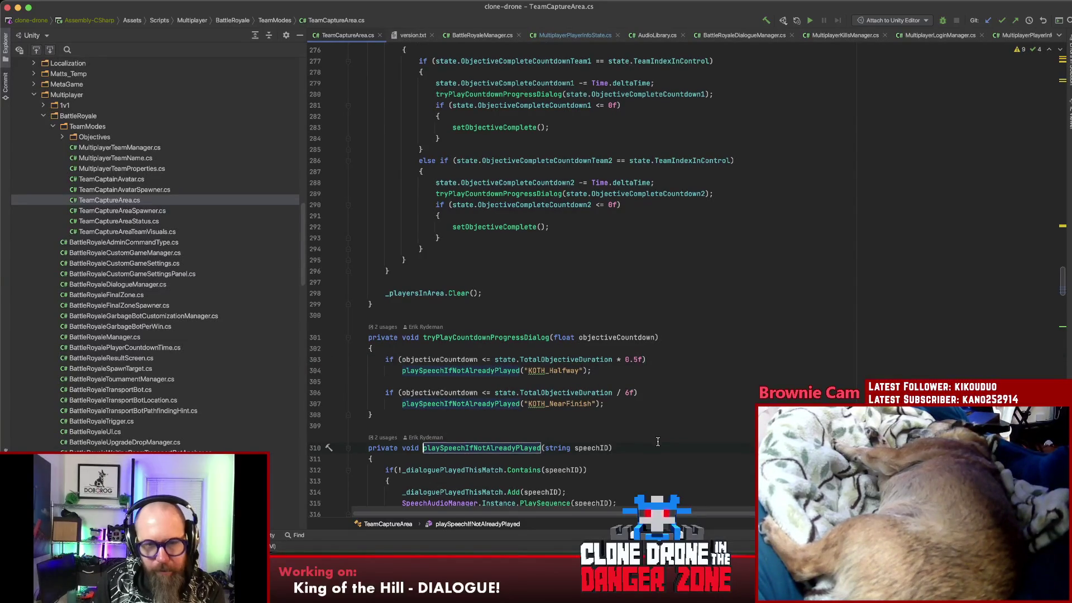
pyautogui.scroll(-4, 661, 439)
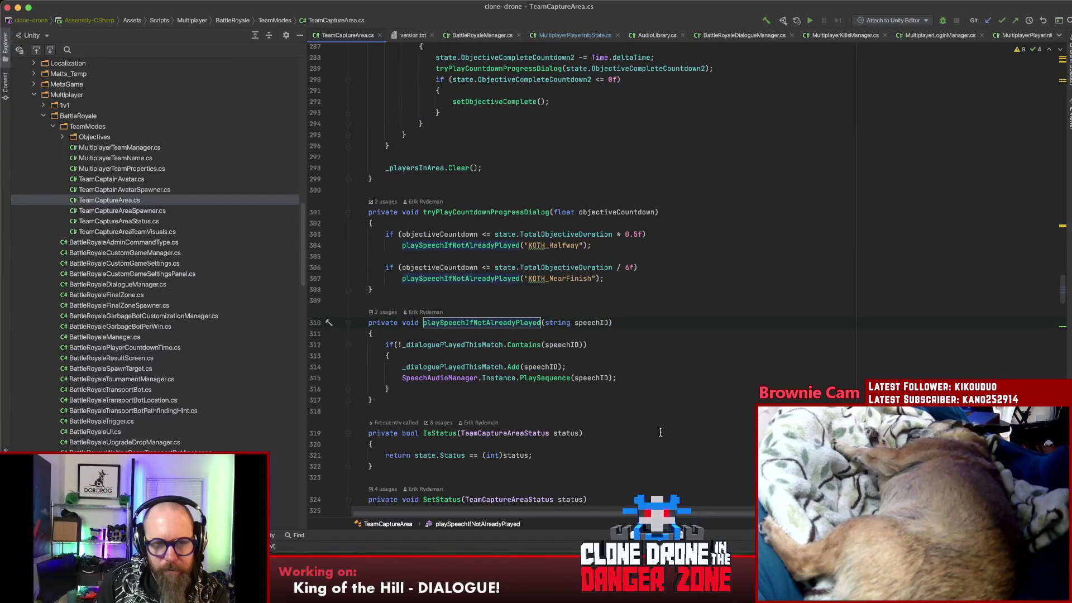
pyautogui.press('super+bracketleft')
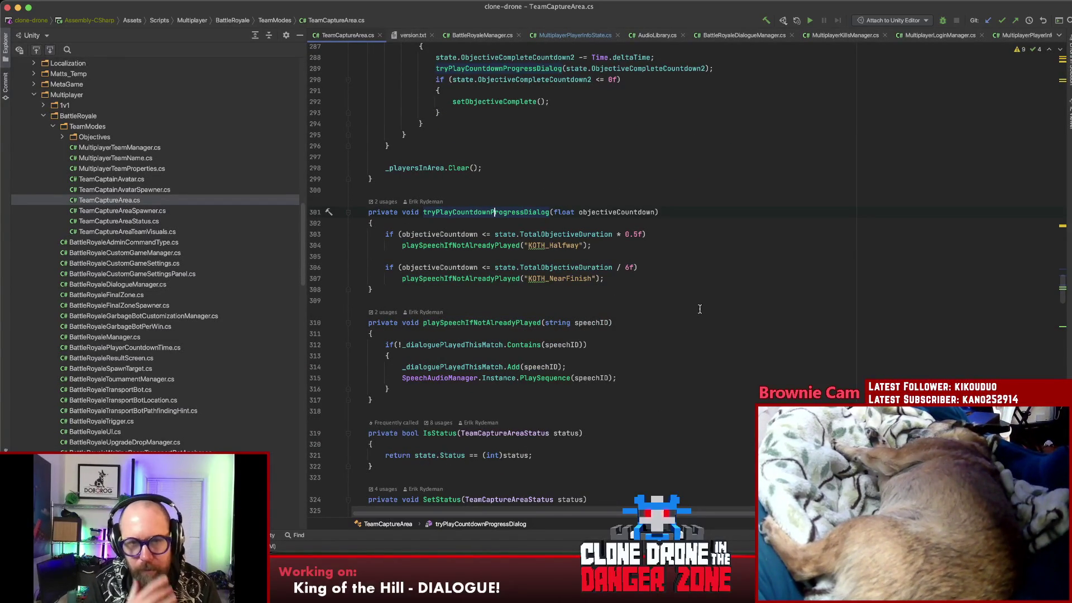